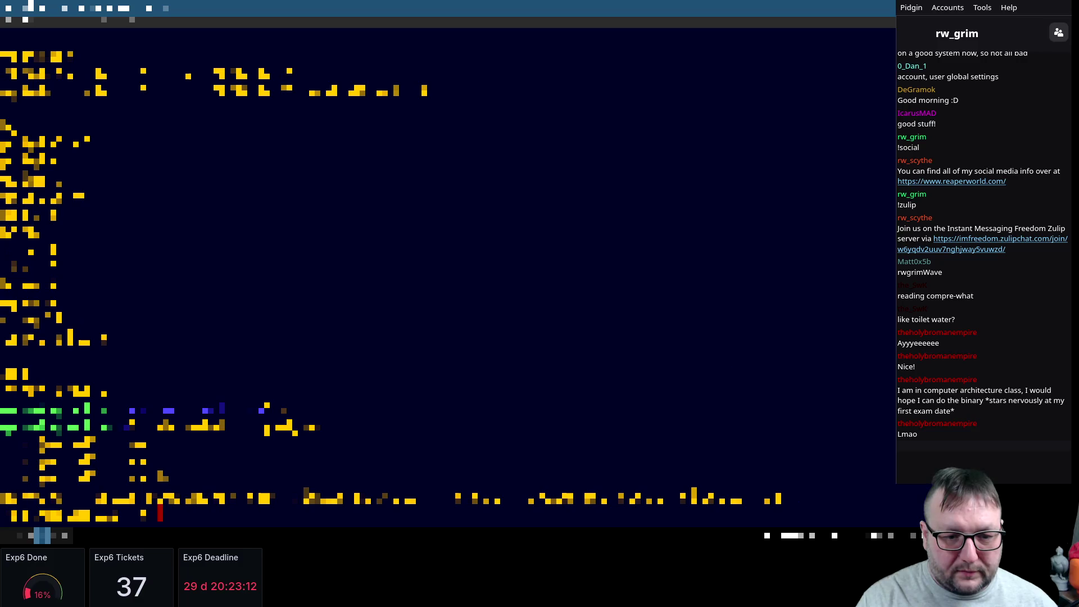
{"action": "type", "text": "ls"}
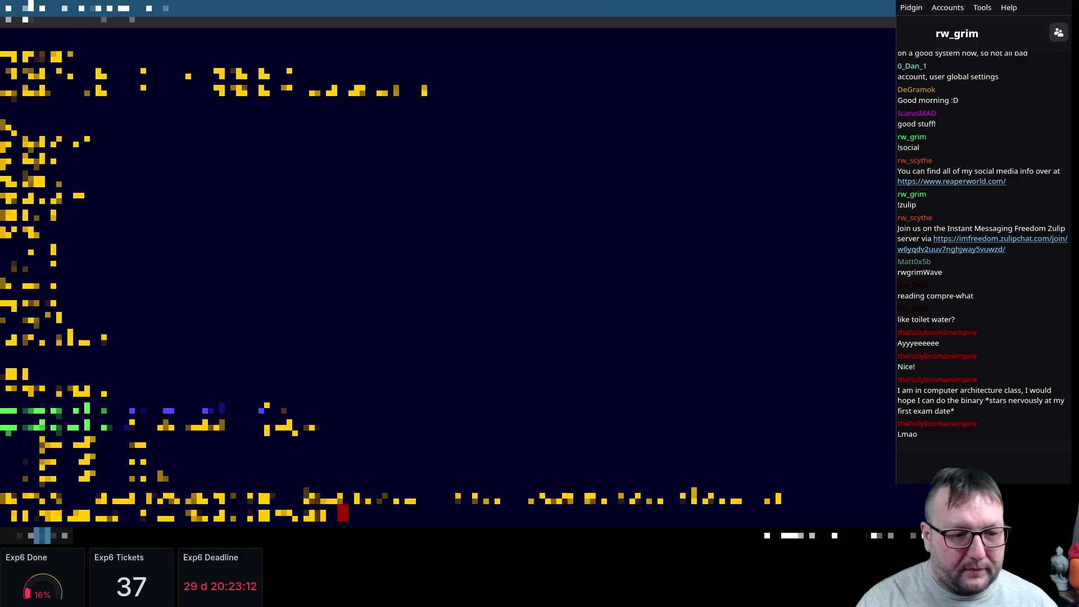
Step: Run ls and cd src, then jump to the end of the output
{"action": "key", "text": "Return"}
{"action": "key", "text": "Return"}
{"action": "type", "text": "cd src"}
{"action": "key", "text": "Return"}
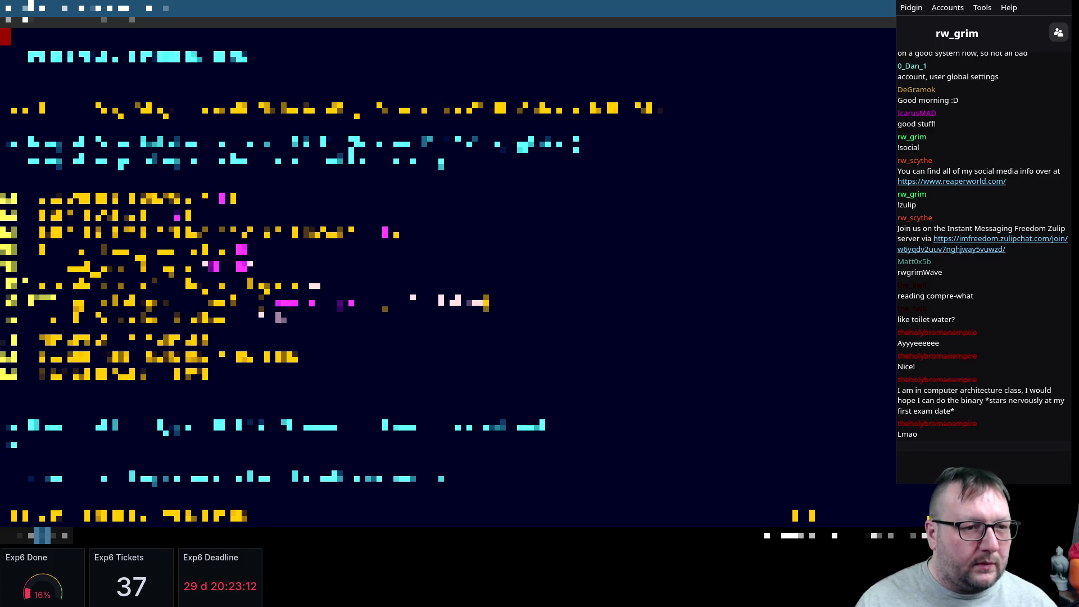
{"action": "key", "text": "Page_Down"}
{"action": "key", "text": "Page_Down"}
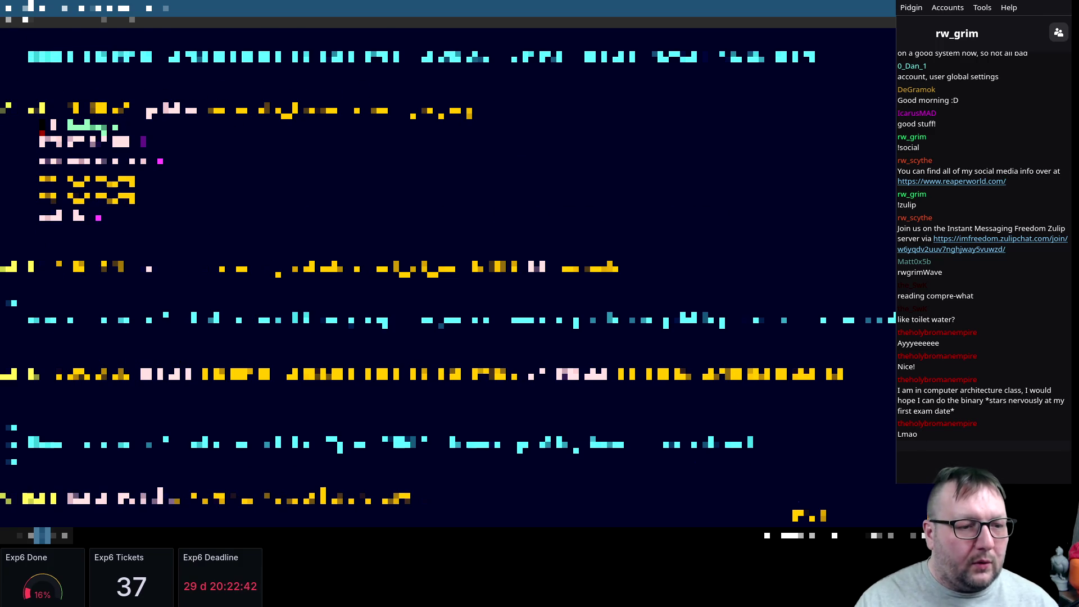
{"action": "key", "text": "Page_Down"}
Step: Recall an earlier build command from history, edit it and run it
{"action": "key", "text": "Down"}
{"action": "key", "text": "Down"}
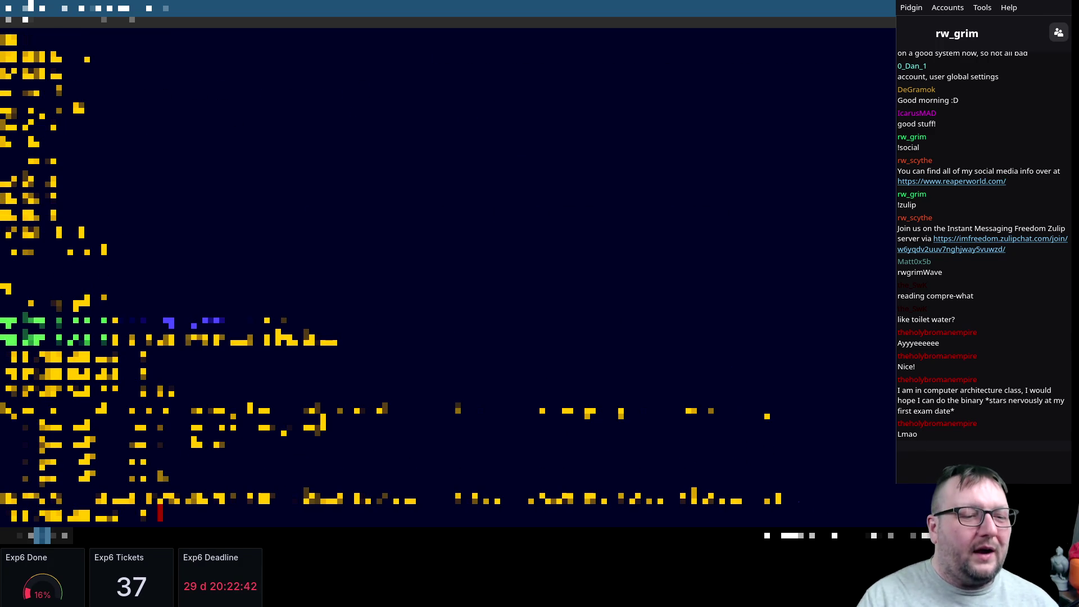
{"action": "key", "text": "Right"}
{"action": "key", "text": "Right"}
{"action": "key", "text": "Right"}
{"action": "key", "text": "Right"}
{"action": "key", "text": "Right"}
{"action": "key", "text": "Right"}
{"action": "key", "text": "Right"}
{"action": "key", "text": "Right"}
{"action": "key", "text": "Right"}
{"action": "key", "text": "Right"}
{"action": "key", "text": "Right"}
{"action": "key", "text": "Right"}
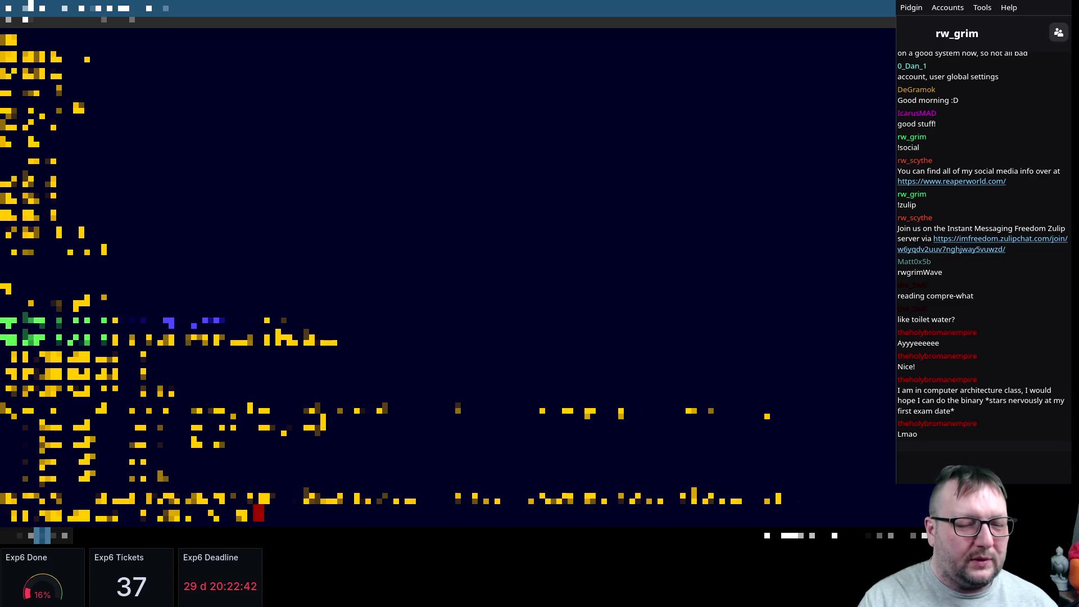
{"action": "key", "text": "Right"}
{"action": "key", "text": "Right"}
{"action": "key", "text": "Right"}
{"action": "key", "text": "Right"}
{"action": "key", "text": "Right"}
{"action": "key", "text": "Right"}
{"action": "key", "text": "Right"}
{"action": "key", "text": "Right"}
{"action": "key", "text": "Right"}
{"action": "key", "text": "ctrl+Left"}
{"action": "key", "text": "Right"}
{"action": "key", "text": "ctrl+Right"}
{"action": "key", "text": "Right"}
{"action": "key", "text": "Right"}
{"action": "key", "text": "End"}
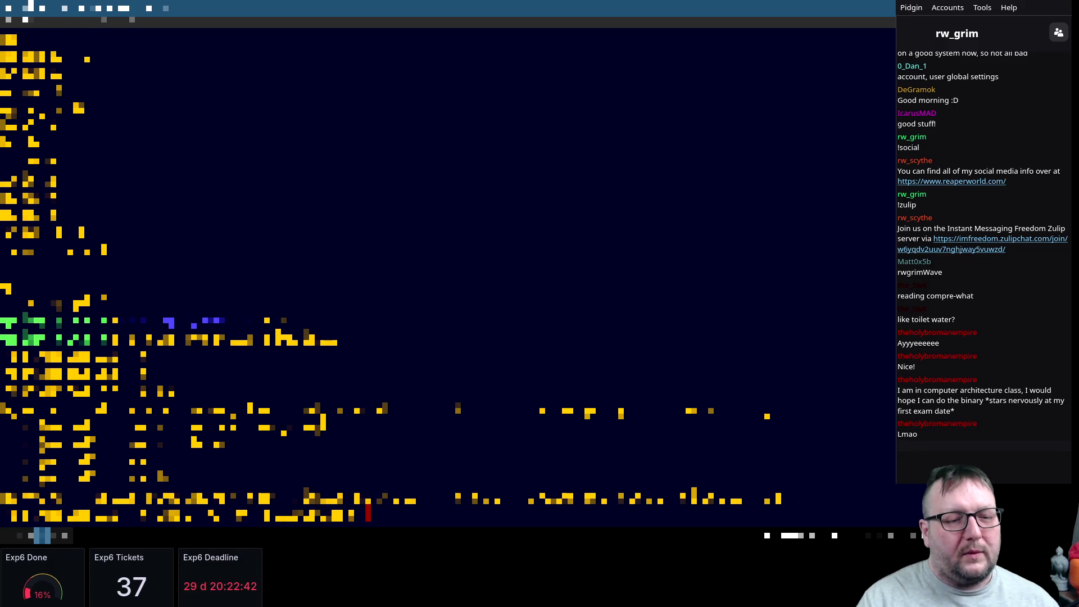
{"action": "key", "text": "Return"}
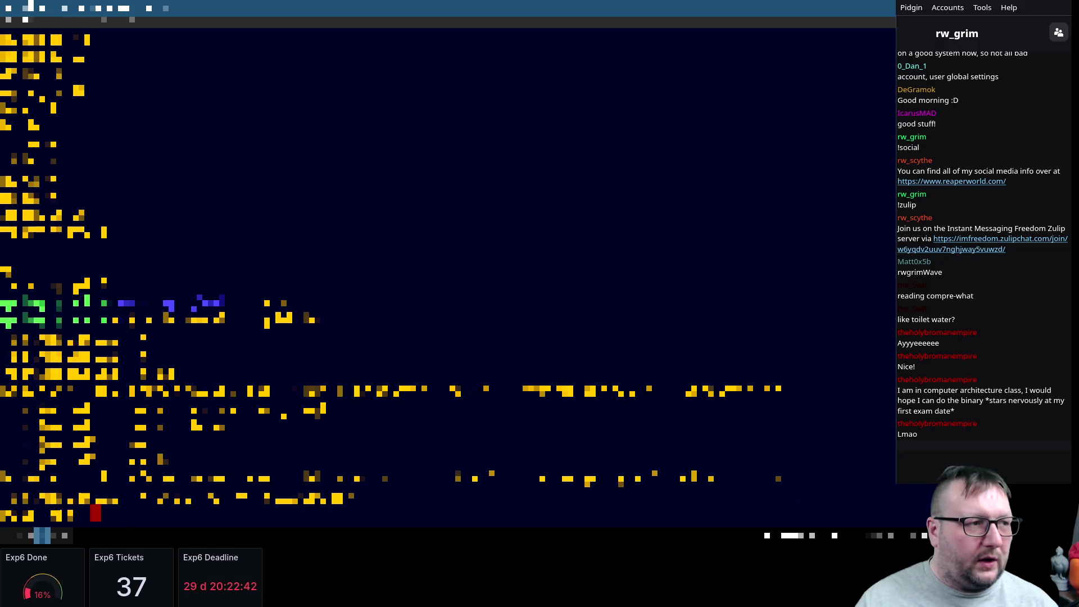
Step: After checking another window, run the command again with an added option
{"action": "key", "text": "alt+Tab"}
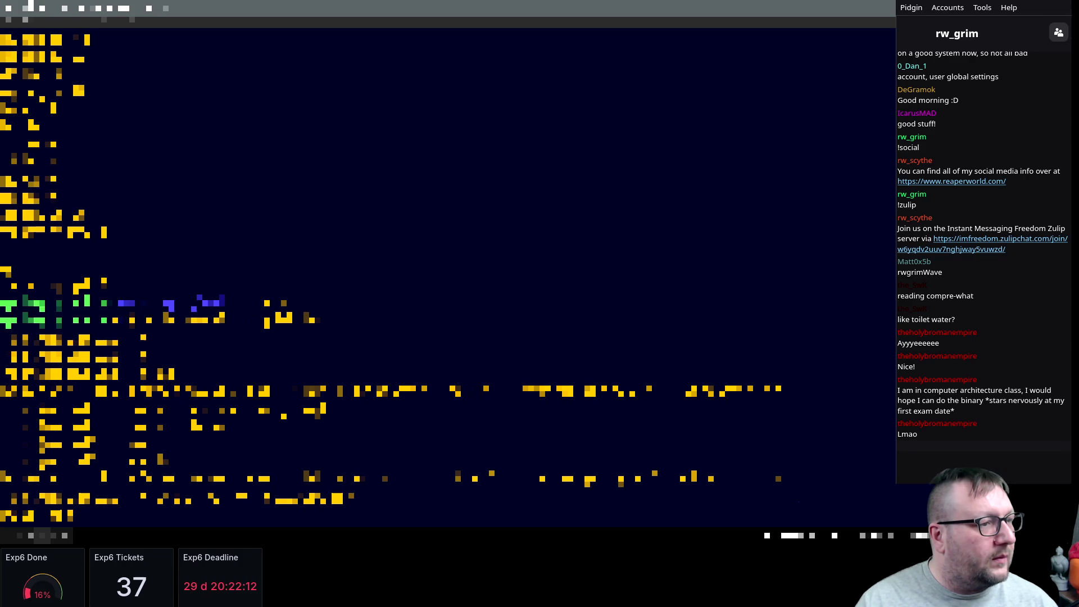
{"action": "key", "text": "alt+Tab"}
{"action": "key", "text": "Return"}
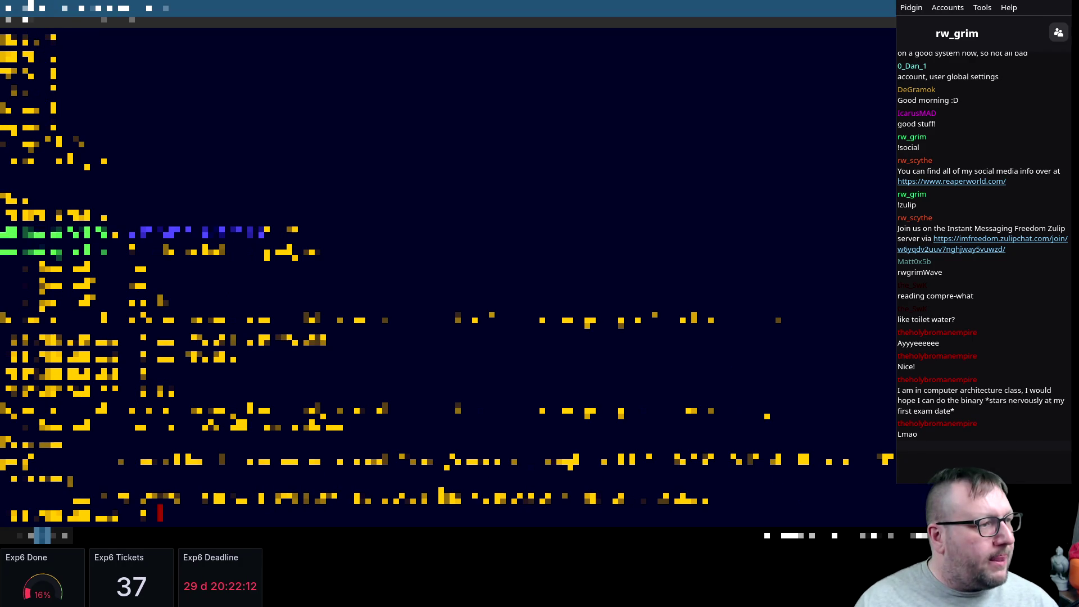
{"action": "key", "text": "Up"}
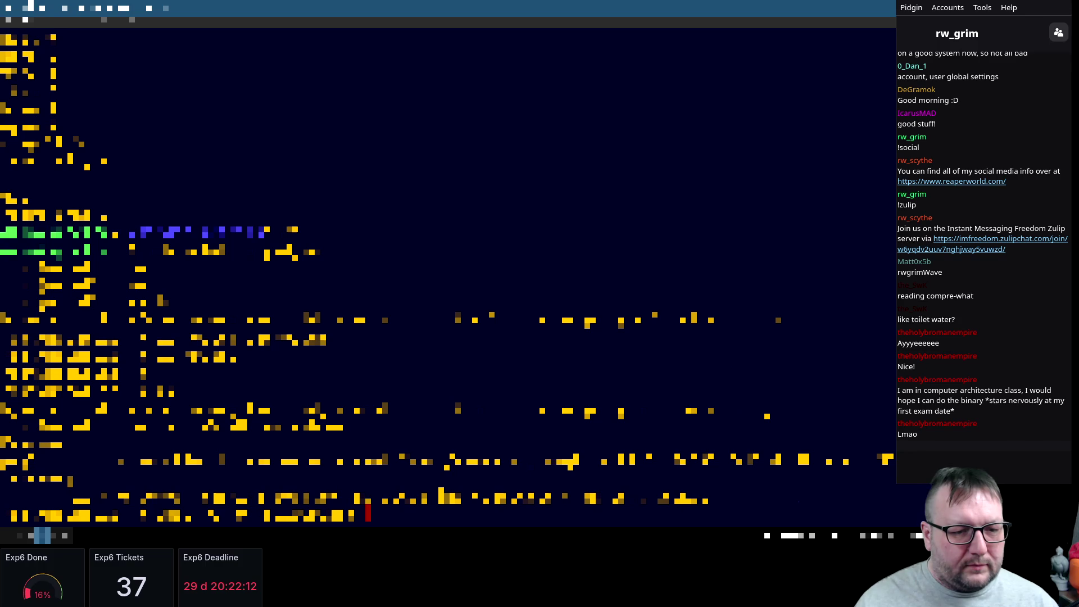
{"action": "type", "text": "--prefix=/usr/local"}
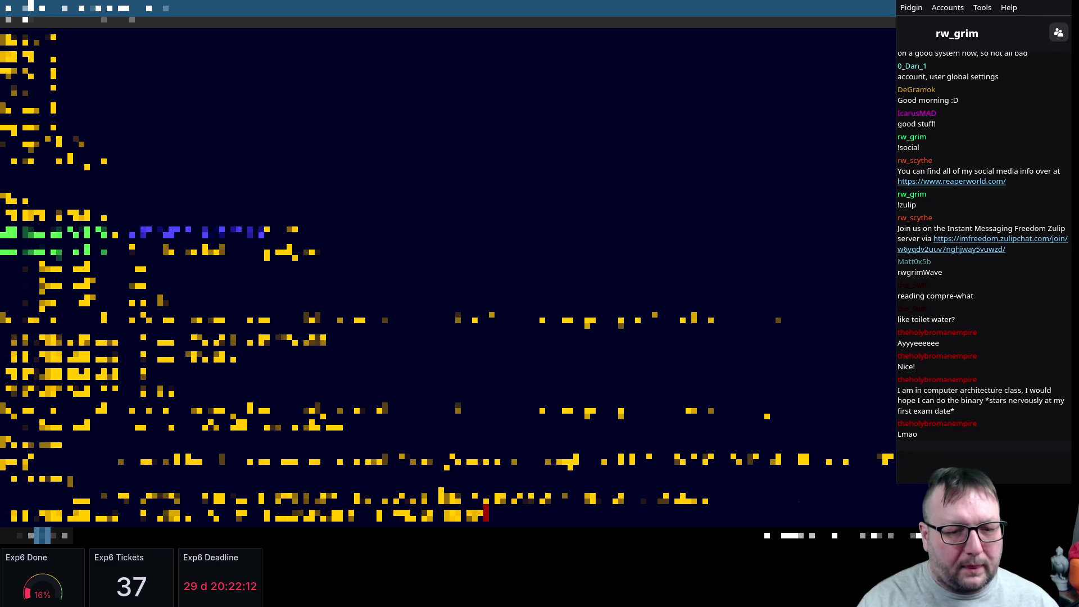
{"action": "key", "text": "Return"}
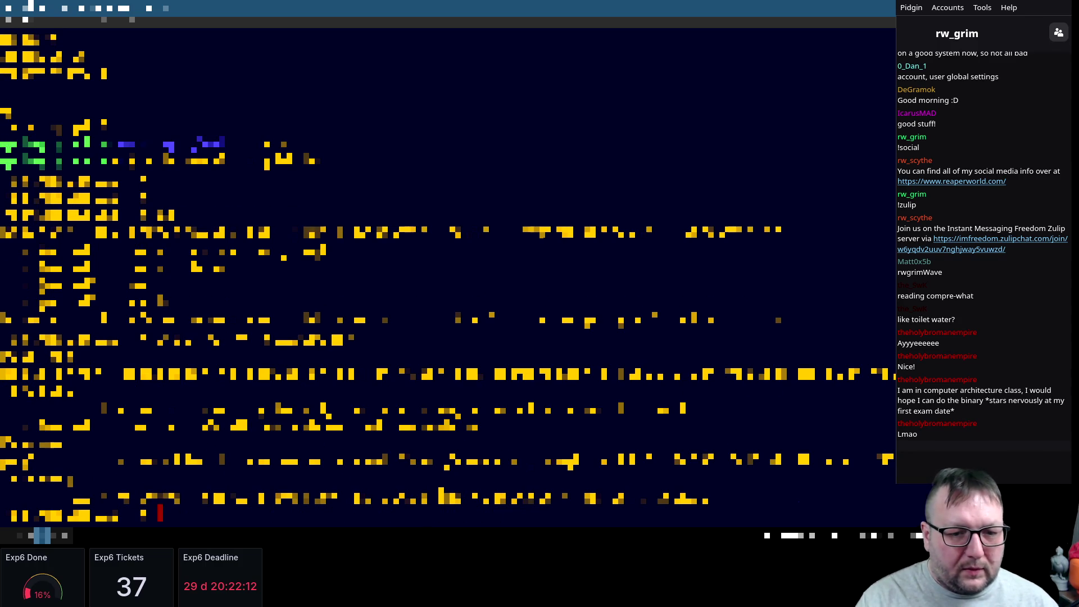
{"action": "type", "text": "git commit -m \"update\""}
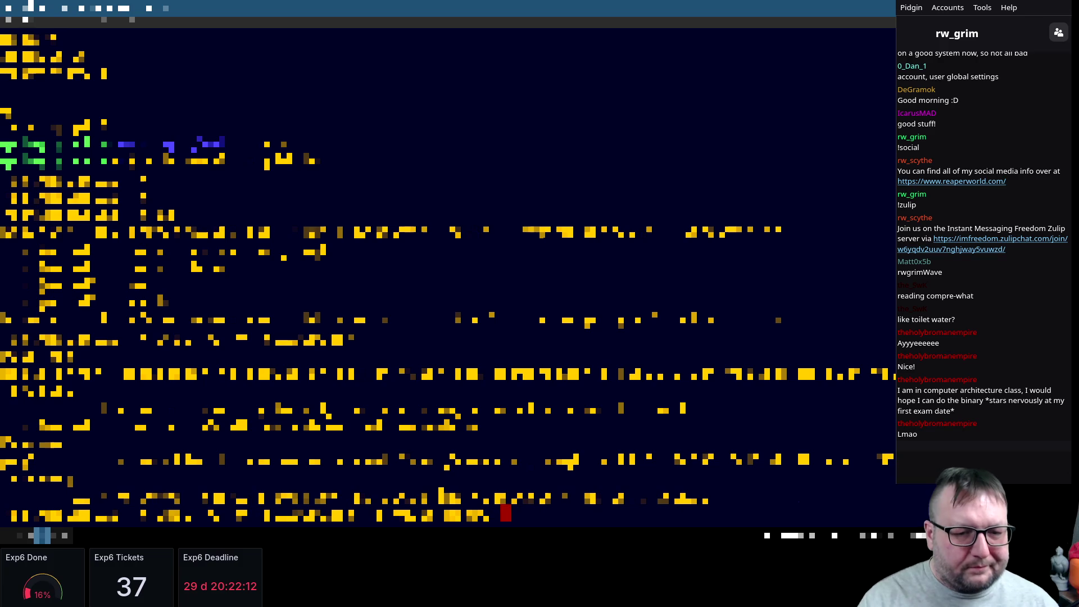
{"action": "type", "text": "make"}
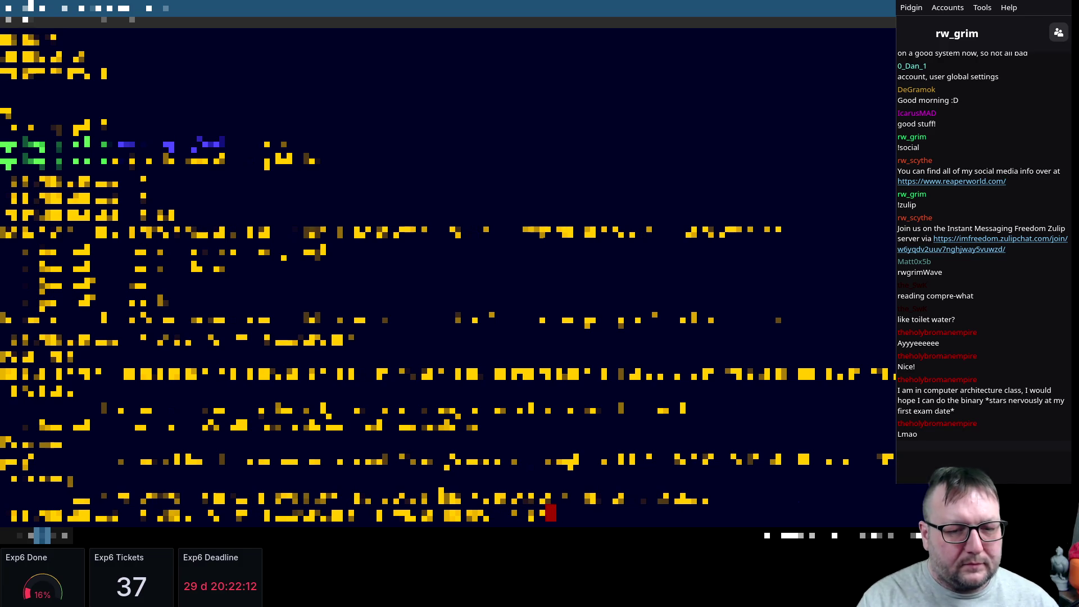
{"action": "type", "text": " -j4"}
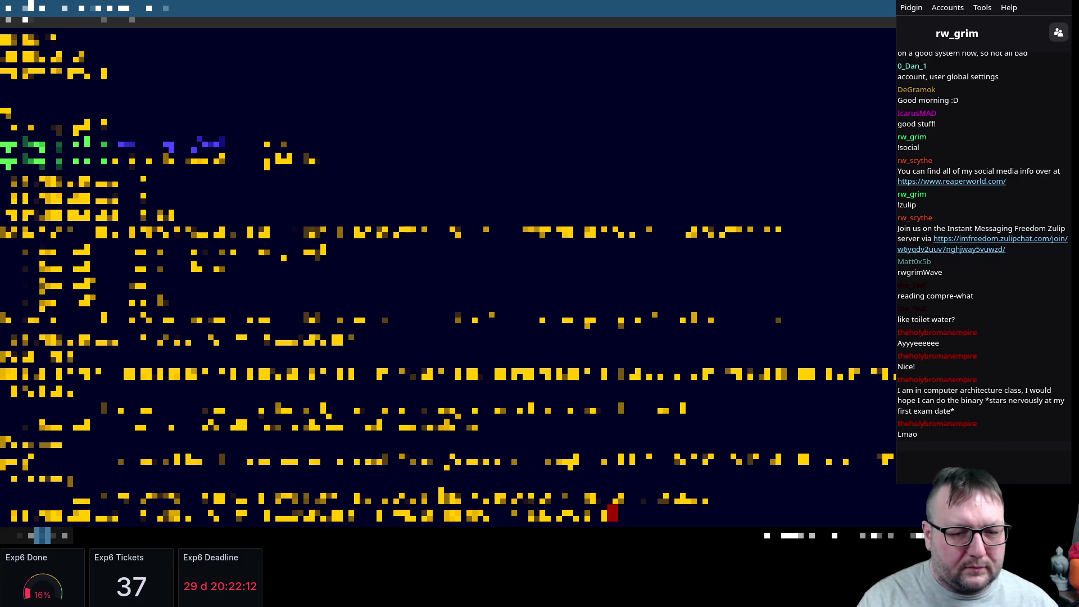
Step: Run the next build commands, then a shortened version of the command
{"action": "key", "text": "ctrl+Left"}
{"action": "key", "text": "ctrl+Left"}
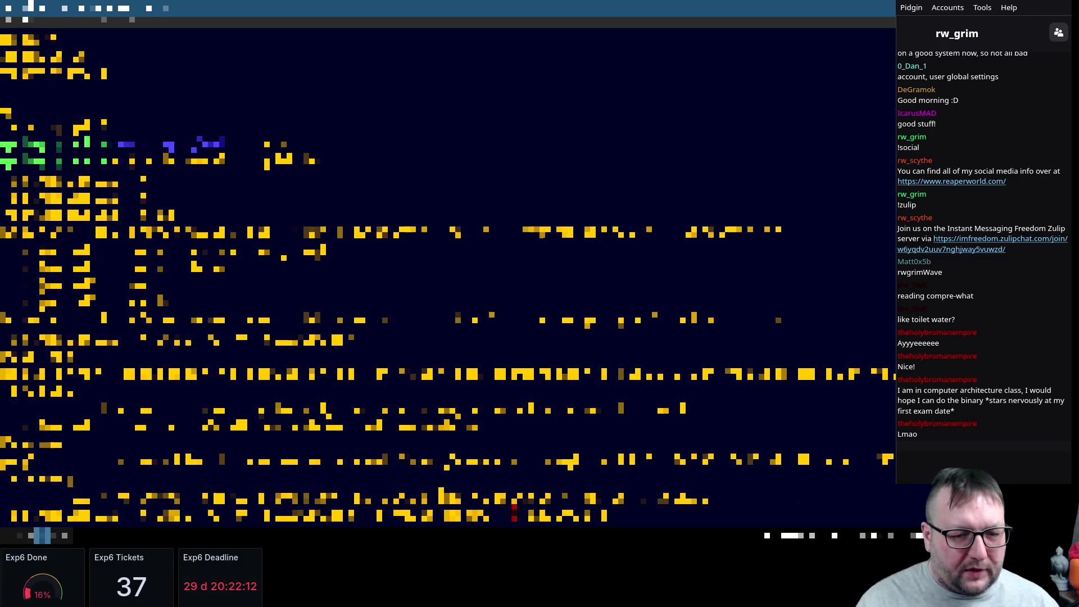
{"action": "key", "text": "Return"}
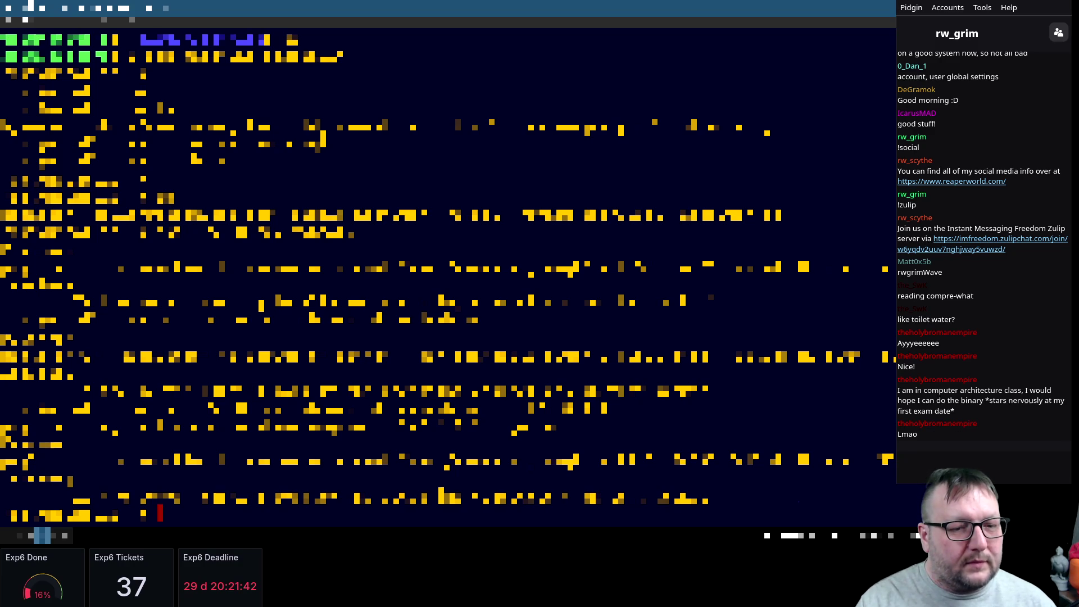
{"action": "type", "text": "make run -"}
{"action": "key", "text": "BackSpace"}
{"action": "key", "text": "BackSpace"}
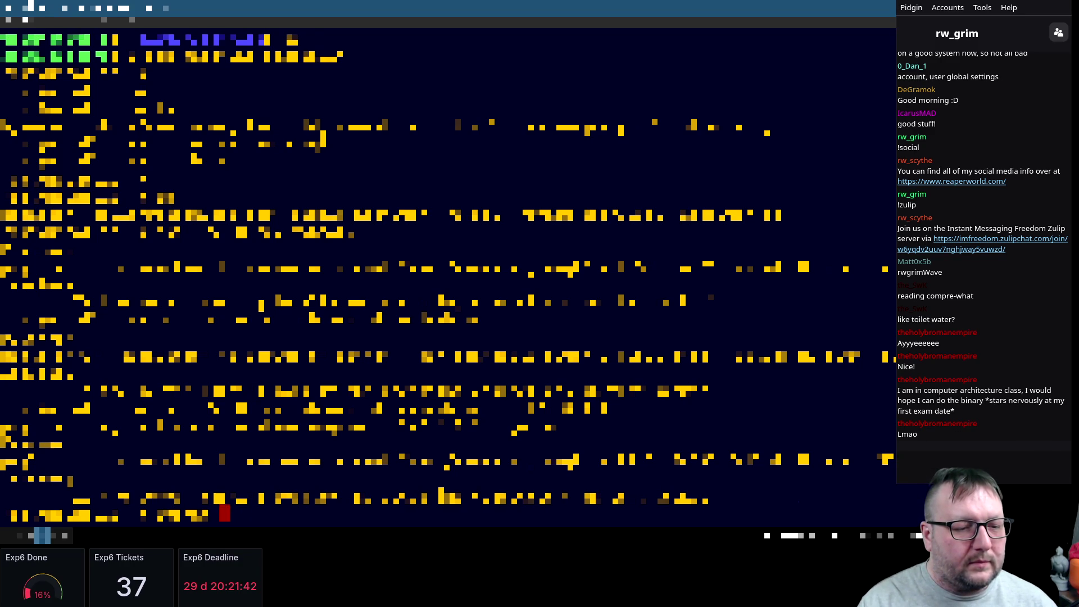
{"action": "key", "text": "Return"}
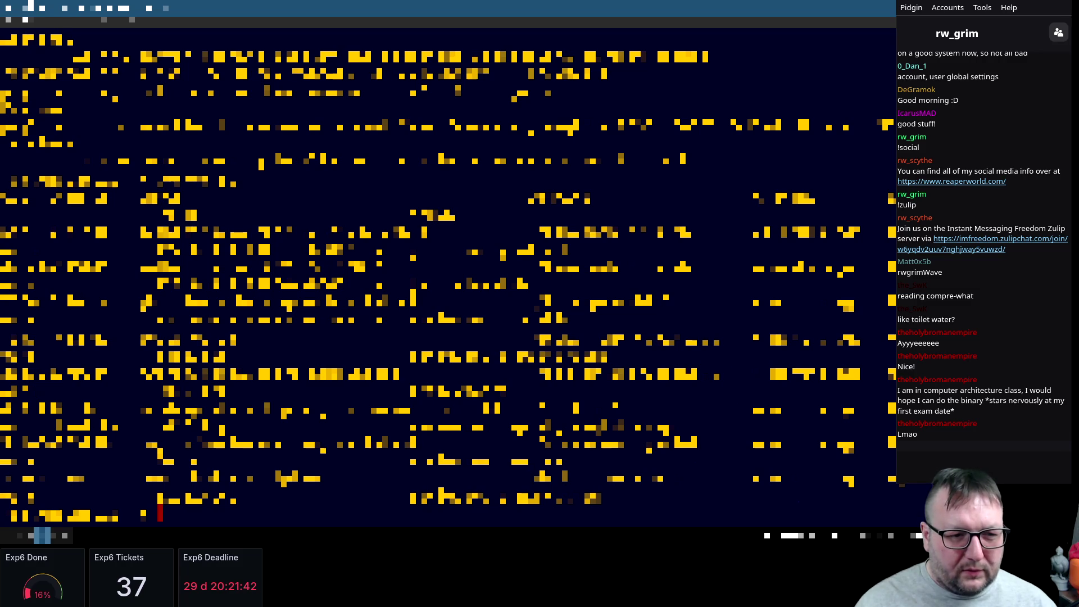
{"action": "type", "text": "make run --help | les"}
Step: Rerun the command with a pipe filter on its output, refocus the terminal and clear the screen
{"action": "key", "text": "BackSpace"}
{"action": "key", "text": "BackSpace"}
{"action": "key", "text": "BackSpace"}
{"action": "key", "text": "BackSpace"}
{"action": "type", "text": "| less -R"}
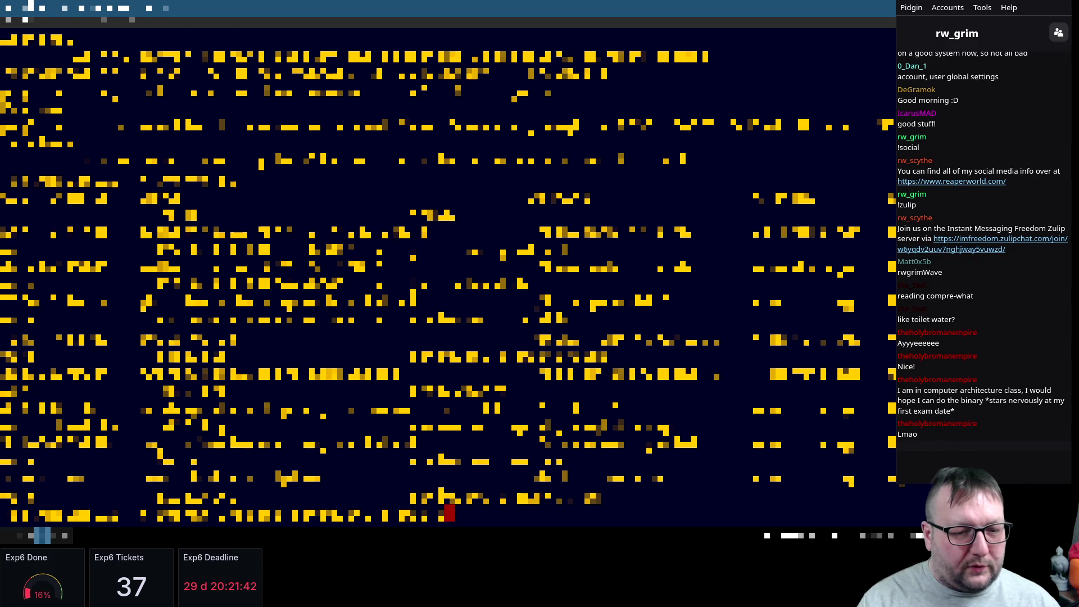
{"action": "type", "text": "2>&1 | grep -"}
{"action": "key", "text": "Return"}
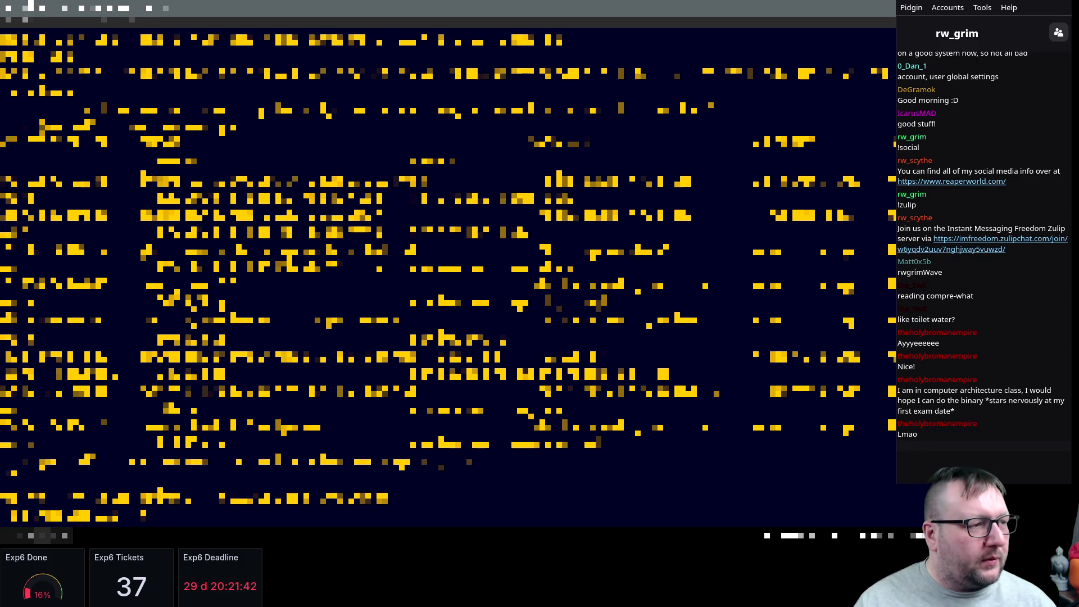
{"action": "key", "text": "alt+Tab"}
{"action": "key", "text": "alt+Tab"}
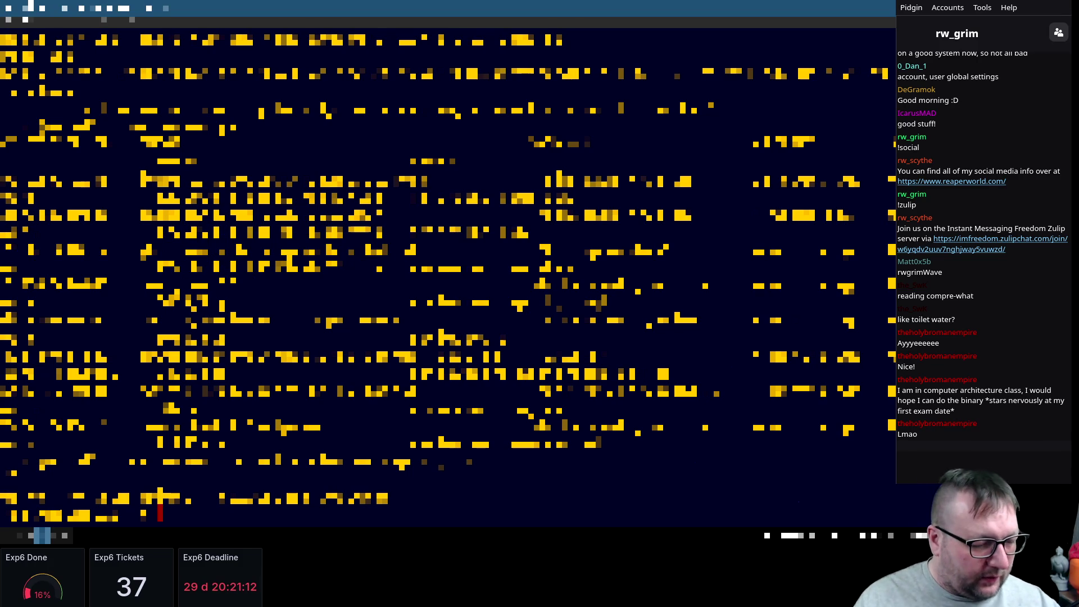
{"action": "left_click", "coordinate": [331, 349]}
{"action": "key", "text": "ctrl+l"}
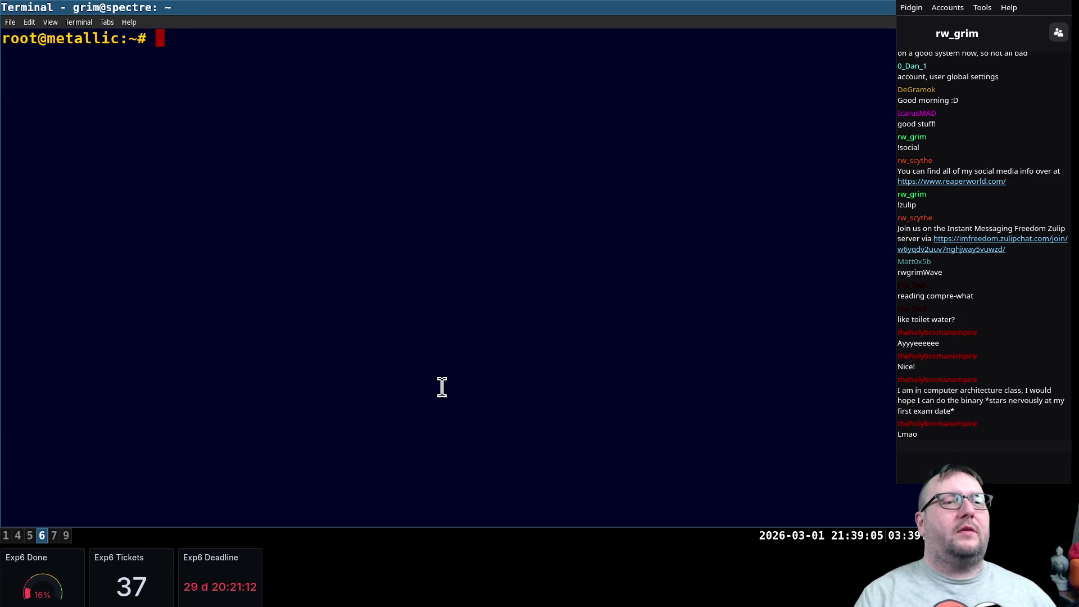
{"action": "type", "text": "docker"}
Step: Fix the mistyped prompt and print the contents of review-query.sql
{"action": "key", "text": "BackSpace"}
{"action": "key", "text": "BackSpace"}
{"action": "key", "text": "BackSpace"}
{"action": "key", "text": "BackSpace"}
{"action": "key", "text": "BackSpace"}
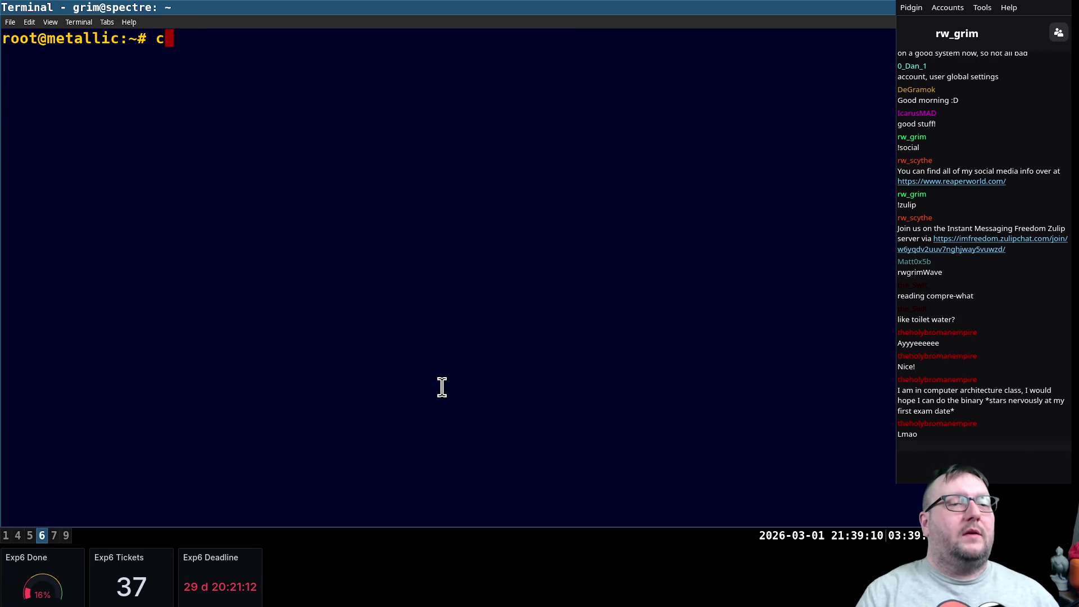
{"action": "key", "text": "BackSpace"}
{"action": "key", "text": "Return"}
{"action": "type", "text": "ls"}
{"action": "key", "text": "Return"}
{"action": "type", "text": "cat "}
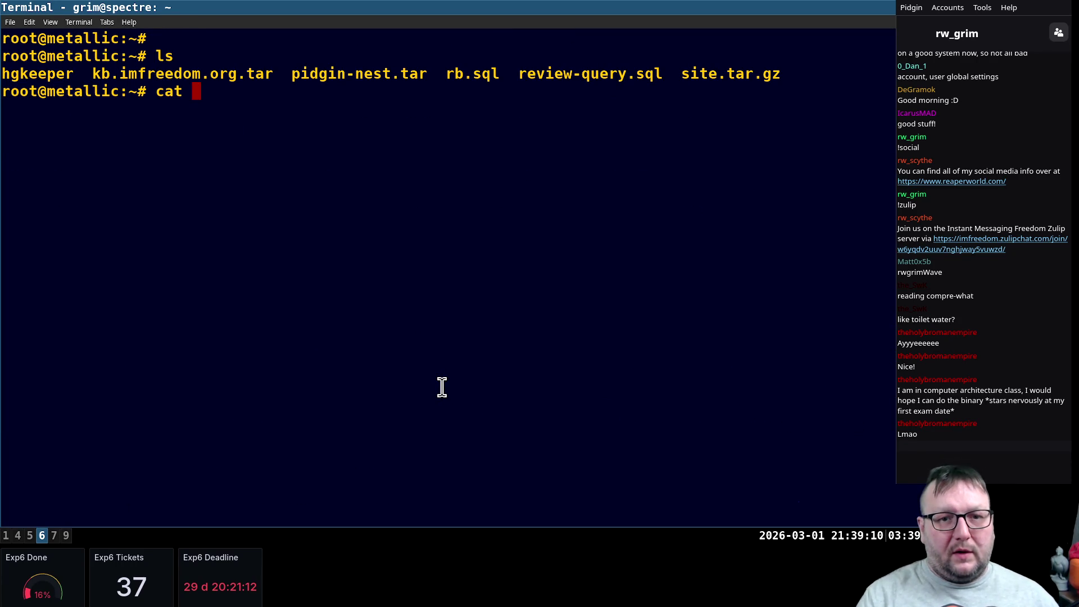
{"action": "type", "text": "review-query.sql"}
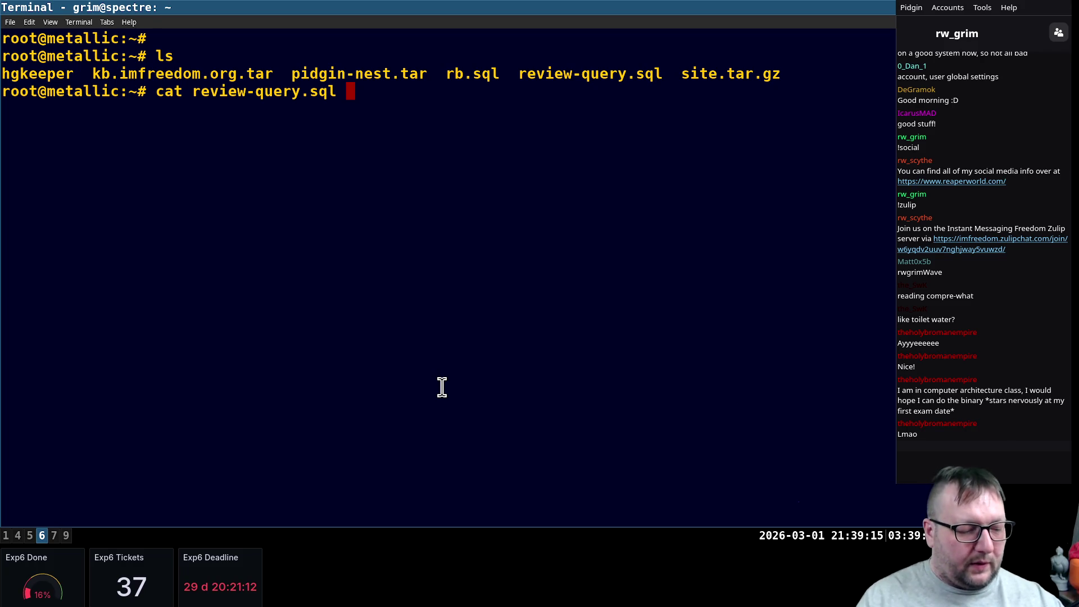
{"action": "key", "text": "Return"}
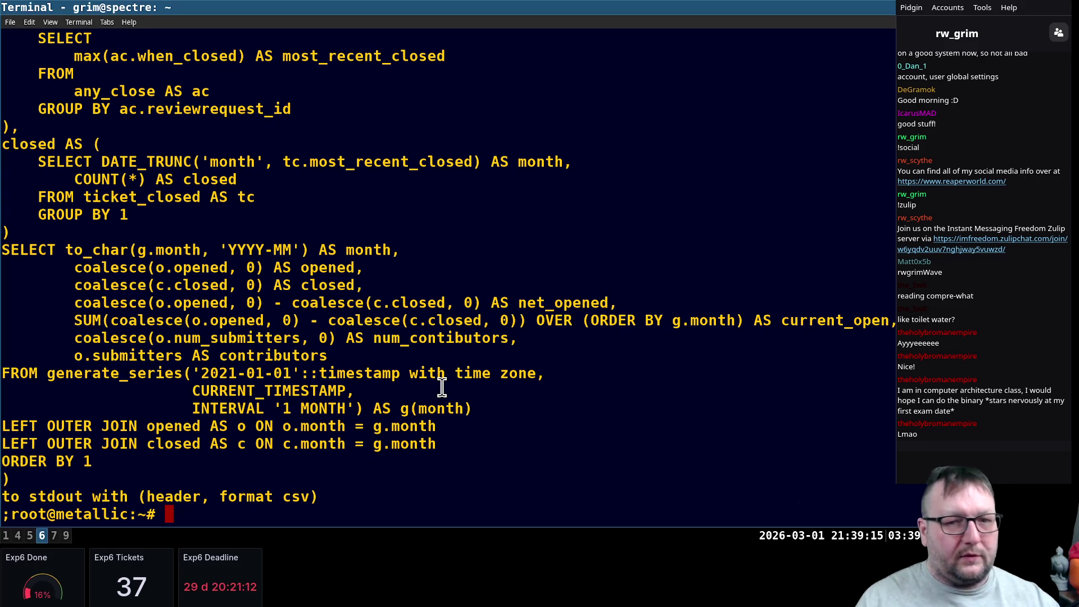
{"action": "key", "text": "Up"}
{"action": "type", "text": "| docker exec -"}
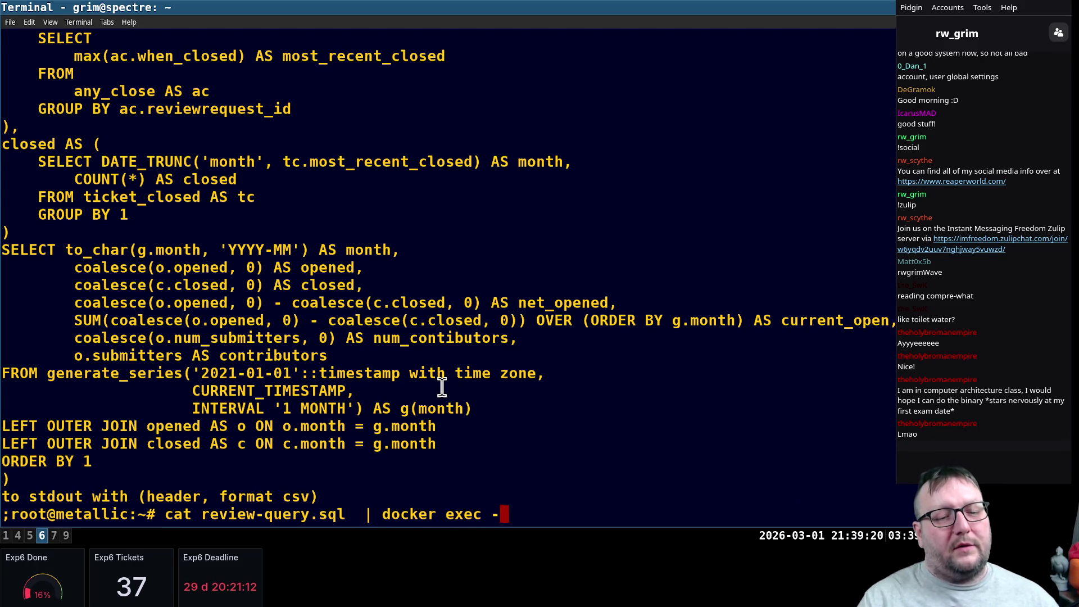
{"action": "type", "text": "i reviewboard-postgres"}
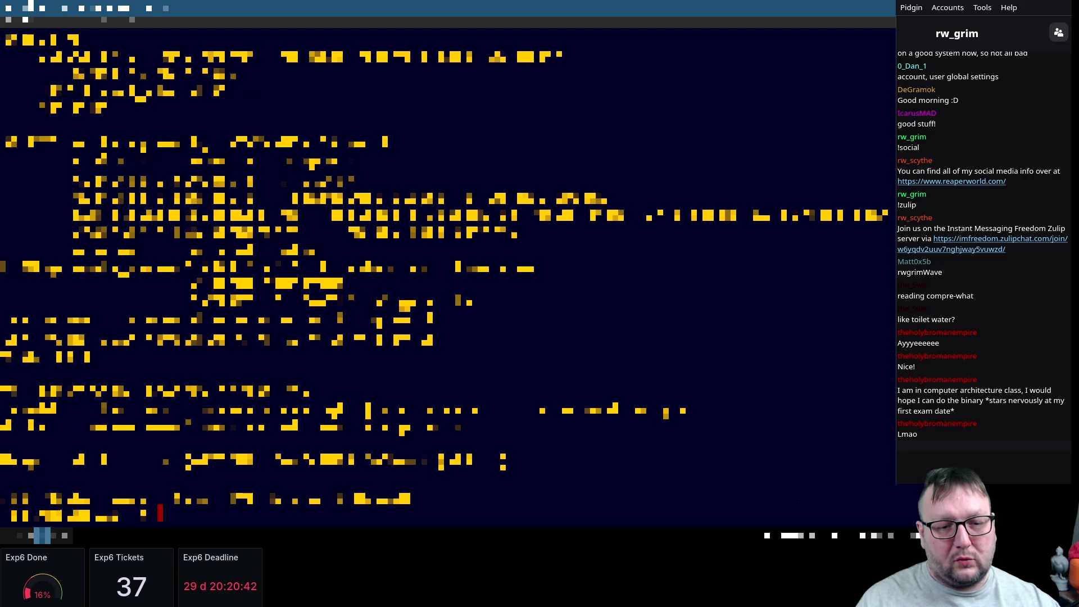
Step: Run the docker exec command against the Review Board database container, adjusting its end after a failure
{"action": "key", "text": "Up"}
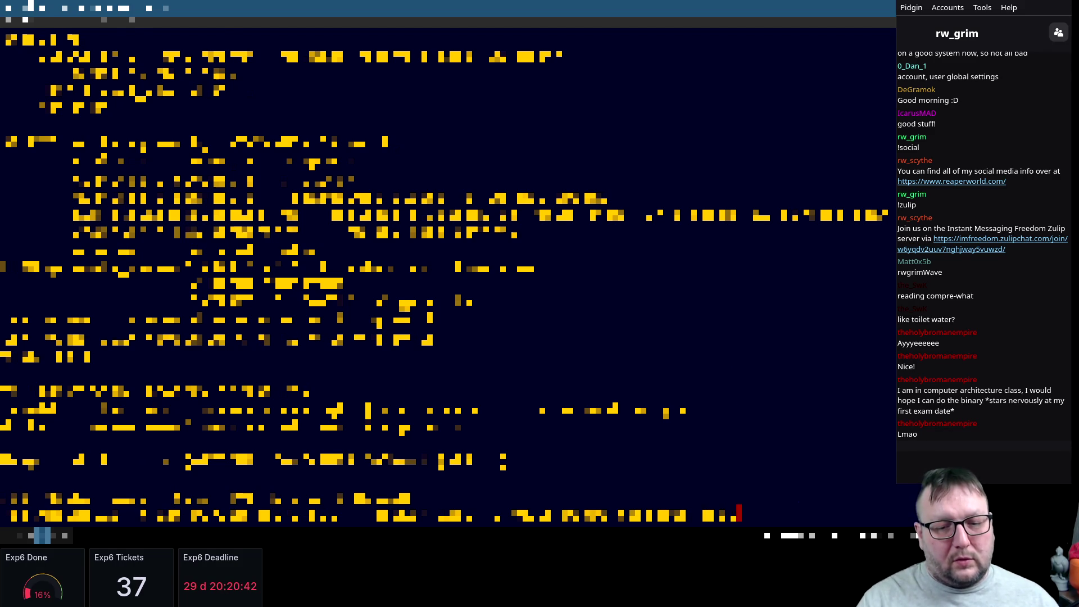
{"action": "key", "text": "Return"}
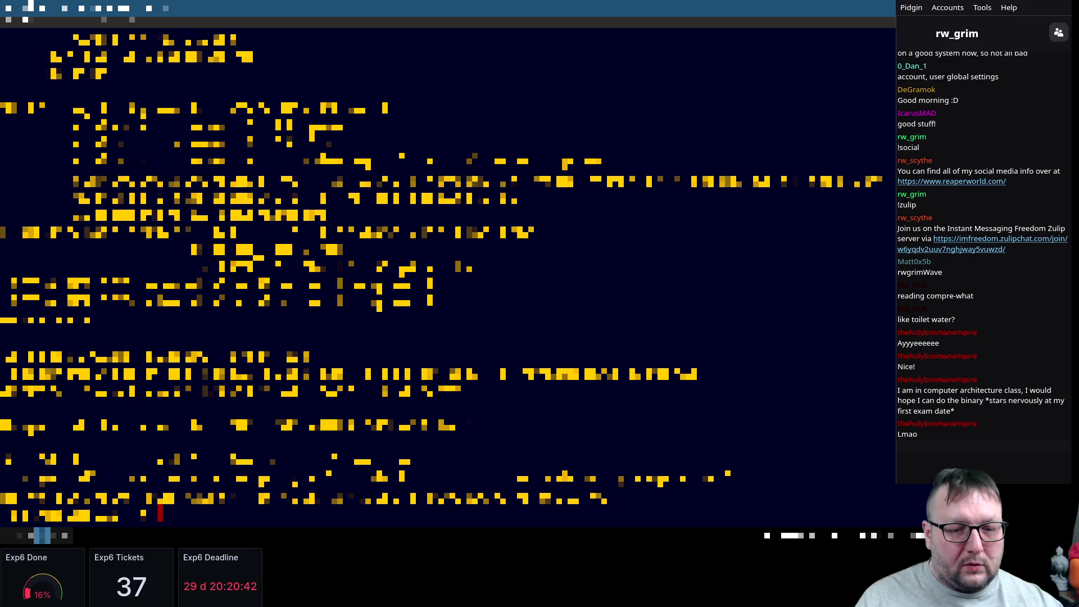
{"action": "key", "text": "Up"}
{"action": "key", "text": "Left"}
{"action": "key", "text": "Left"}
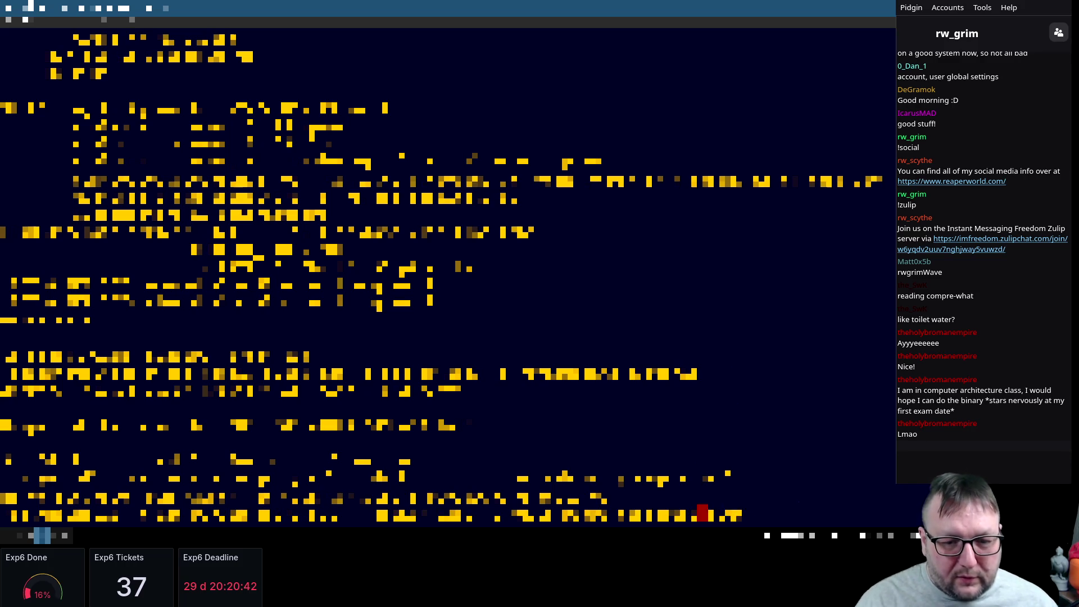
{"action": "key", "text": "Return"}
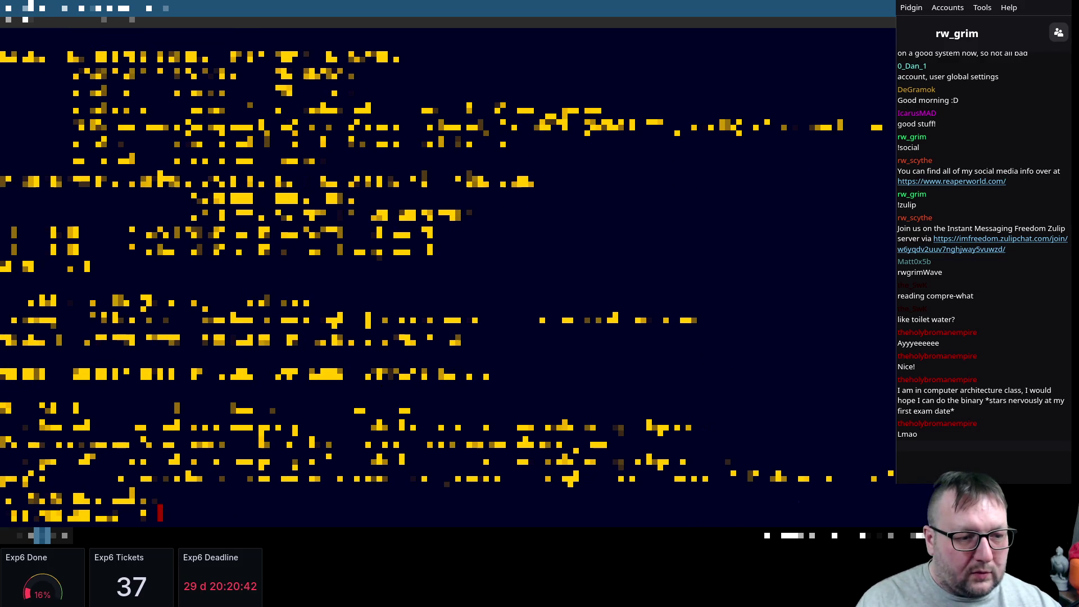
Step: Add psql -U reviewboard, correcting -u to -U, so the query prints its monthly CSV results
{"action": "key", "text": "Up"}
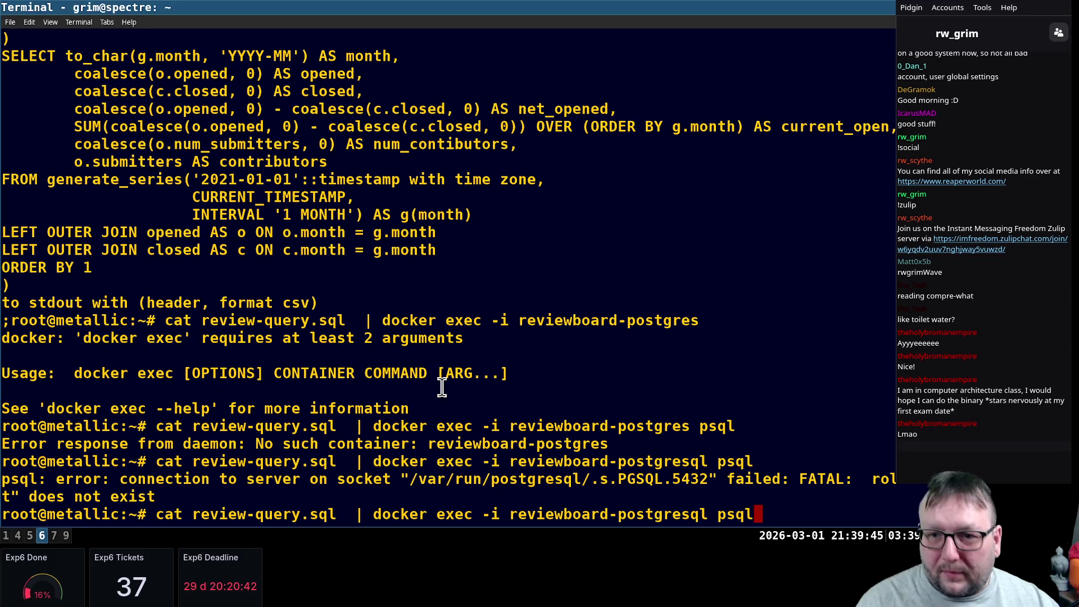
{"action": "type", "text": "-u reviewboard"}
{"action": "key", "text": "Return"}
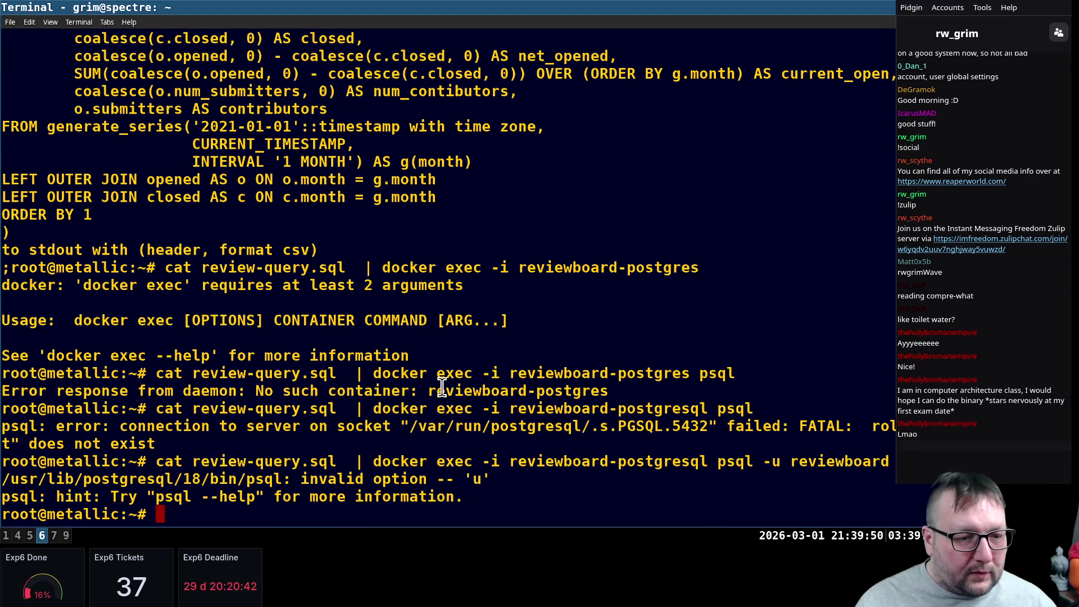
{"action": "key", "text": "Up"}
{"action": "key", "text": "Left"}
{"action": "key", "text": "Left"}
{"action": "key", "text": "Left"}
{"action": "key", "text": "Left"}
{"action": "key", "text": "Left"}
{"action": "key", "text": "Left"}
{"action": "key", "text": "Left"}
{"action": "key", "text": "Delete"}
{"action": "type", "text": "U"}
{"action": "key", "text": "Return"}
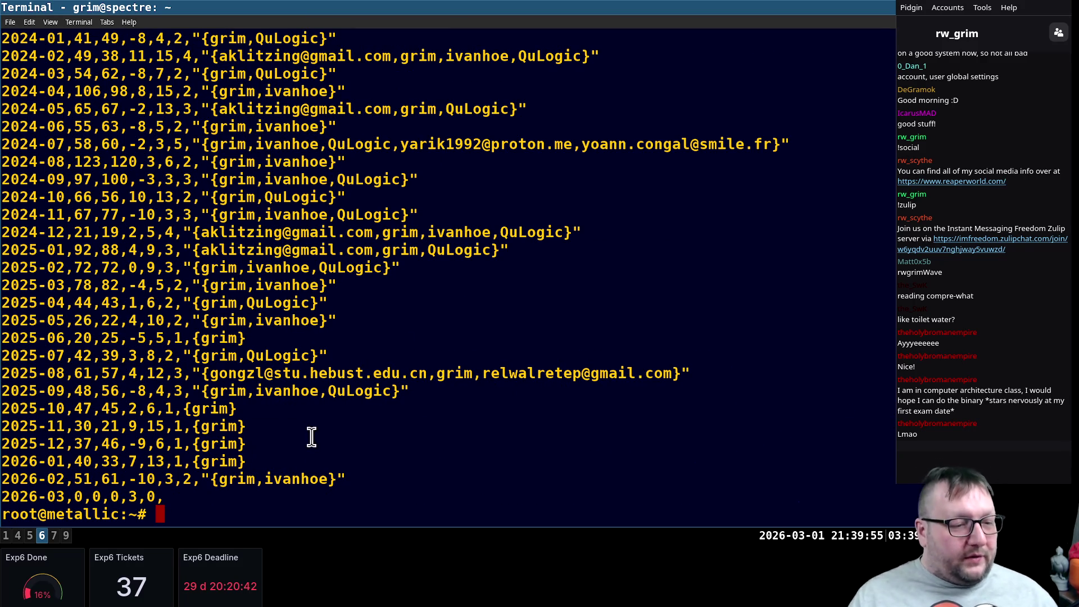
Step: Highlight the 2026-02 contributor list in the results, then switch to the forum draft workspace
{"action": "double_click", "coordinate": [299, 480]}
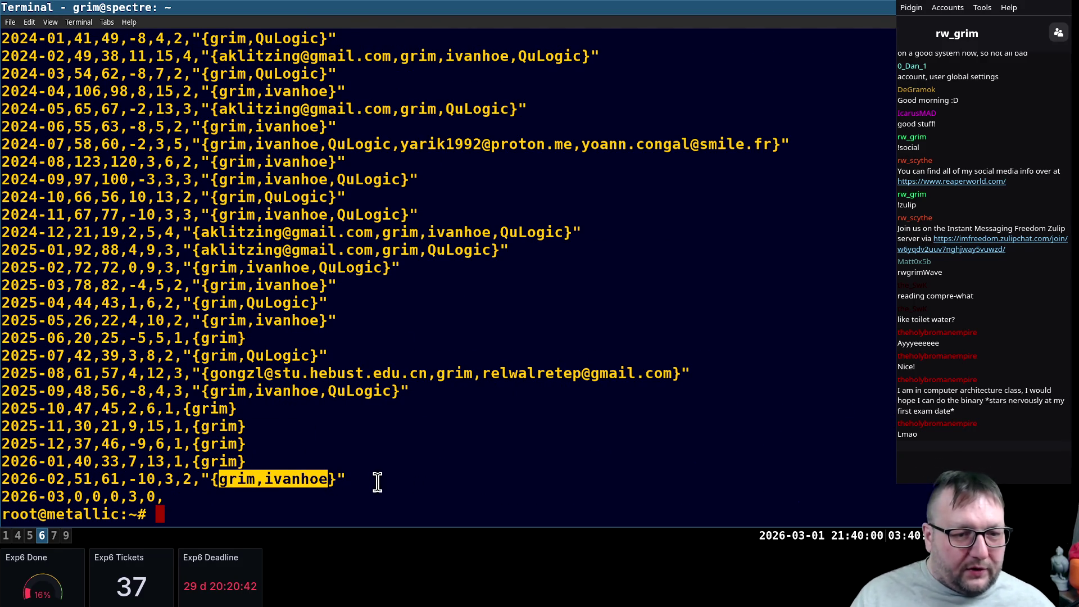
{"action": "left_click", "coordinate": [405, 479]}
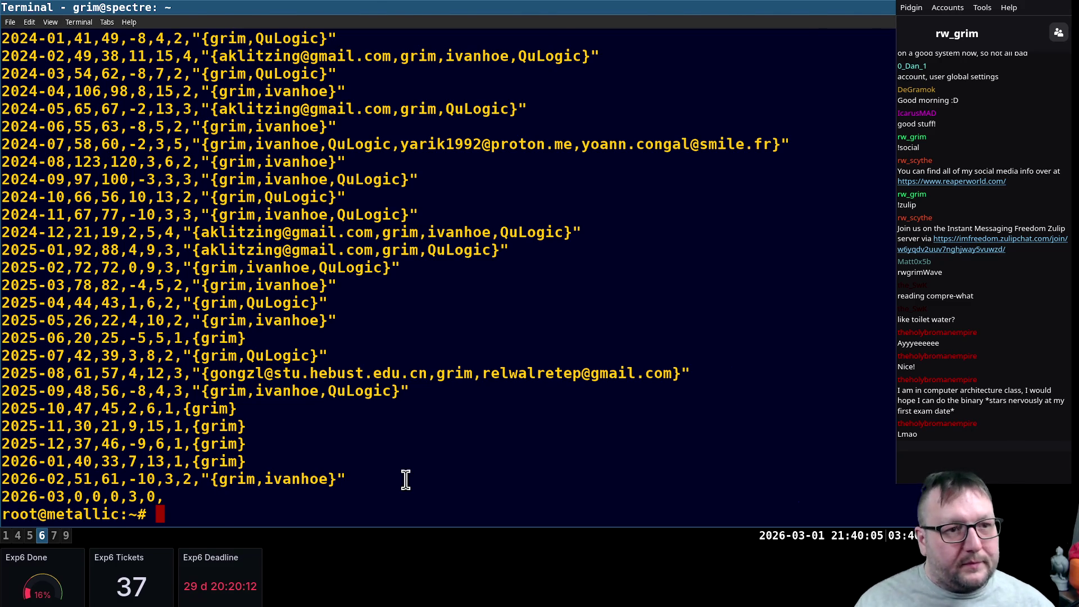
{"action": "key", "text": "super+4"}
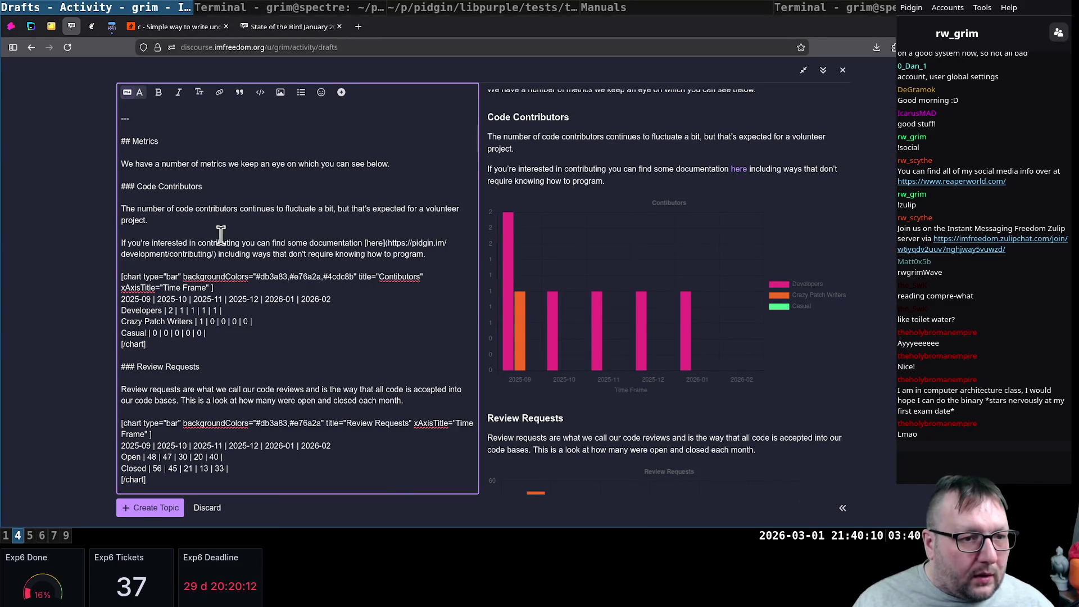
Step: Append 2026-02 values to the Contributors and Review Requests rows, with 51 open and 61 closed
{"action": "left_click", "coordinate": [284, 310]}
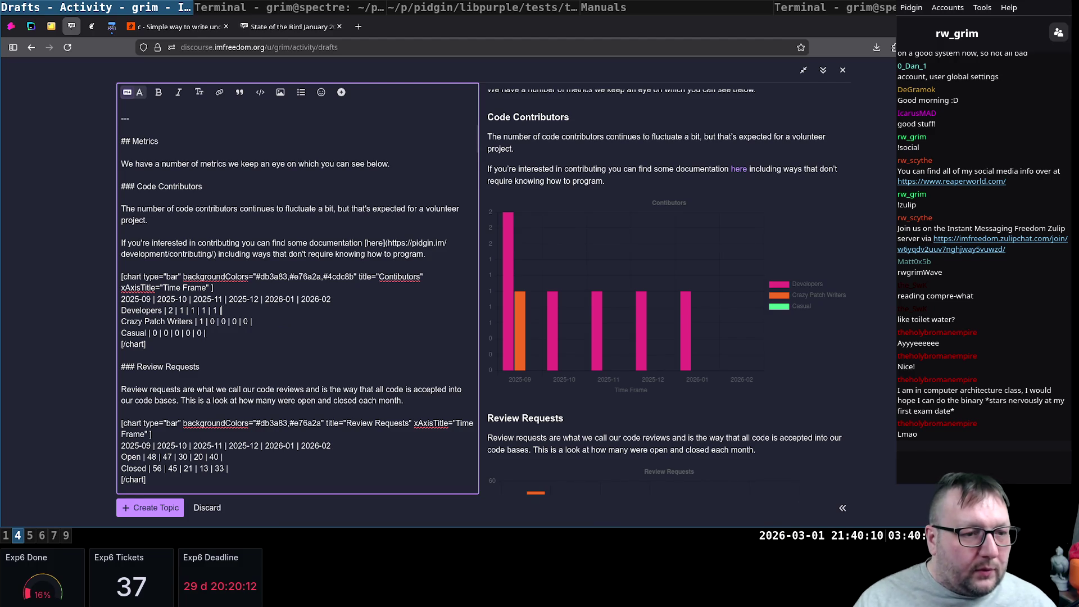
{"action": "type", "text": "|"}
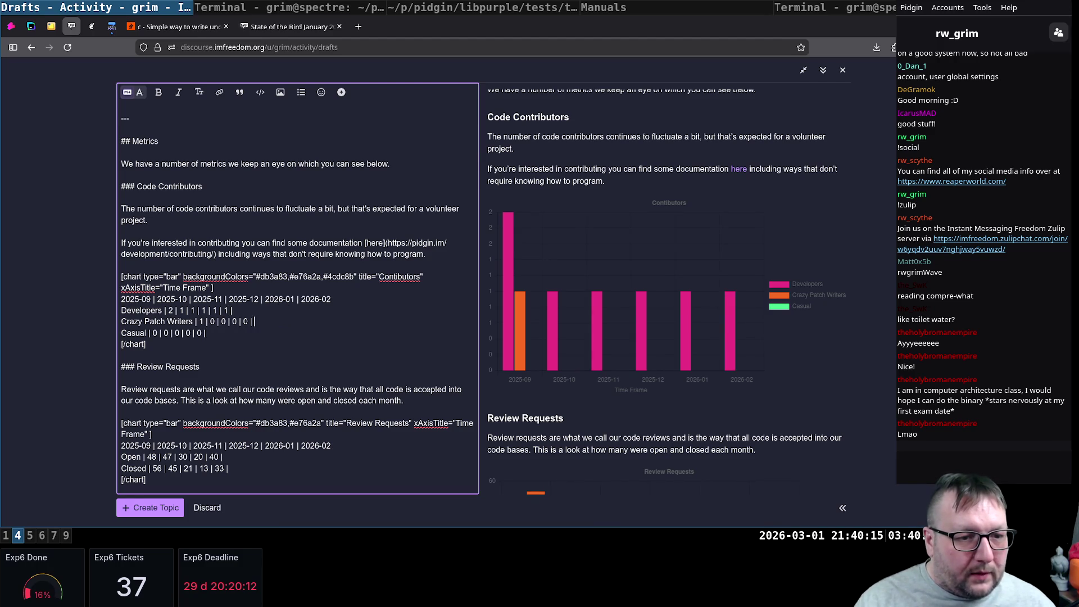
{"action": "type", "text": " 1 |"}
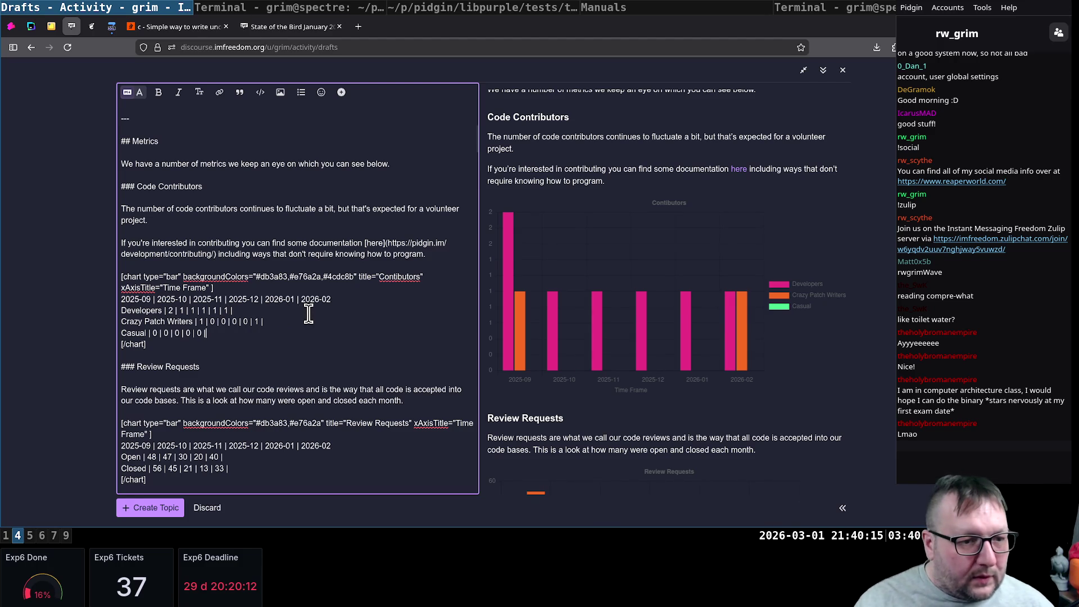
{"action": "scroll", "coordinate": [305, 312], "scroll_direction": "down", "scroll_amount": 1}
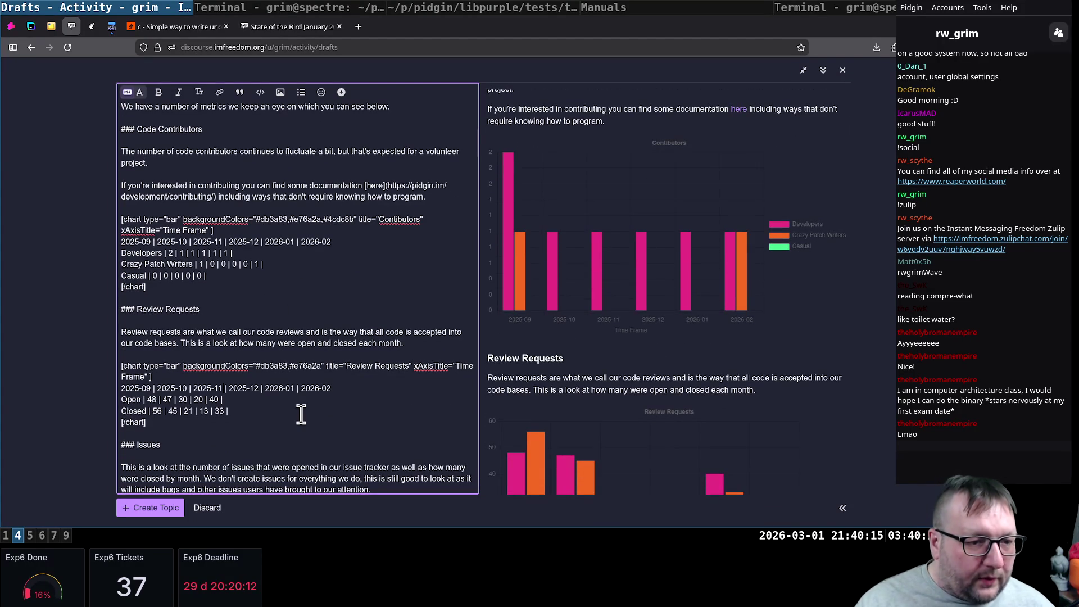
{"action": "type", "text": "|"}
{"action": "key", "text": "super+Right"}
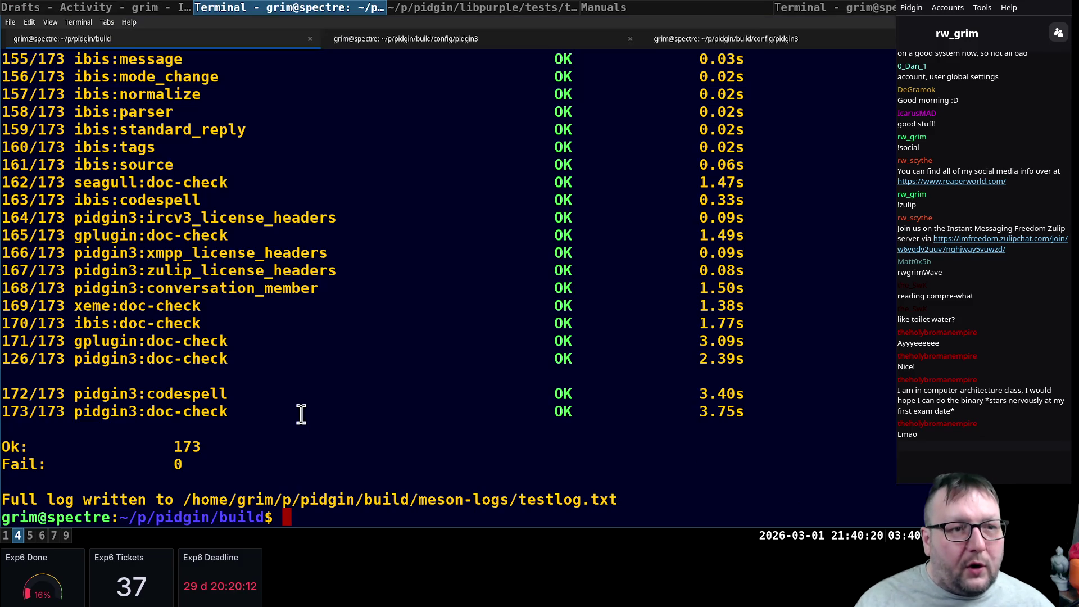
{"action": "key", "text": "super+Right"}
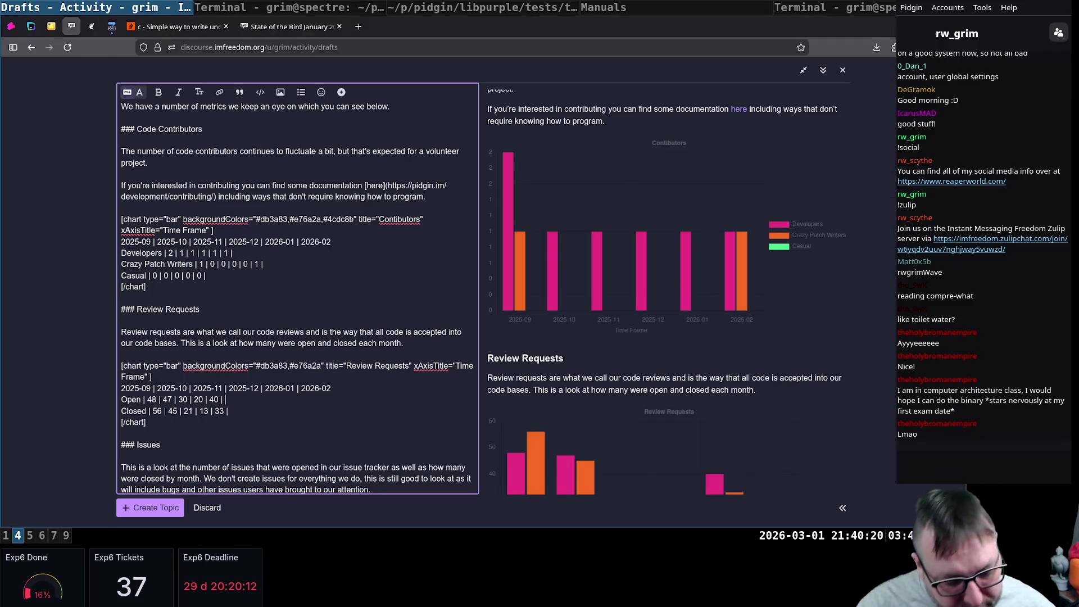
{"action": "key", "text": "super+Right"}
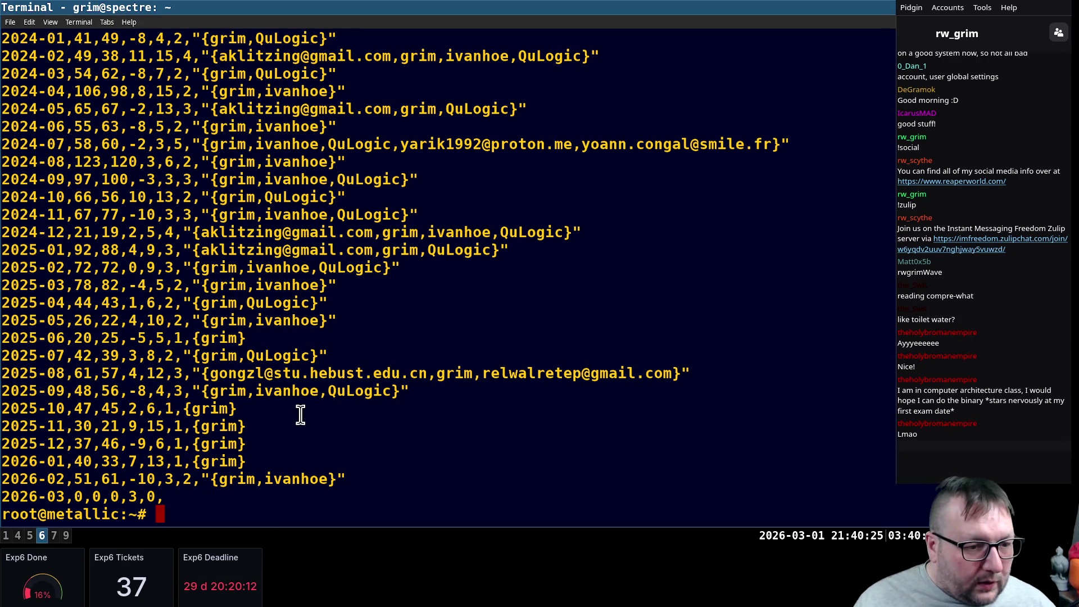
{"action": "scroll", "coordinate": [86, 466], "scroll_direction": "up", "scroll_amount": 3}
{"action": "scroll", "coordinate": [87, 466], "scroll_direction": "up", "scroll_amount": 8}
{"action": "scroll", "coordinate": [99, 464], "scroll_direction": "up", "scroll_amount": 12}
{"action": "scroll", "coordinate": [98, 457], "scroll_direction": "down", "scroll_amount": 7}
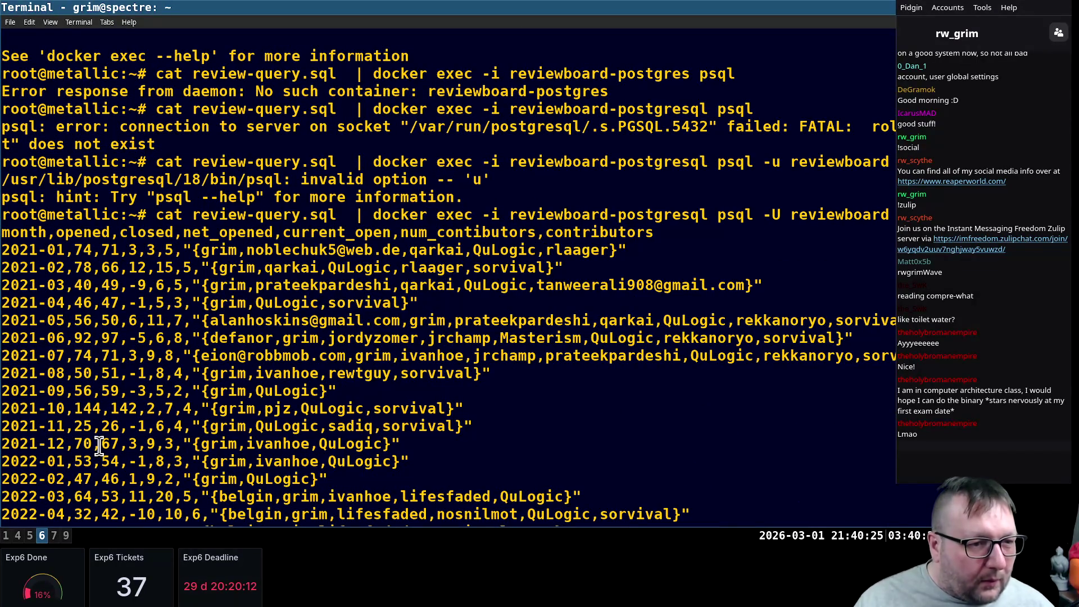
{"action": "scroll", "coordinate": [102, 434], "scroll_direction": "down", "scroll_amount": 6}
{"action": "scroll", "coordinate": [99, 426], "scroll_direction": "down", "scroll_amount": 10}
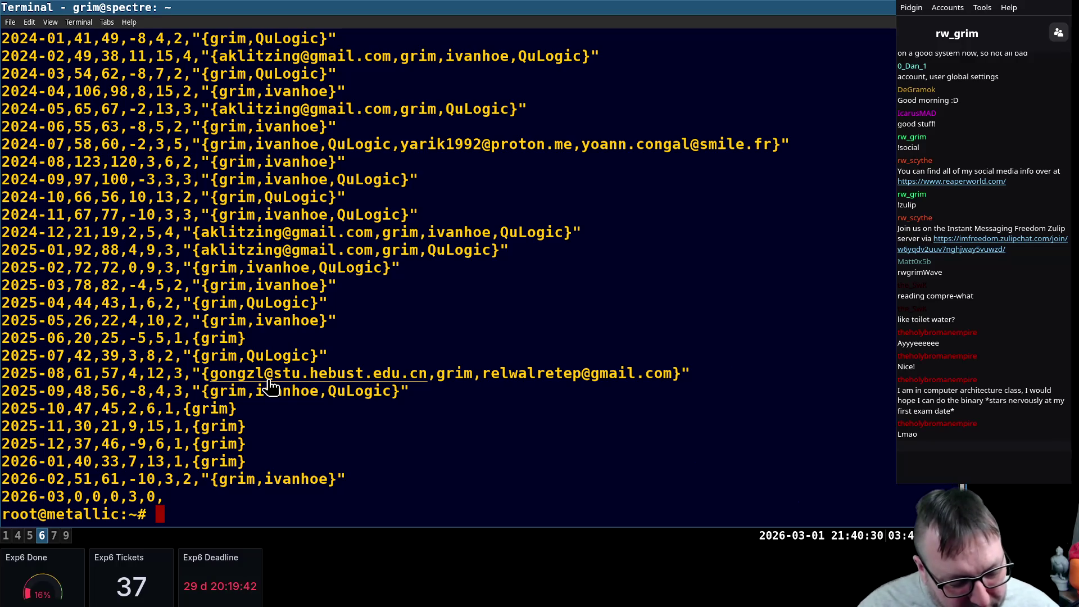
{"action": "key", "text": "super+4"}
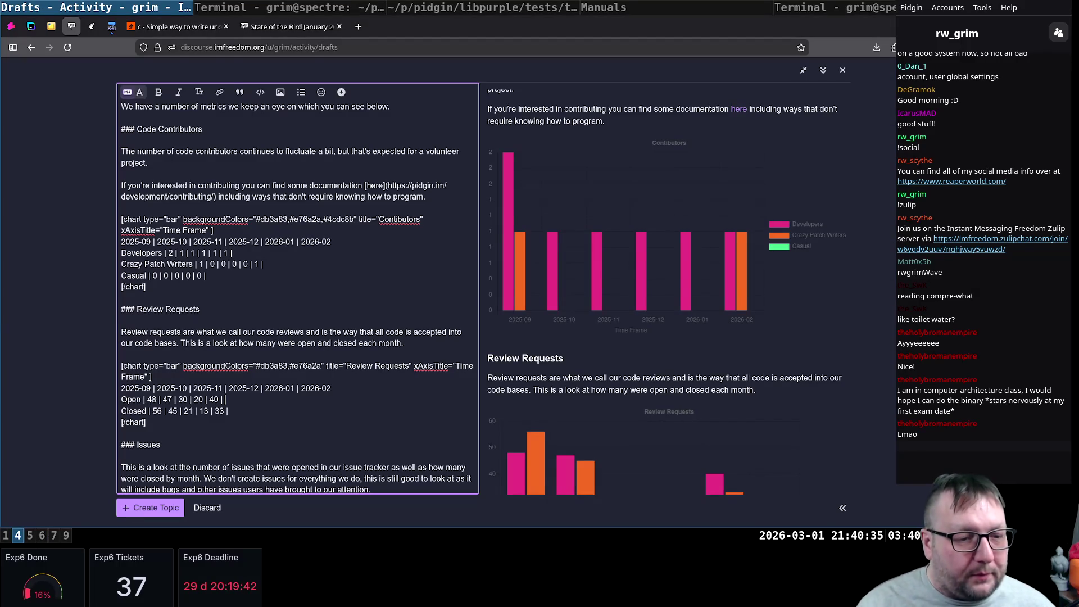
{"action": "type", "text": "|"}
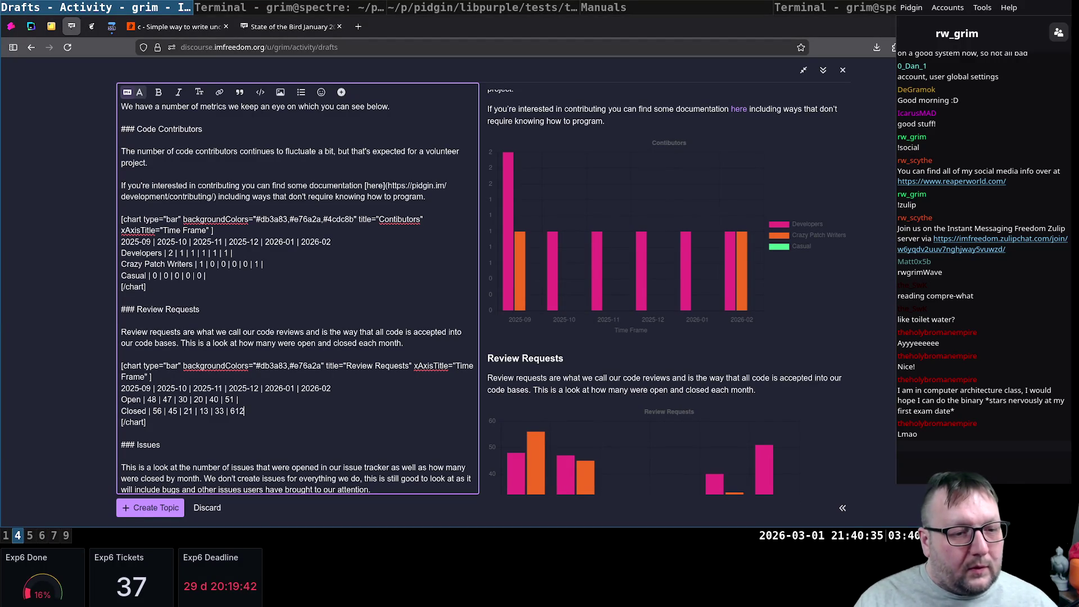
{"action": "key", "text": "BackSpace"}
{"action": "type", "text": "|"}
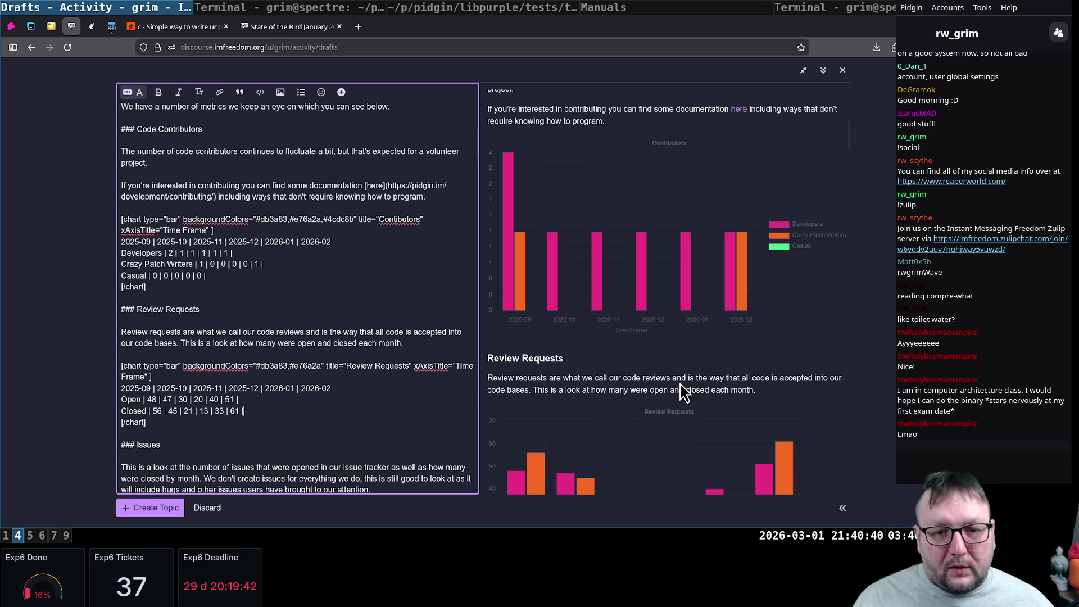
{"action": "scroll", "coordinate": [679, 371], "scroll_direction": "down", "scroll_amount": 2}
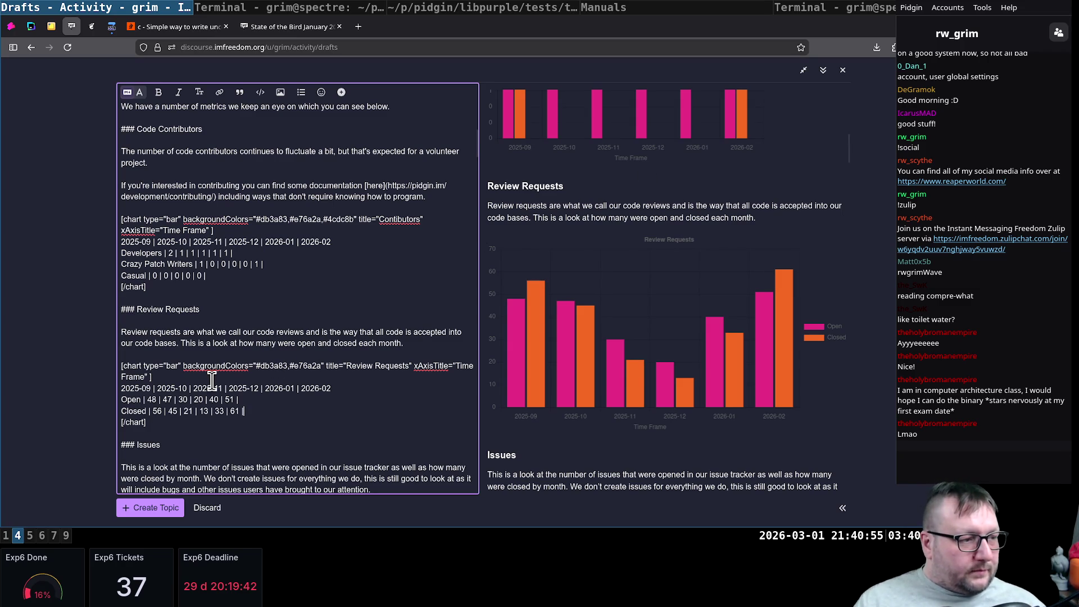
{"action": "scroll", "coordinate": [287, 312], "scroll_direction": "down", "scroll_amount": 2}
{"action": "scroll", "coordinate": [278, 299], "scroll_direction": "down", "scroll_amount": 2}
{"action": "scroll", "coordinate": [277, 299], "scroll_direction": "down", "scroll_amount": 2}
{"action": "scroll", "coordinate": [278, 301], "scroll_direction": "down", "scroll_amount": 1}
{"action": "scroll", "coordinate": [256, 304], "scroll_direction": "down", "scroll_amount": 3}
{"action": "scroll", "coordinate": [257, 299], "scroll_direction": "down", "scroll_amount": 4}
{"action": "scroll", "coordinate": [259, 298], "scroll_direction": "down", "scroll_amount": 3}
{"action": "scroll", "coordinate": [257, 299], "scroll_direction": "down", "scroll_amount": 5}
{"action": "scroll", "coordinate": [258, 290], "scroll_direction": "down", "scroll_amount": 5}
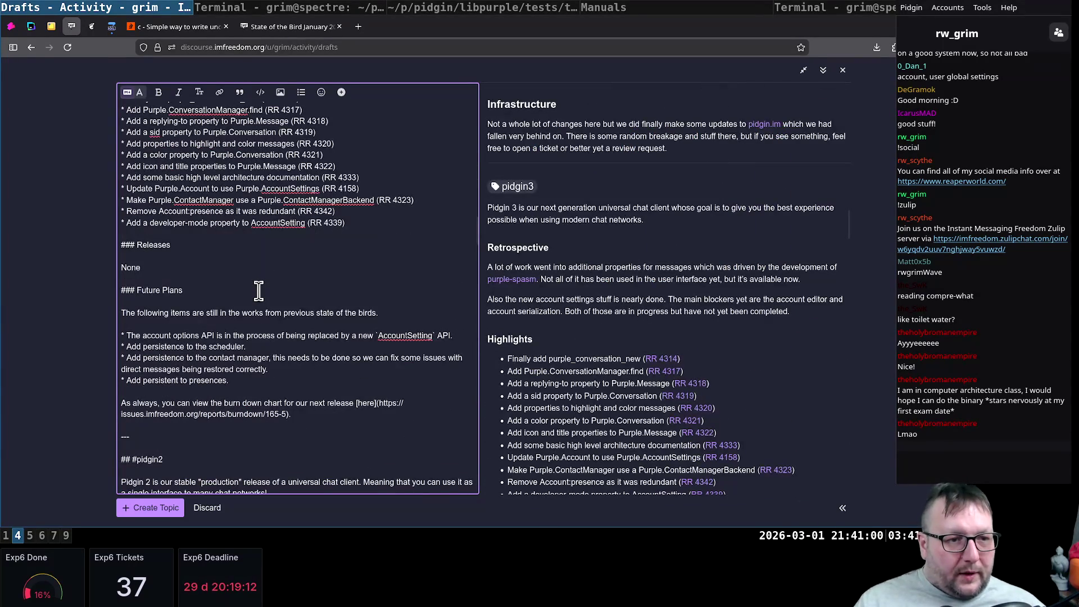
{"action": "scroll", "coordinate": [253, 287], "scroll_direction": "up", "scroll_amount": 2}
{"action": "scroll", "coordinate": [236, 270], "scroll_direction": "up", "scroll_amount": 1}
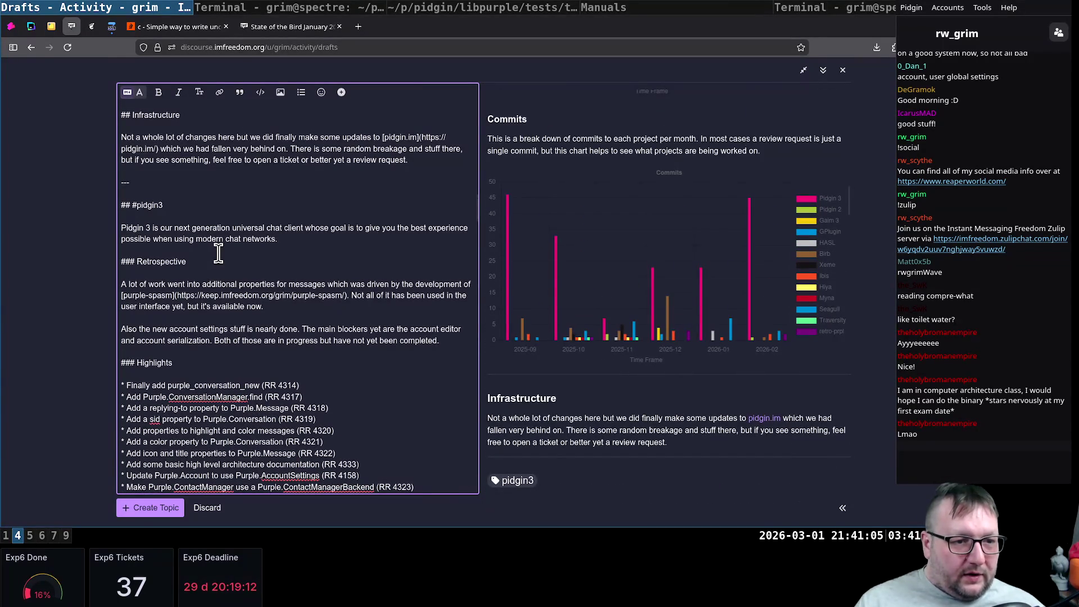
Step: Delete the old Pidgin 3 Retrospective paragraphs
{"action": "left_click", "coordinate": [238, 286]}
{"action": "key", "text": "shift+Down"}
{"action": "key", "text": "shift+Down"}
{"action": "key", "text": "shift+Down"}
{"action": "key", "text": "shift+Down"}
{"action": "key", "text": "shift+Down"}
{"action": "key", "text": "BackSpace"}
Step: Delete the twelve Highlights bullets and move to the Future Plans text
{"action": "key", "text": "Down"}
{"action": "key", "text": "shift+End"}
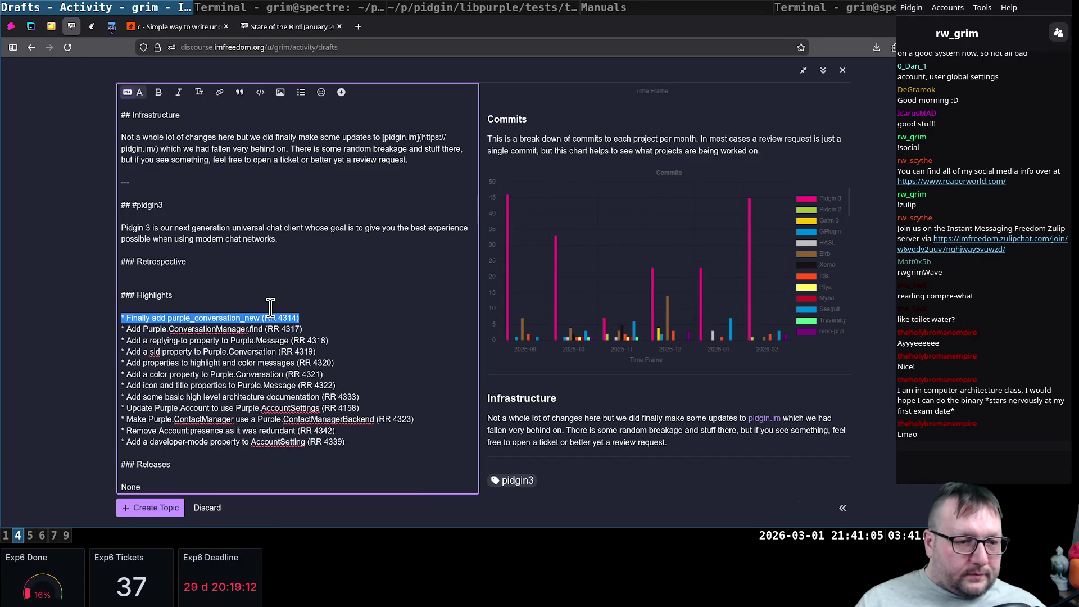
{"action": "key", "text": "shift+Down"}
{"action": "key", "text": "shift+Down"}
{"action": "key", "text": "shift+Down"}
{"action": "key", "text": "shift+Down"}
{"action": "key", "text": "shift+Down"}
{"action": "key", "text": "BackSpace"}
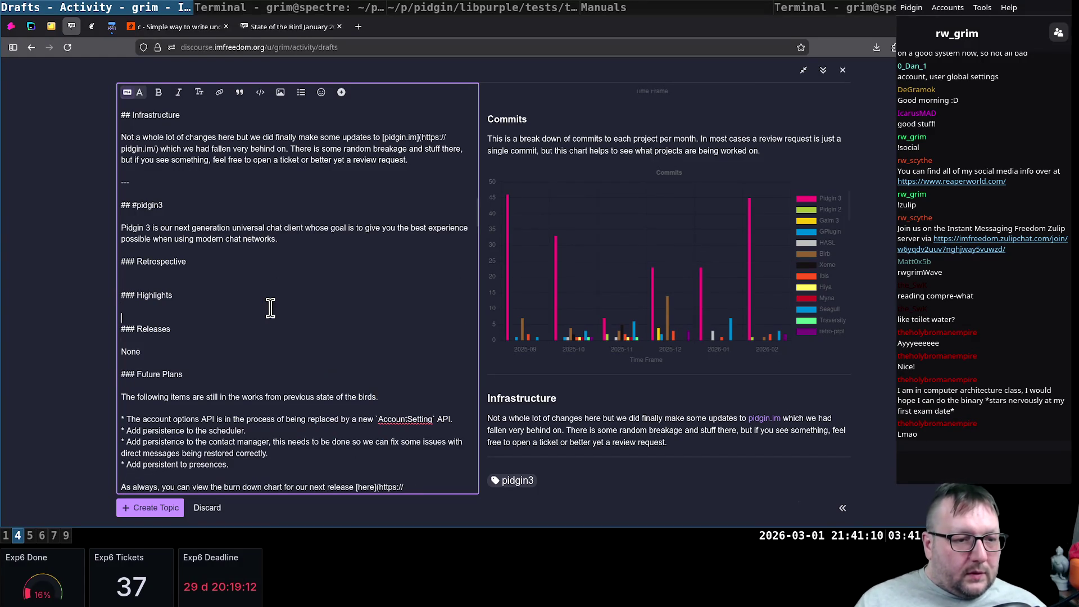
{"action": "scroll", "coordinate": [269, 308], "scroll_direction": "down", "scroll_amount": 3}
{"action": "left_click", "coordinate": [247, 304]}
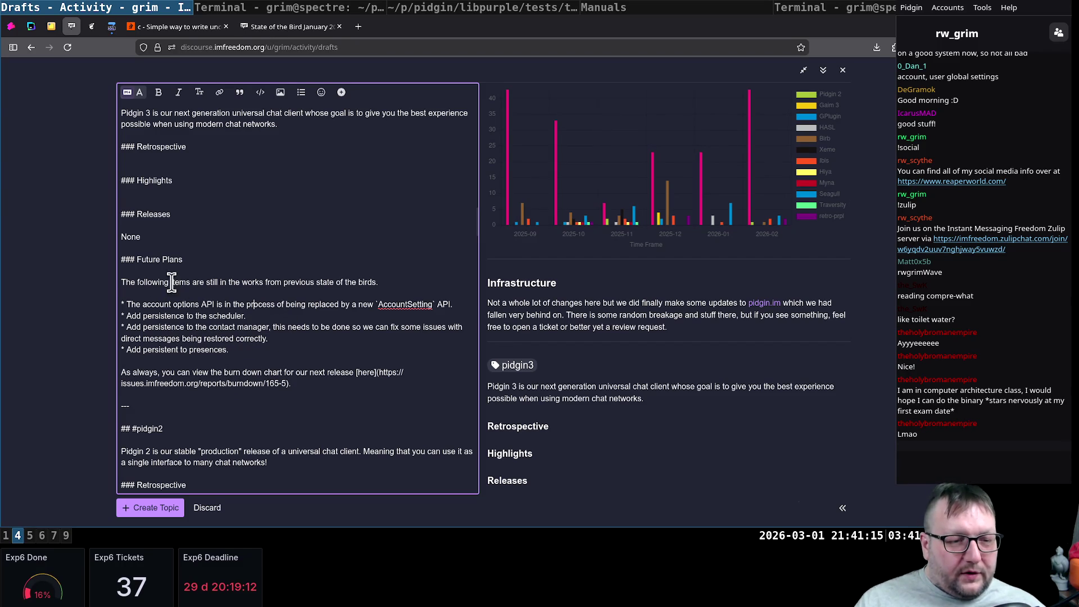
{"action": "scroll", "coordinate": [215, 355], "scroll_direction": "down", "scroll_amount": 5}
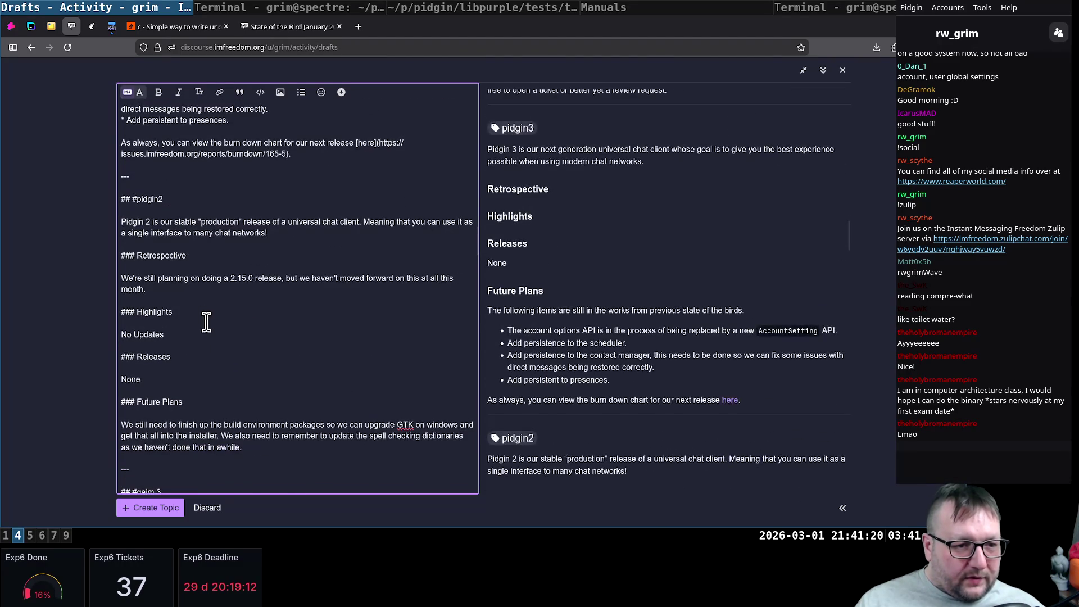
{"action": "scroll", "coordinate": [204, 321], "scroll_direction": "down", "scroll_amount": 3}
{"action": "scroll", "coordinate": [211, 289], "scroll_direction": "down", "scroll_amount": 5}
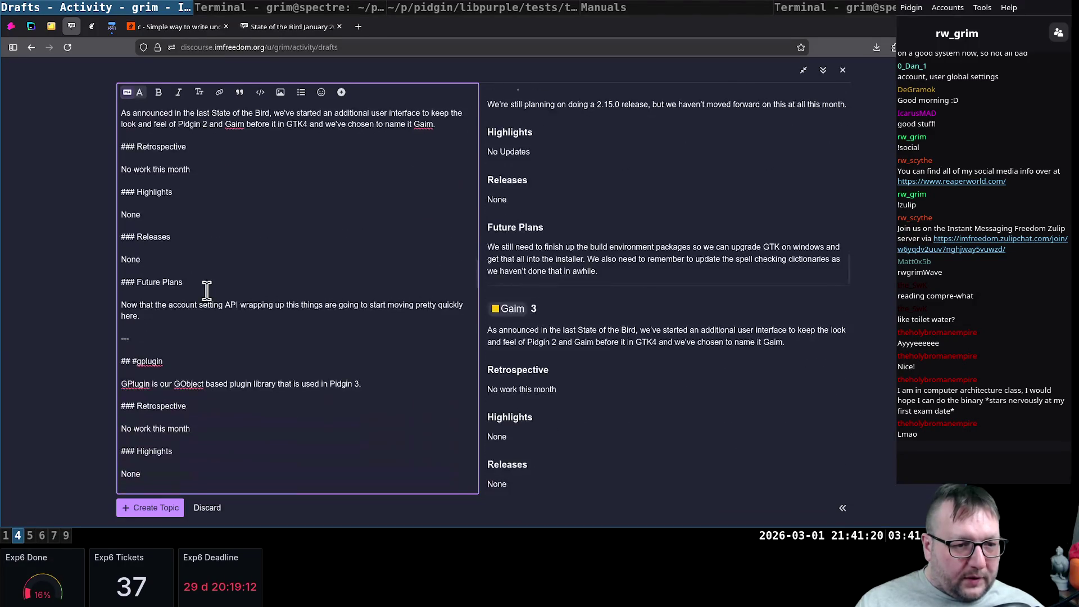
{"action": "scroll", "coordinate": [211, 289], "scroll_direction": "down", "scroll_amount": 2}
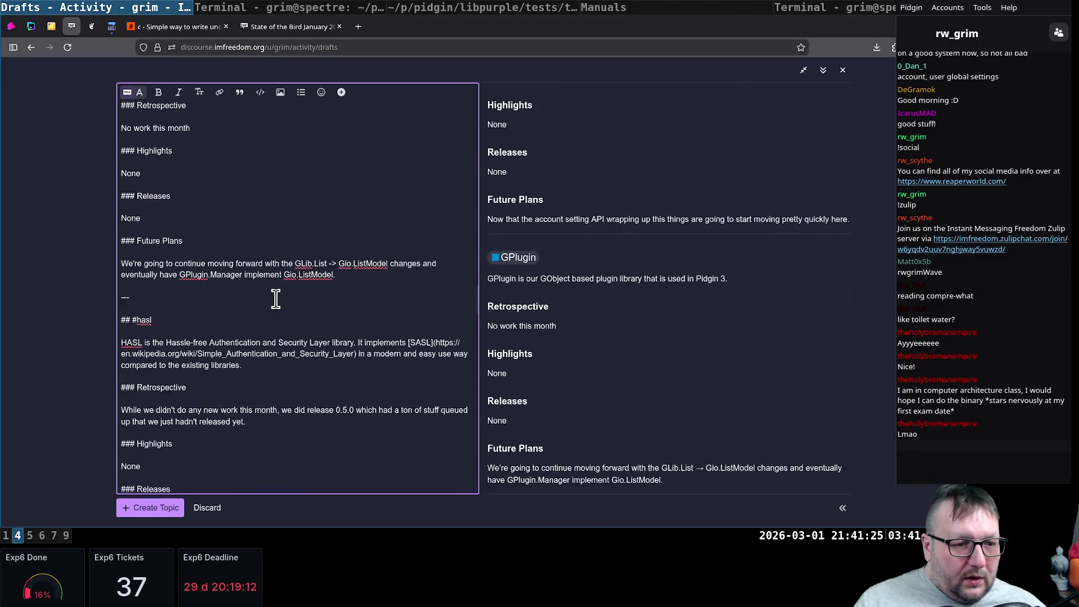
{"action": "scroll", "coordinate": [274, 294], "scroll_direction": "down", "scroll_amount": 3}
{"action": "scroll", "coordinate": [278, 288], "scroll_direction": "up", "scroll_amount": 1}
{"action": "scroll", "coordinate": [272, 320], "scroll_direction": "down", "scroll_amount": 3}
{"action": "scroll", "coordinate": [272, 313], "scroll_direction": "down", "scroll_amount": 3}
{"action": "scroll", "coordinate": [277, 313], "scroll_direction": "down", "scroll_amount": 3}
{"action": "scroll", "coordinate": [274, 317], "scroll_direction": "up", "scroll_amount": 5}
{"action": "scroll", "coordinate": [272, 313], "scroll_direction": "up", "scroll_amount": 5}
{"action": "scroll", "coordinate": [276, 314], "scroll_direction": "down", "scroll_amount": 3}
{"action": "scroll", "coordinate": [253, 294], "scroll_direction": "down", "scroll_amount": 1}
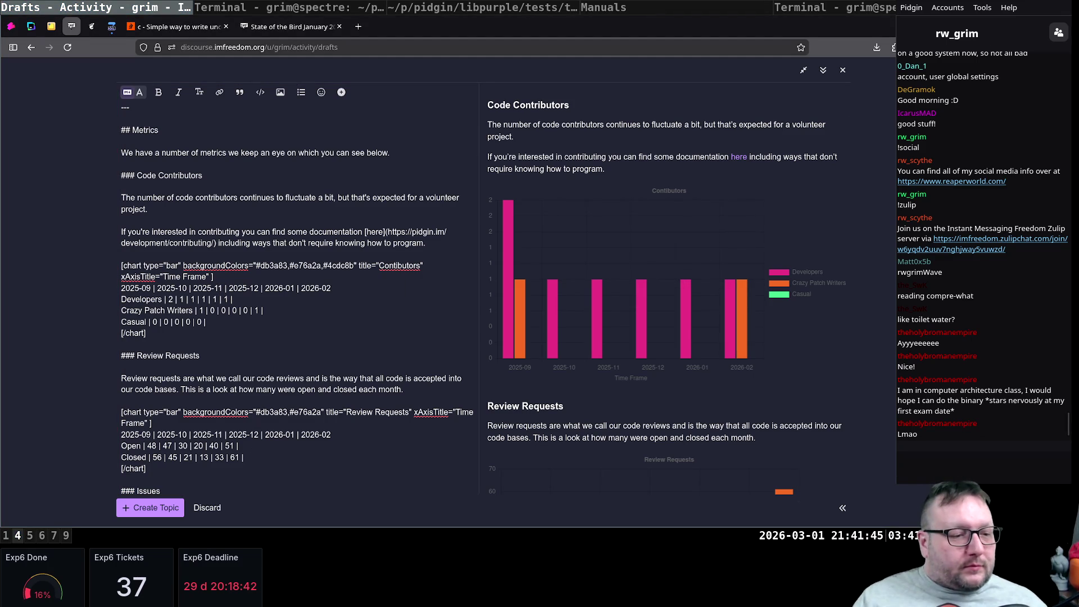
Step: Exit the remote database session, close the query terminal and return to the forum draft
{"action": "key", "text": "super+6"}
{"action": "type", "text": "e"}
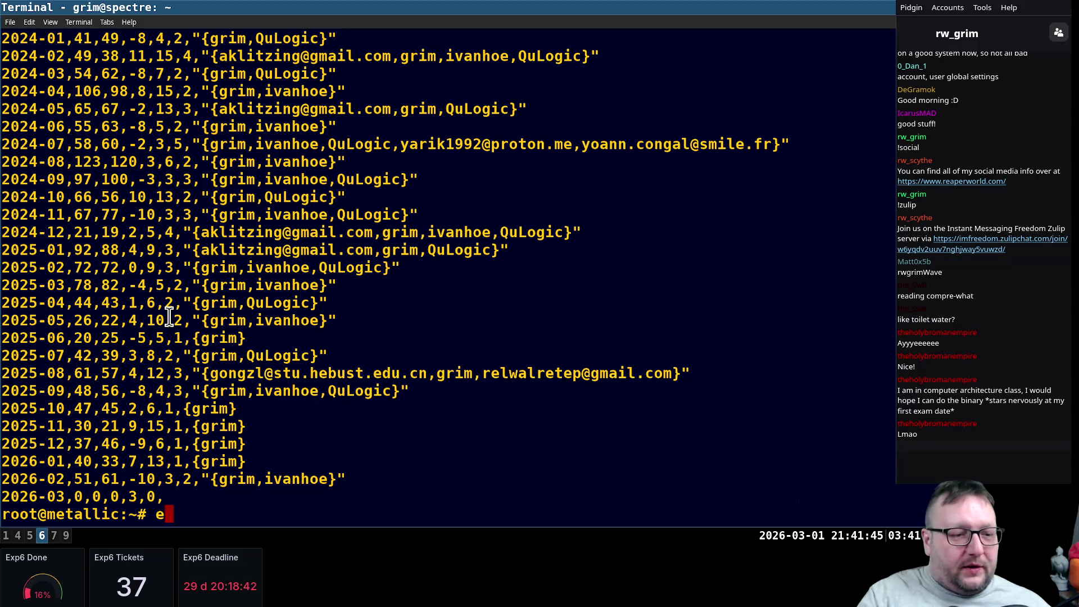
{"action": "type", "text": "xit"}
{"action": "key", "text": "Return"}
{"action": "type", "text": "exit"}
{"action": "key", "text": "Return"}
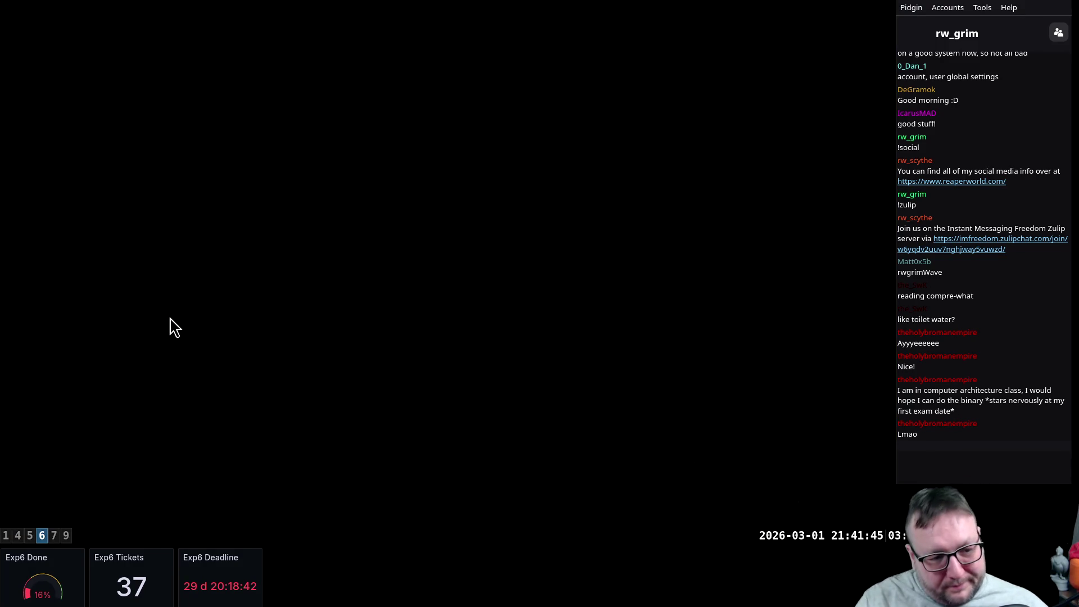
{"action": "key", "text": "super+4"}
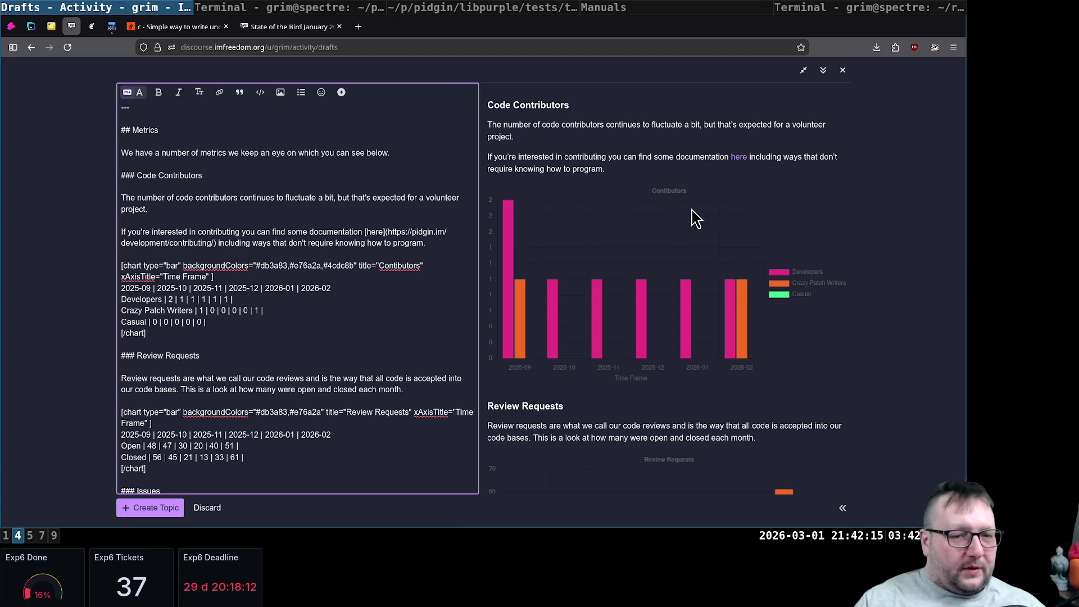
{"action": "left_click", "coordinate": [253, 312]}
{"action": "scroll", "coordinate": [266, 308], "scroll_direction": "down", "scroll_amount": 3}
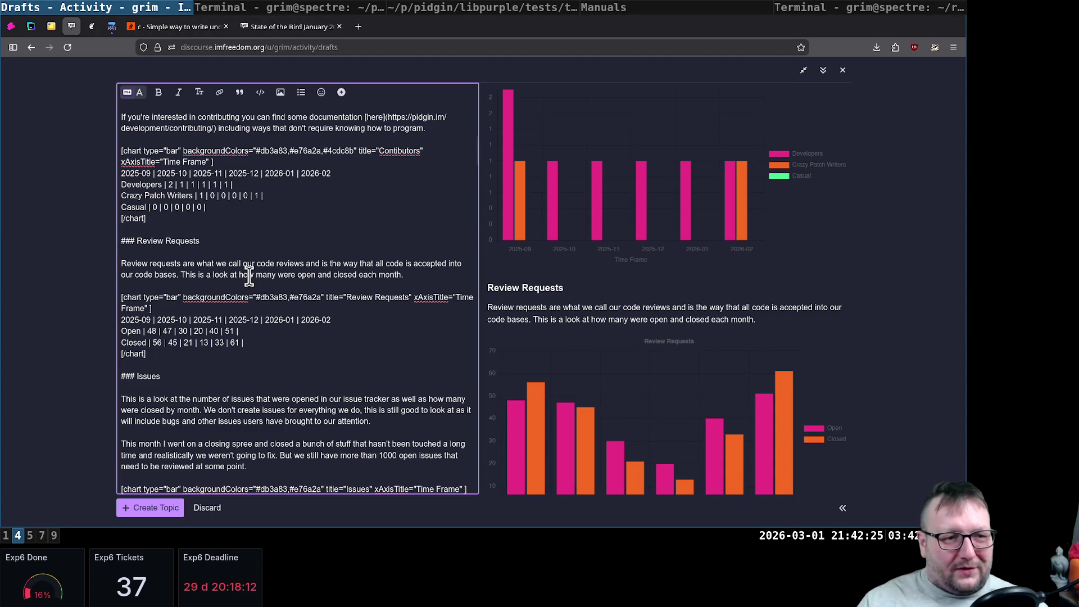
{"action": "scroll", "coordinate": [286, 261], "scroll_direction": "down", "scroll_amount": 5}
{"action": "scroll", "coordinate": [305, 259], "scroll_direction": "down", "scroll_amount": 3}
{"action": "scroll", "coordinate": [300, 260], "scroll_direction": "down", "scroll_amount": 3}
{"action": "scroll", "coordinate": [296, 267], "scroll_direction": "down", "scroll_amount": 3}
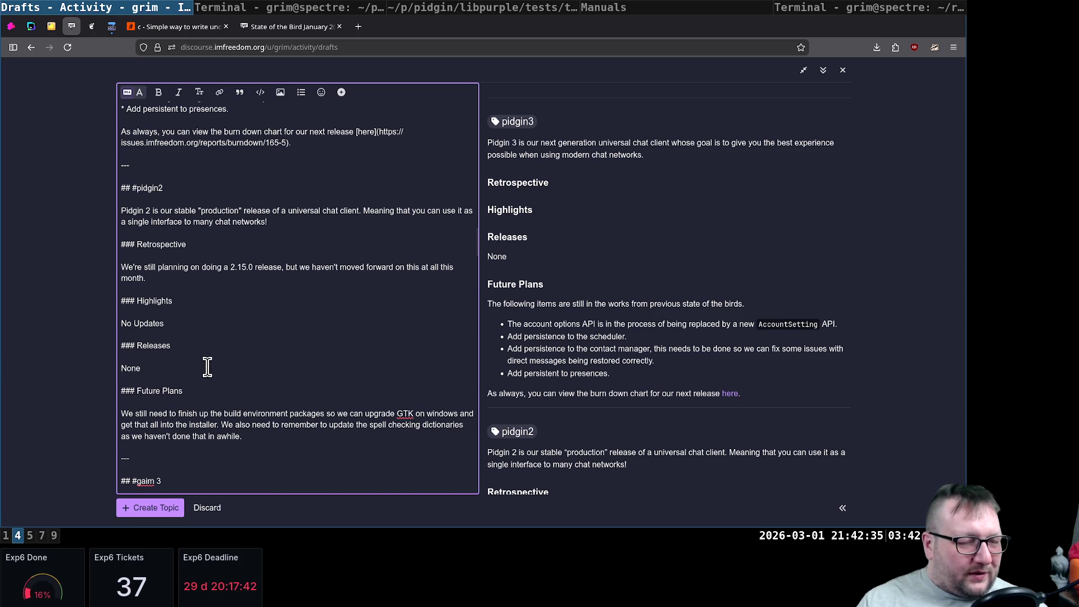
{"action": "scroll", "coordinate": [227, 354], "scroll_direction": "down", "scroll_amount": 2}
{"action": "scroll", "coordinate": [222, 350], "scroll_direction": "down", "scroll_amount": 1}
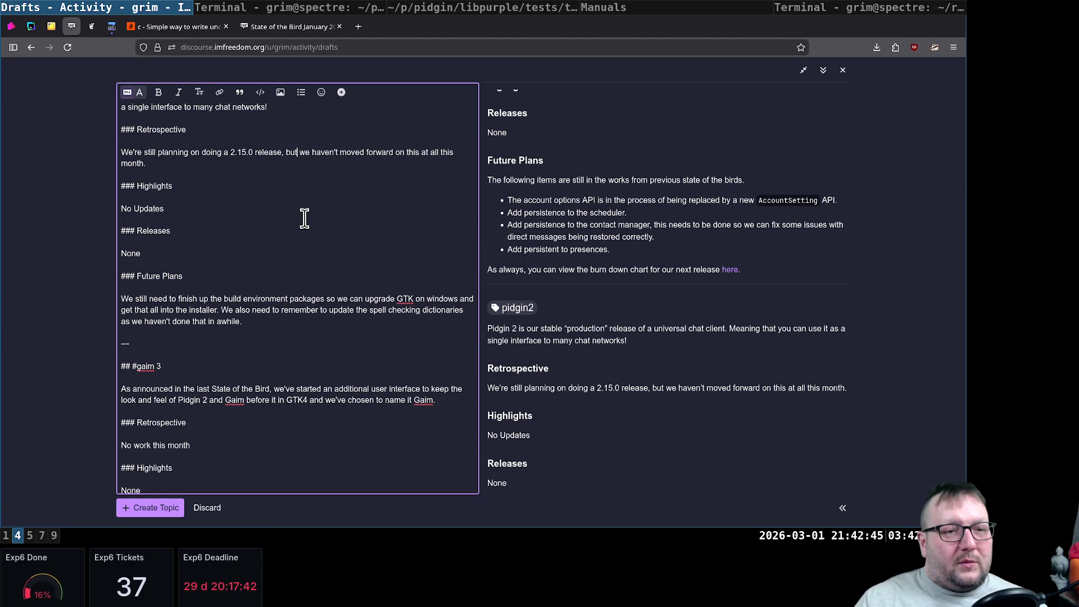
Step: Reword the retrospective to say 2.15.0 isn't finished yet and load github.com/pidgin/ansible in a new tab
{"action": "key", "text": "shift+Down"}
{"action": "key", "text": "BackSpace"}
{"action": "type", "text": "finished it yet."}
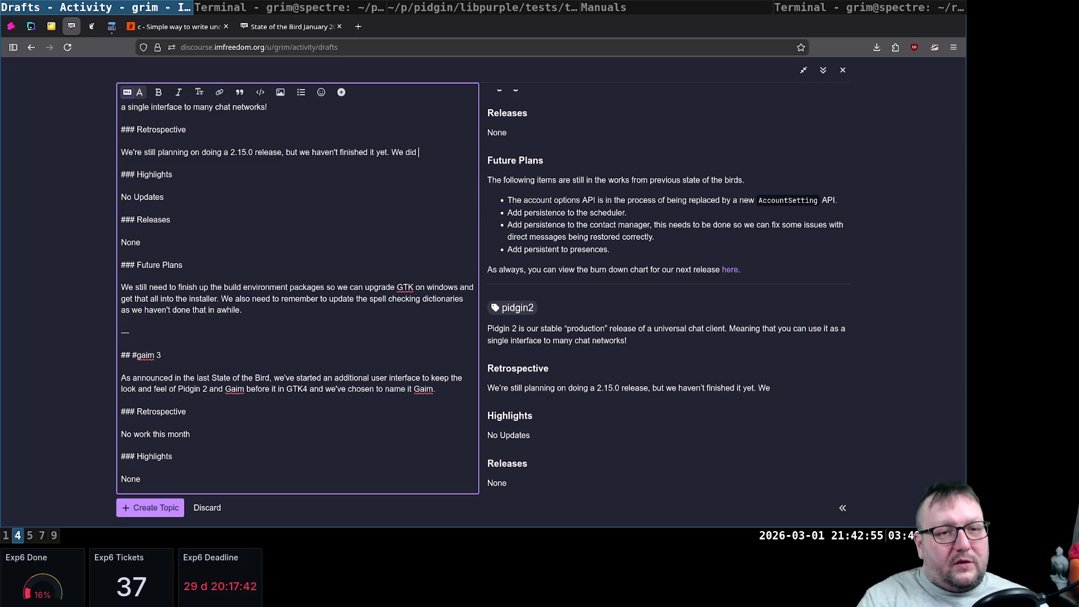
{"action": "key", "text": "ctrl+t"}
{"action": "type", "text": "github.com/pidgin/ansible"}
{"action": "key", "text": "Return"}
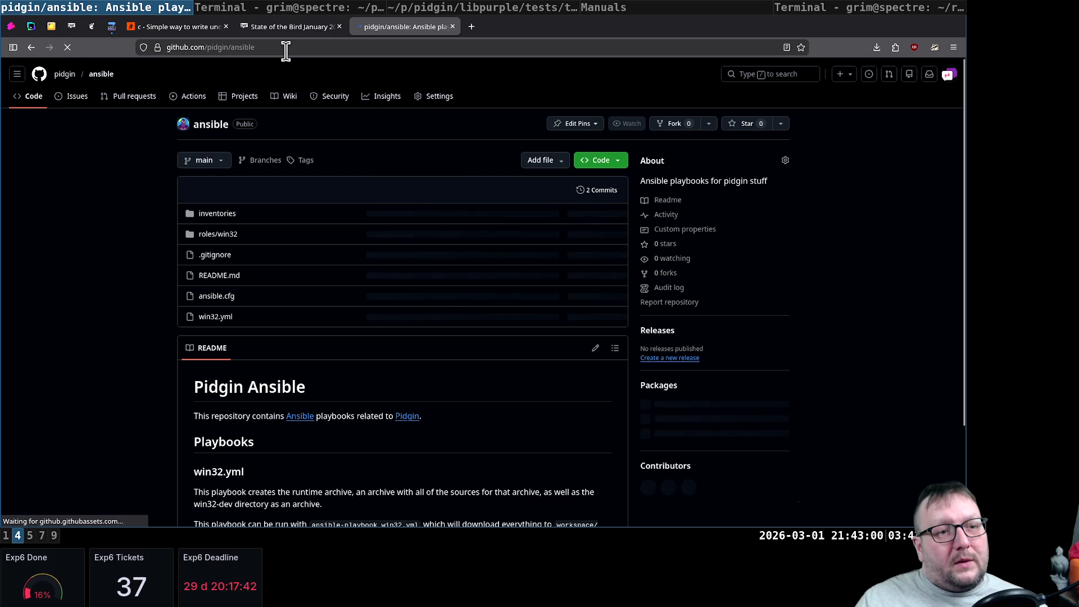
Step: Copy the pidgin/ansible repository address and return to the Discourse draft
{"action": "left_click", "coordinate": [282, 47]}
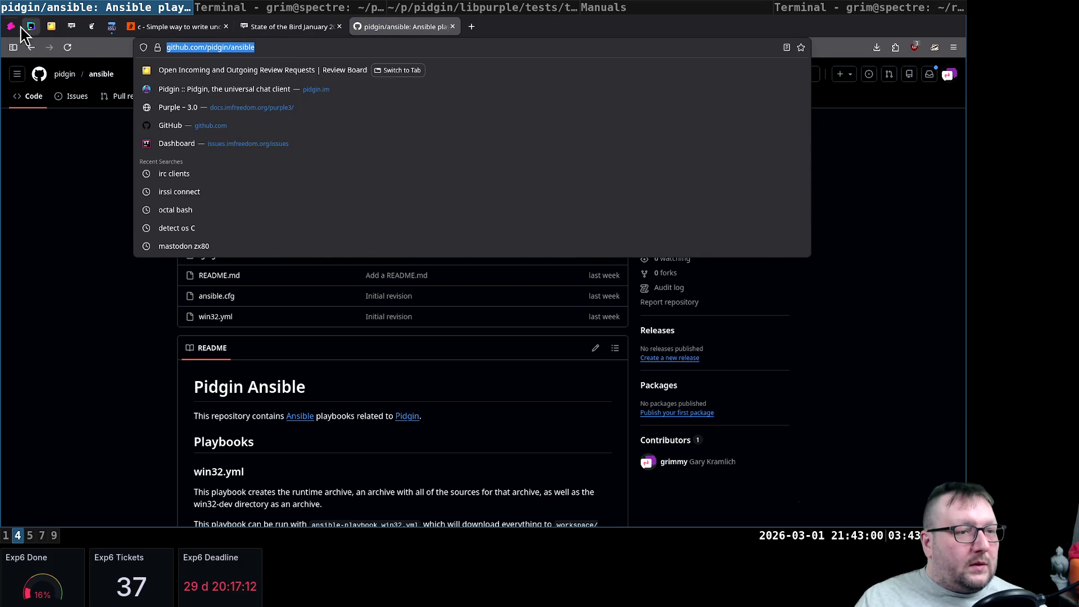
{"action": "left_click", "coordinate": [10, 27]}
{"action": "left_click", "coordinate": [71, 26]}
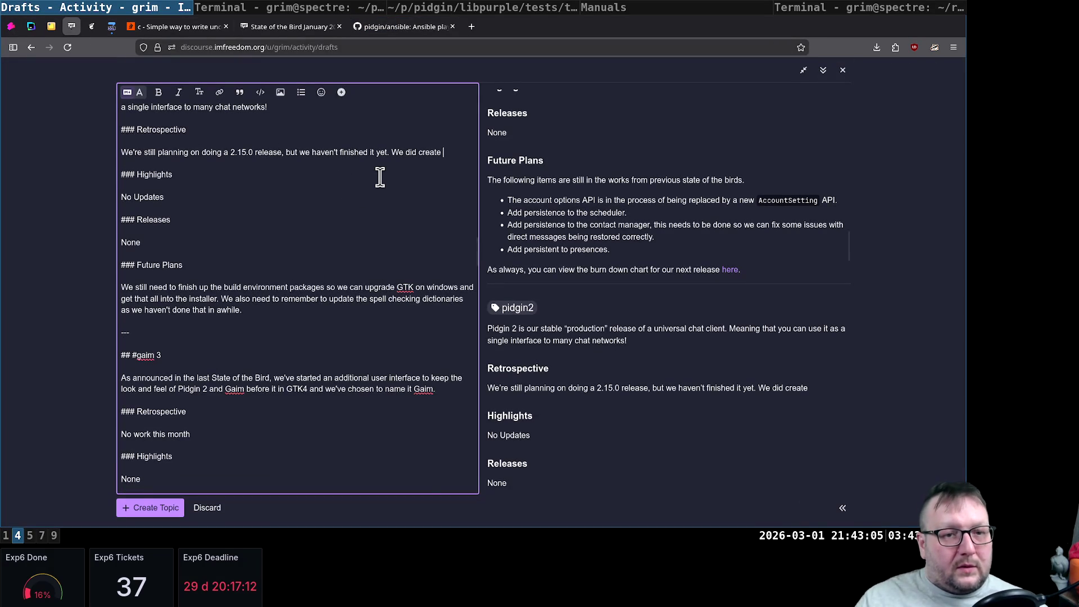
Step: Paste the URL as a [pidgin-ansible] link and write that it builds the runtime, source and win32-dev directory
{"action": "type", "text": "https://github.com/pidgin/ansible"}
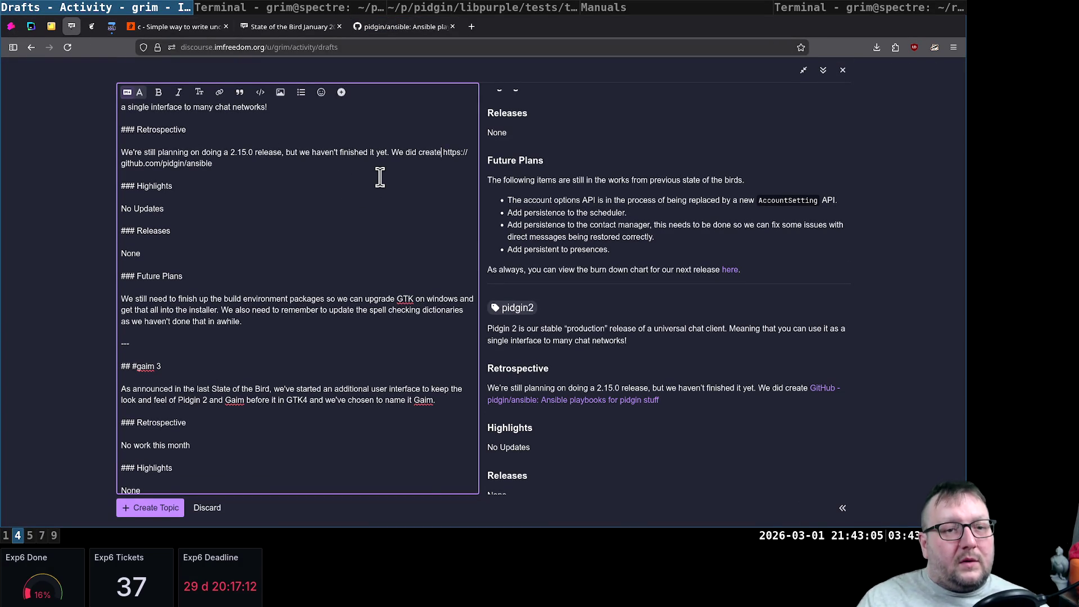
{"action": "type", "text": "[pidgin-ansible]("}
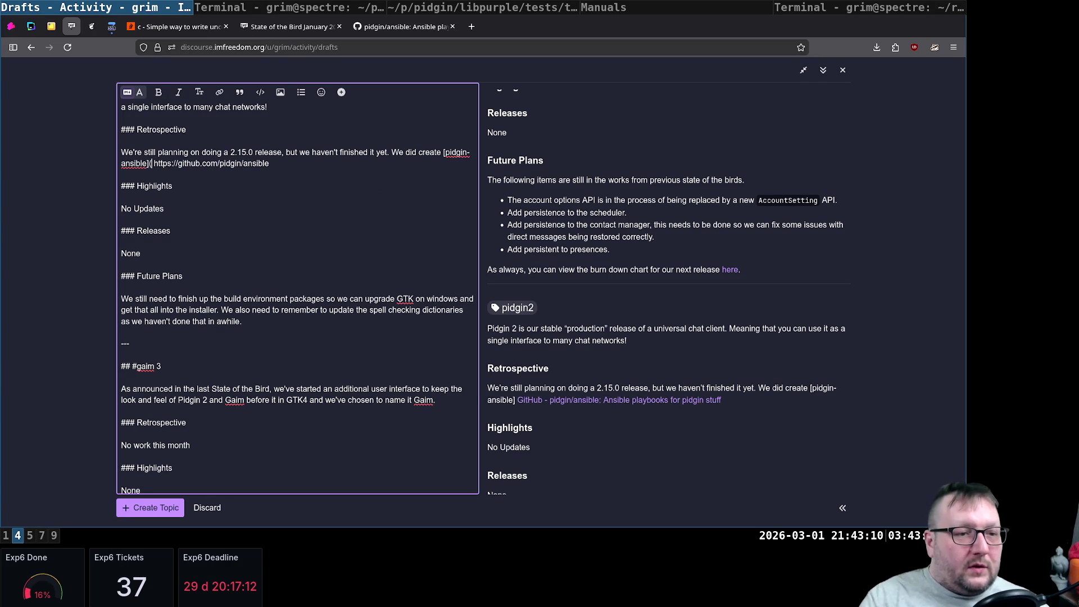
{"action": "type", "text": ") which wi"}
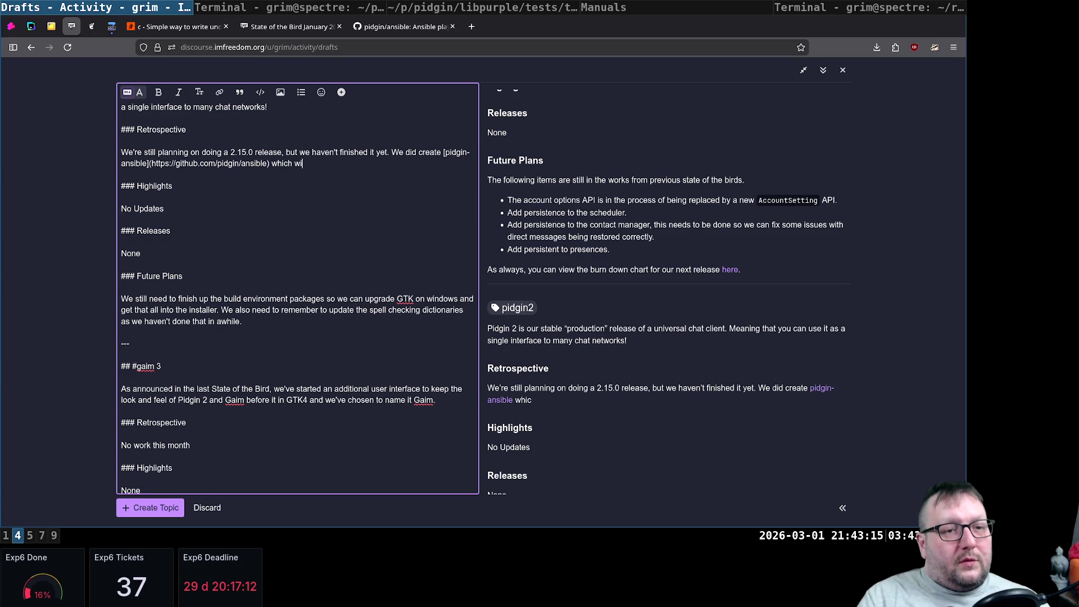
{"action": "type", "text": "bui"}
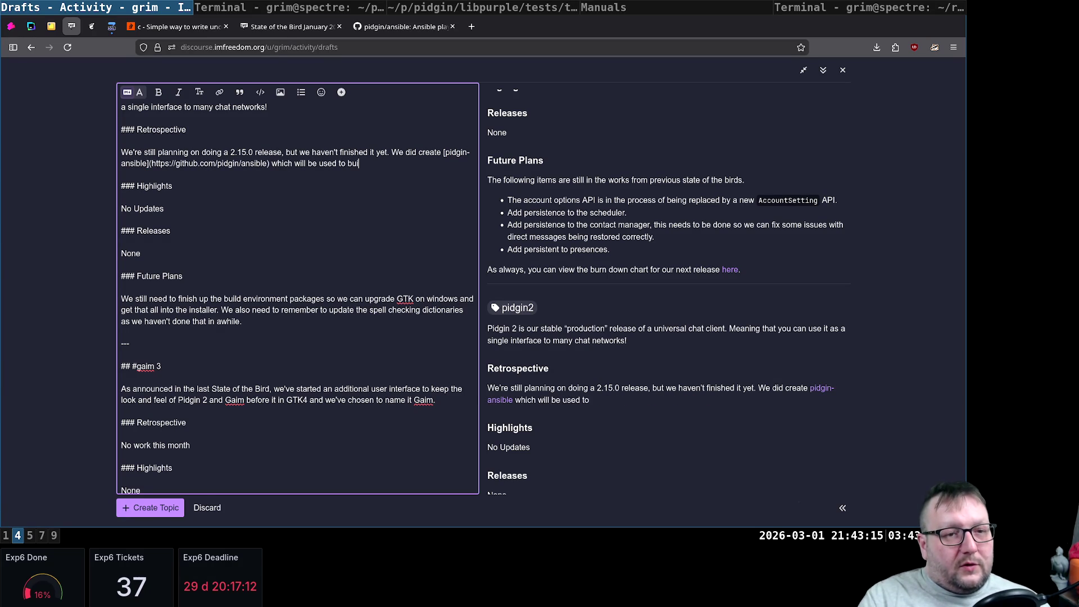
{"action": "type", "text": "r"}
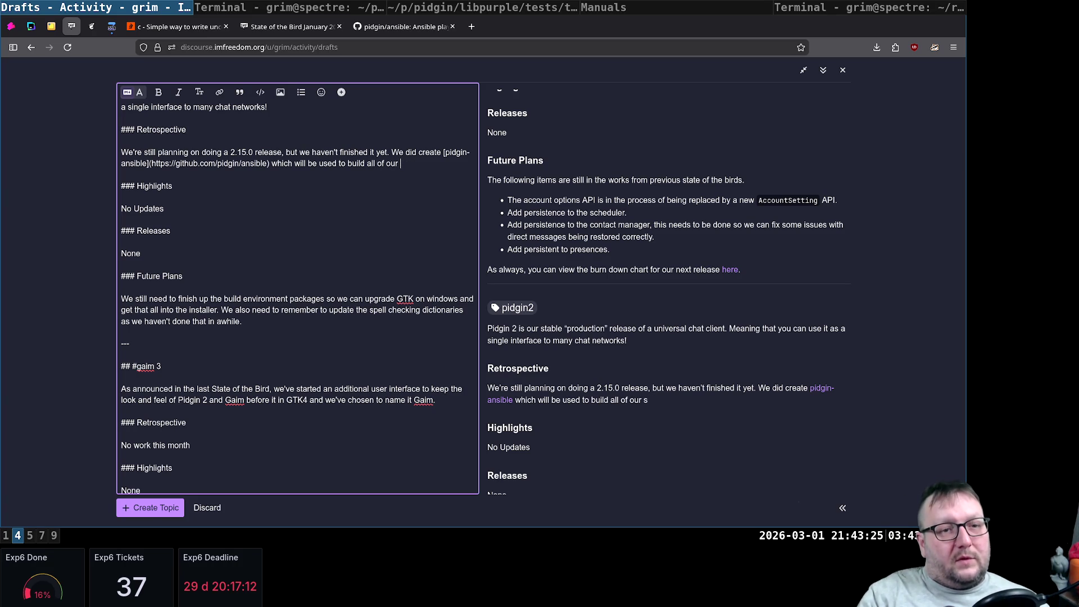
{"action": "key", "text": "BackSpace"}
{"action": "key", "text": "BackSpace"}
{"action": "key", "text": "BackSpace"}
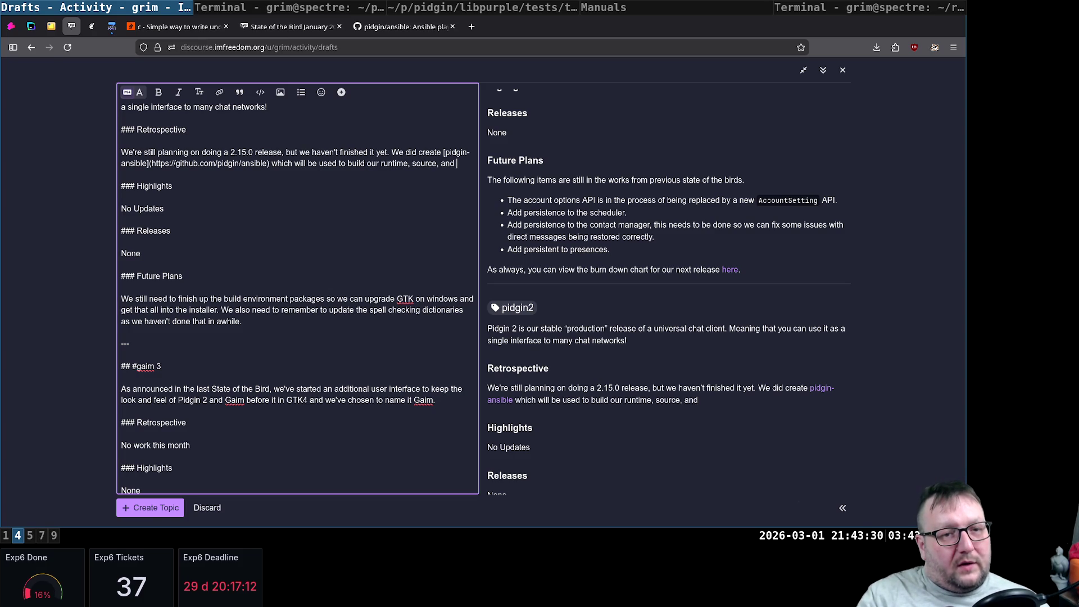
{"action": "type", "text": "ependencies for windows."}
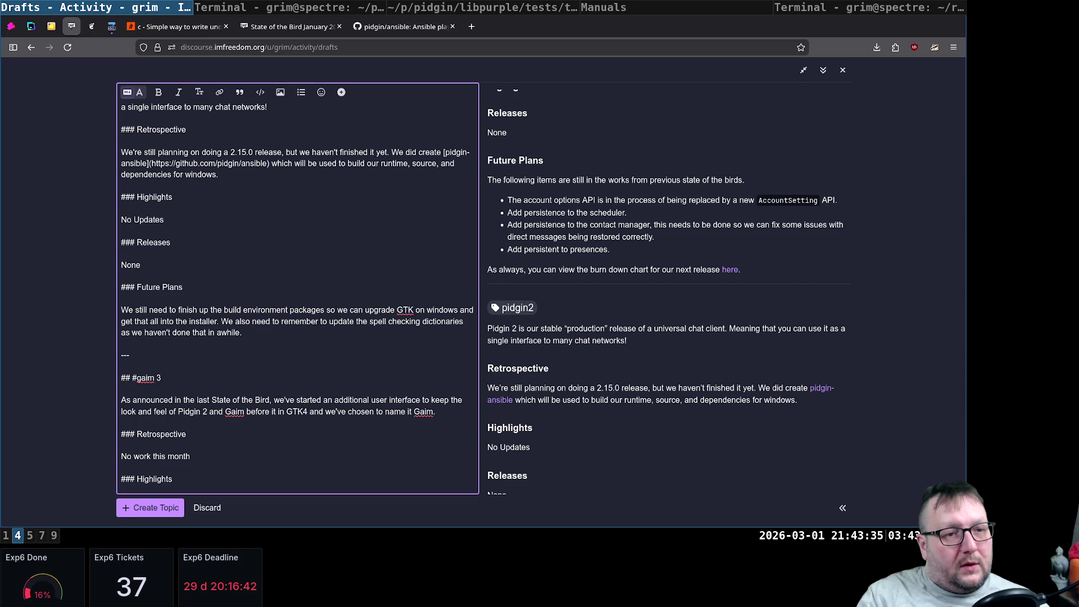
{"action": "type", "text": "ight"}
{"action": "key", "text": "ctrl+Left"}
{"action": "key", "text": "ctrl+Left"}
{"action": "key", "text": "ctrl+Left"}
{"action": "key", "text": "ctrl+BackSpace"}
{"action": "type", "text": "dev"}
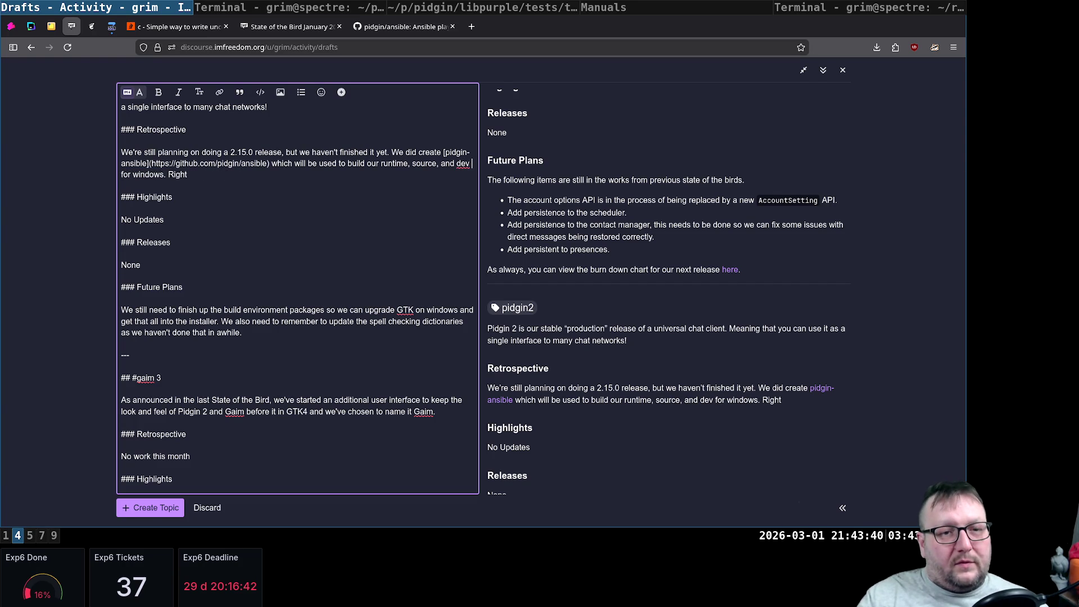
{"action": "key", "text": "ctrl+BackSpace"}
{"action": "type", "text": "win32-dev direcoty"}
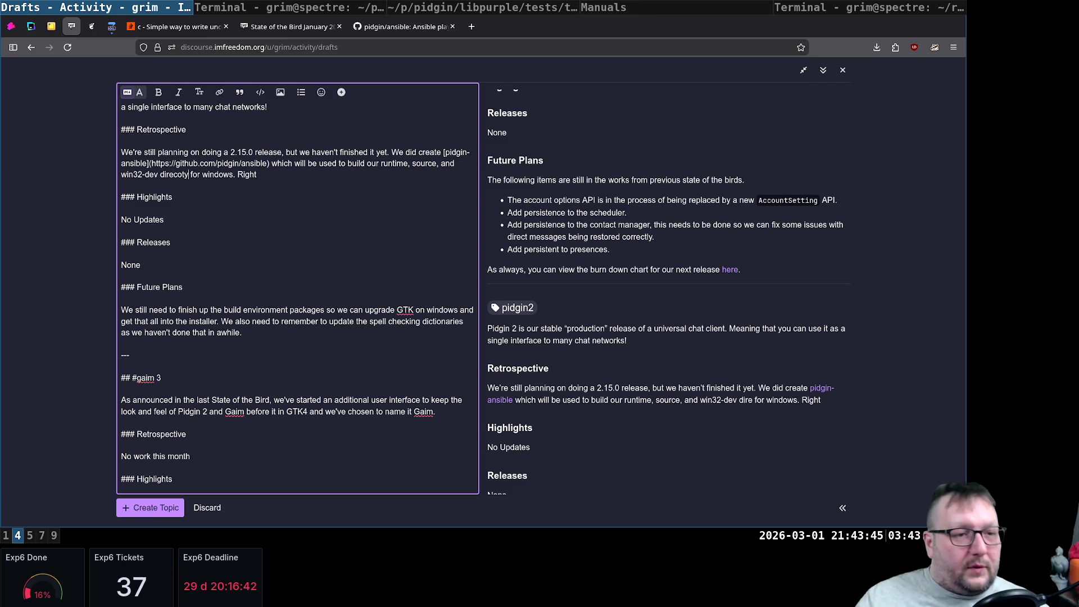
{"action": "key", "text": "BackSpace"}
{"action": "key", "text": "BackSpace"}
{"action": "key", "text": "BackSpace"}
{"action": "type", "text": "tory"}
{"action": "key", "text": "End"}
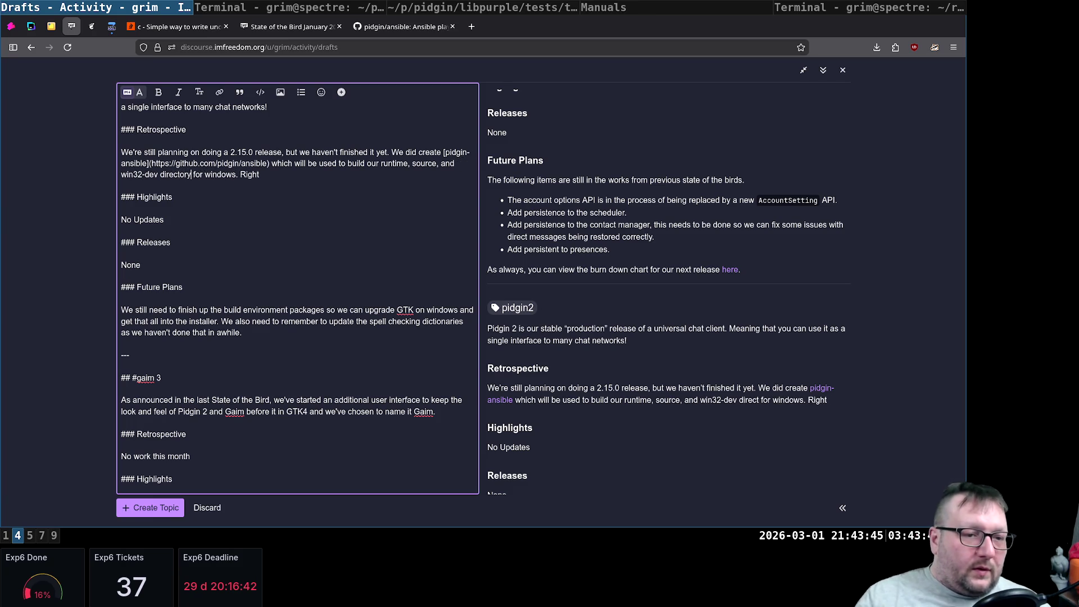
{"action": "type", "text": "now ev"}
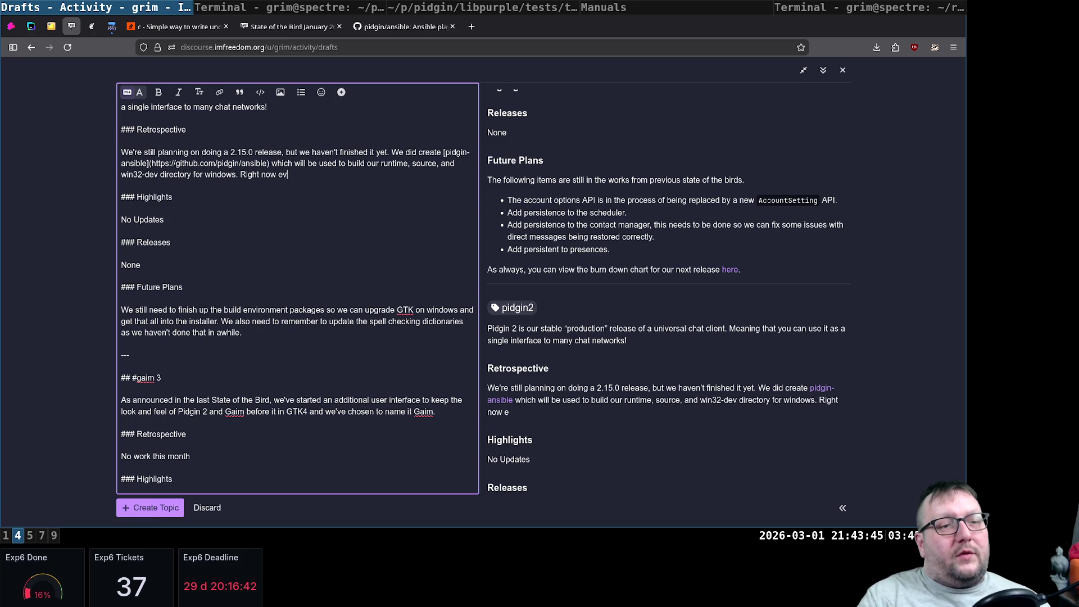
{"action": "type", "text": "erythign i"}
{"action": "key", "text": "BackSpace"}
{"action": "key", "text": "BackSpace"}
{"action": "key", "text": "BackSpace"}
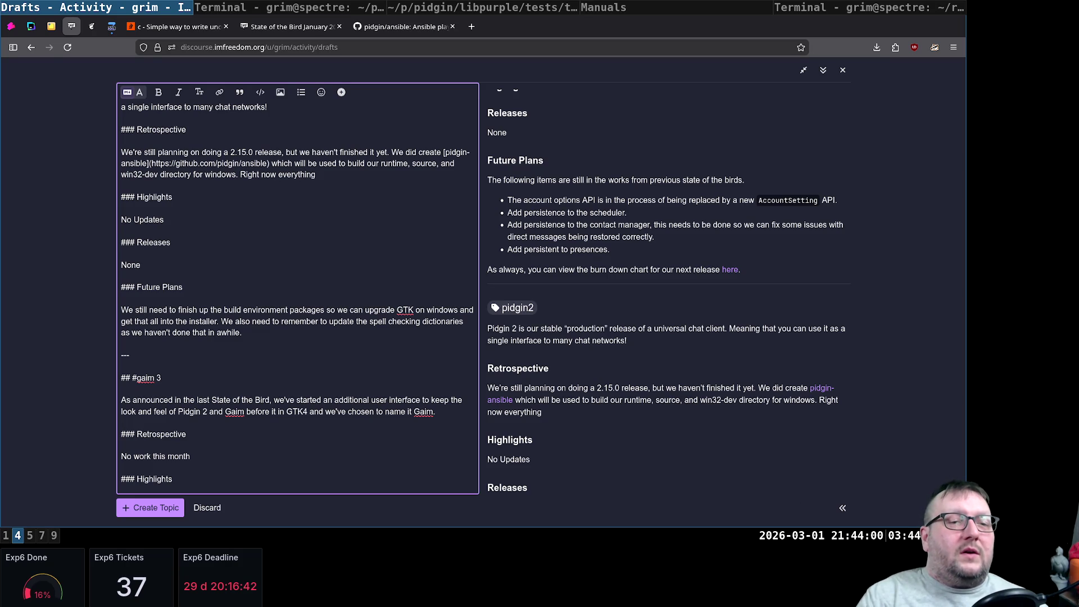
{"action": "type", "text": "but the wi"}
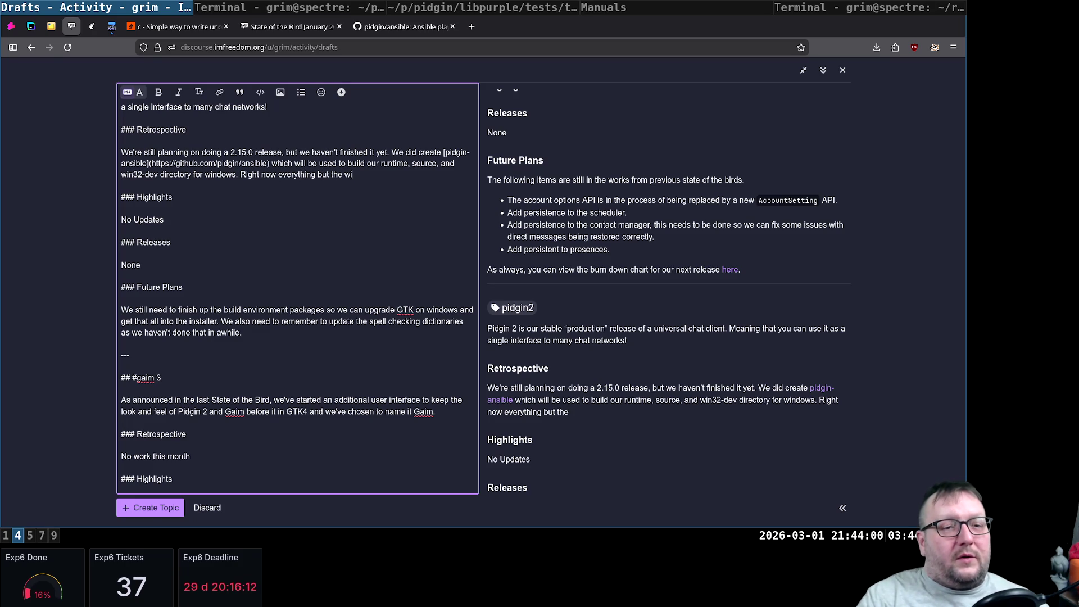
{"action": "type", "text": "-dev dire"}
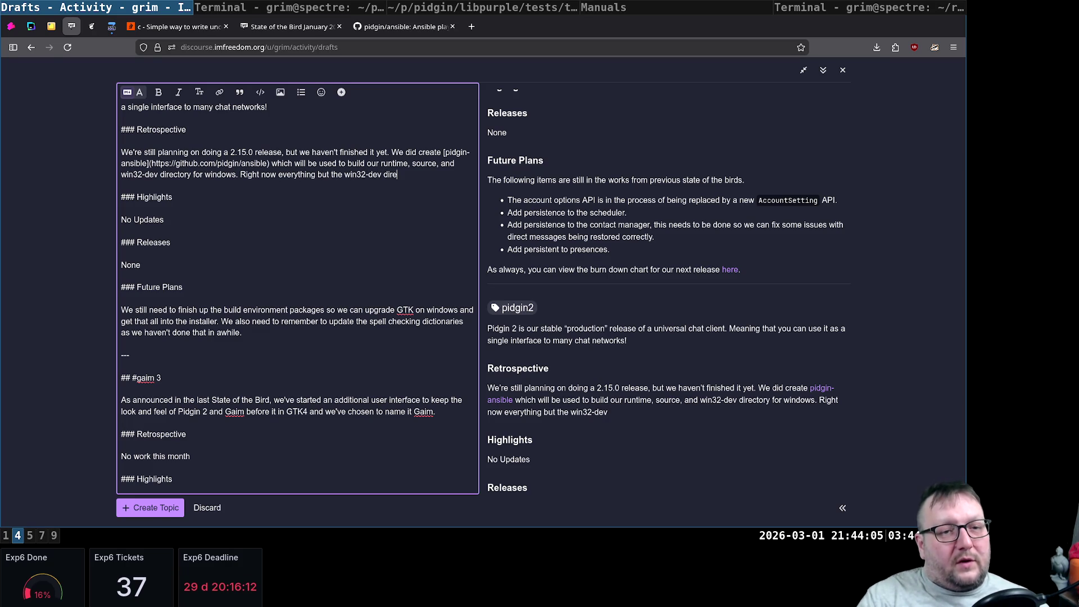
{"action": "type", "text": "ctory is comple"}
{"action": "type", "text": "te."}
{"action": "type", "text": "`"}
{"action": "type", "text": "`"}
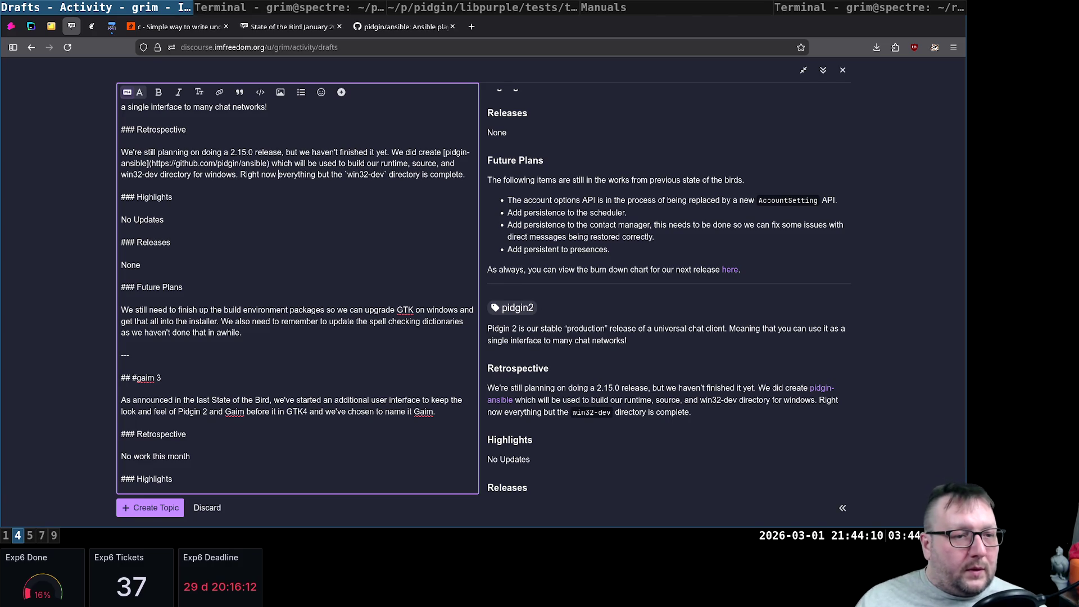
{"action": "type", "text": "`"}
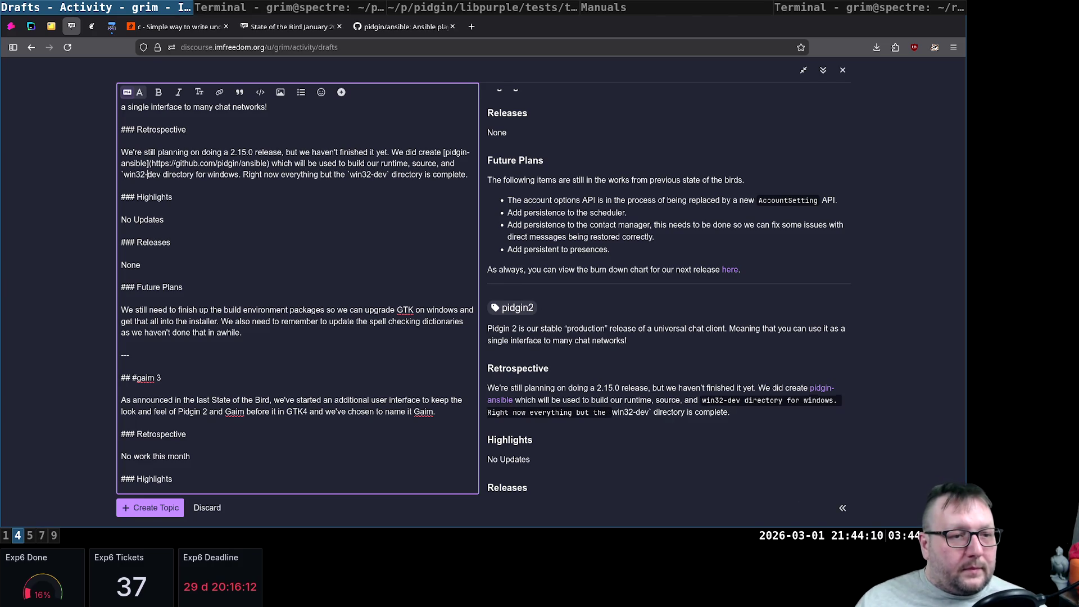
{"action": "type", "text": "`"}
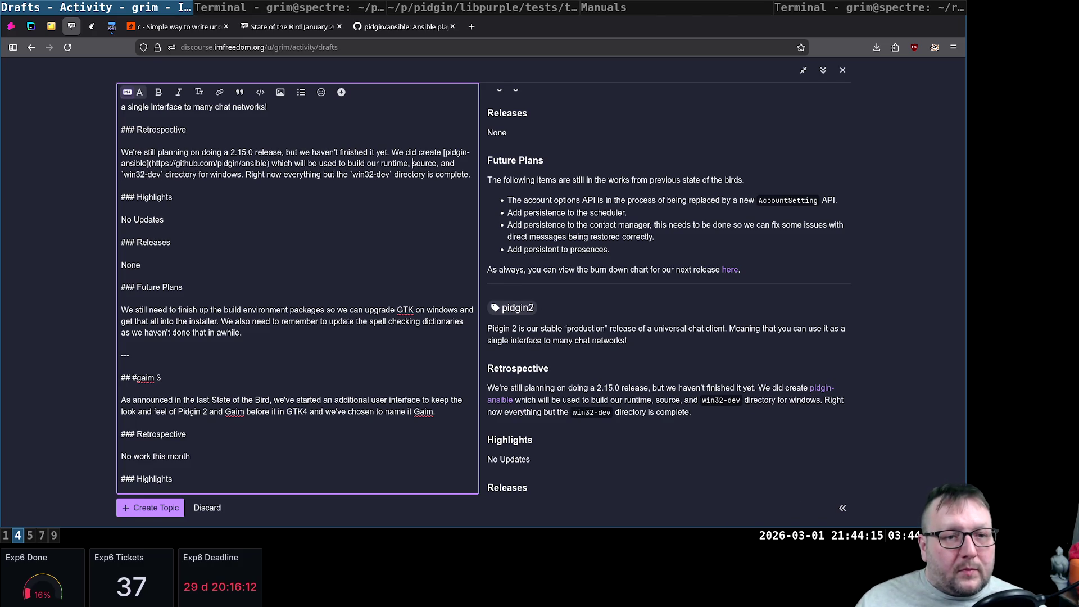
{"action": "type", "text": "`"}
Step: Code-format runtime, source and win32-dev and finish that only win32-dev remains and should be done soon
{"action": "left_click", "coordinate": [410, 163]}
{"action": "type", "text": "`"}
{"action": "left_click", "coordinate": [419, 163]}
{"action": "type", "text": "`"}
{"action": "left_click", "coordinate": [446, 162]}
{"action": "type", "text": "`"}
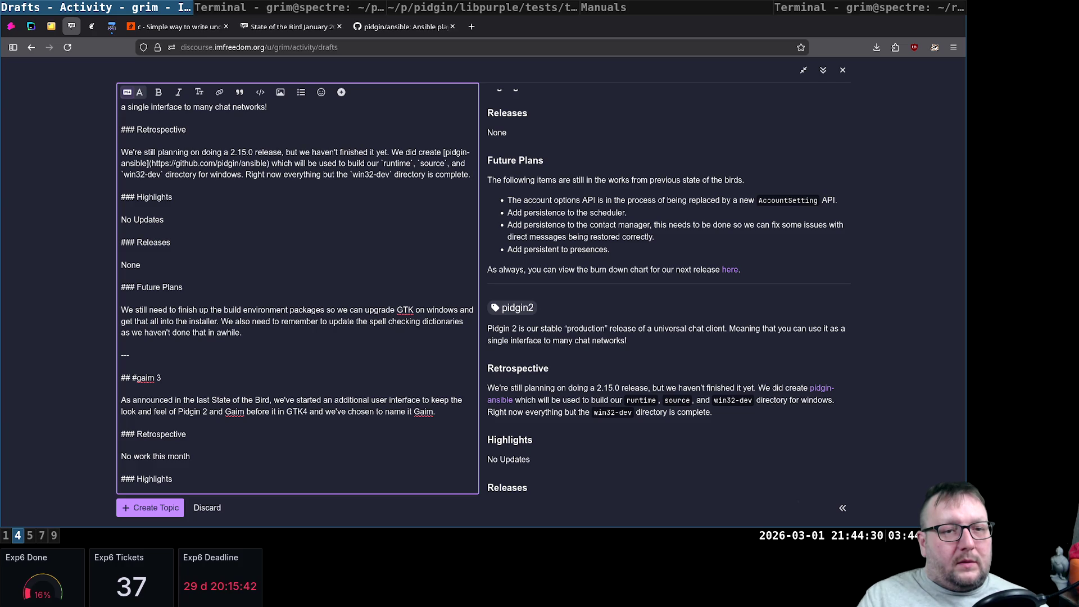
{"action": "key", "text": "BackSpace"}
{"action": "type", "text": "but should be done in the near future."}
{"action": "left_click", "coordinate": [304, 323]}
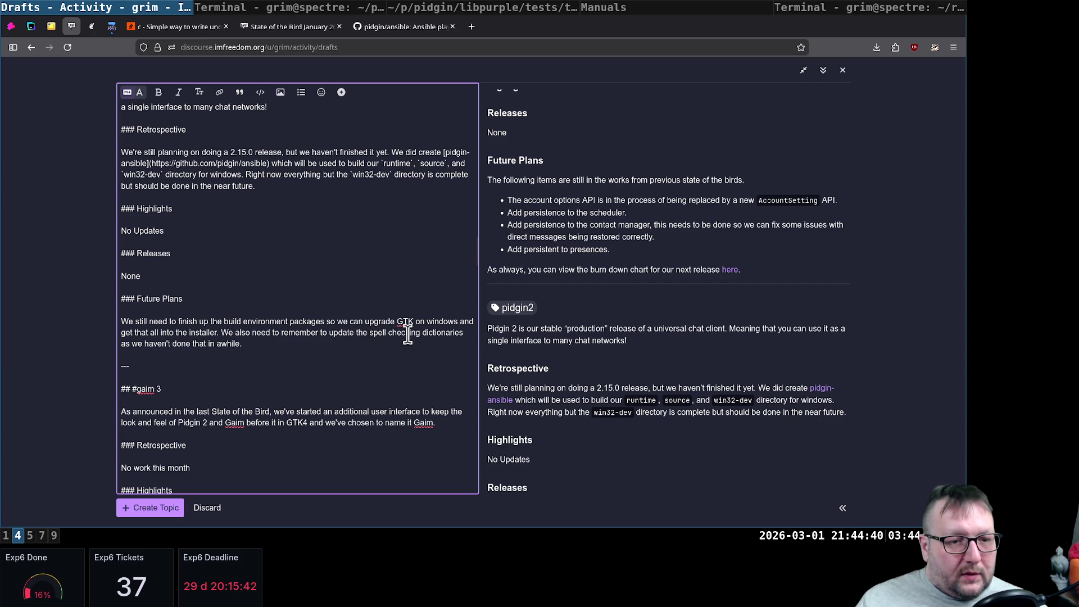
{"action": "scroll", "coordinate": [274, 336], "scroll_direction": "down", "scroll_amount": 3}
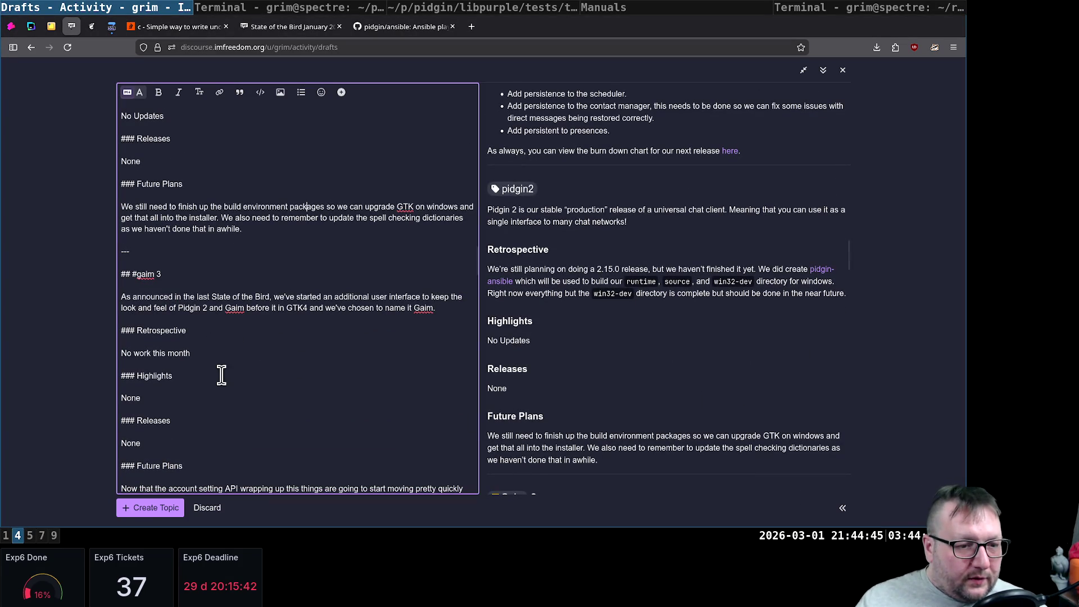
{"action": "scroll", "coordinate": [281, 309], "scroll_direction": "down", "scroll_amount": 7}
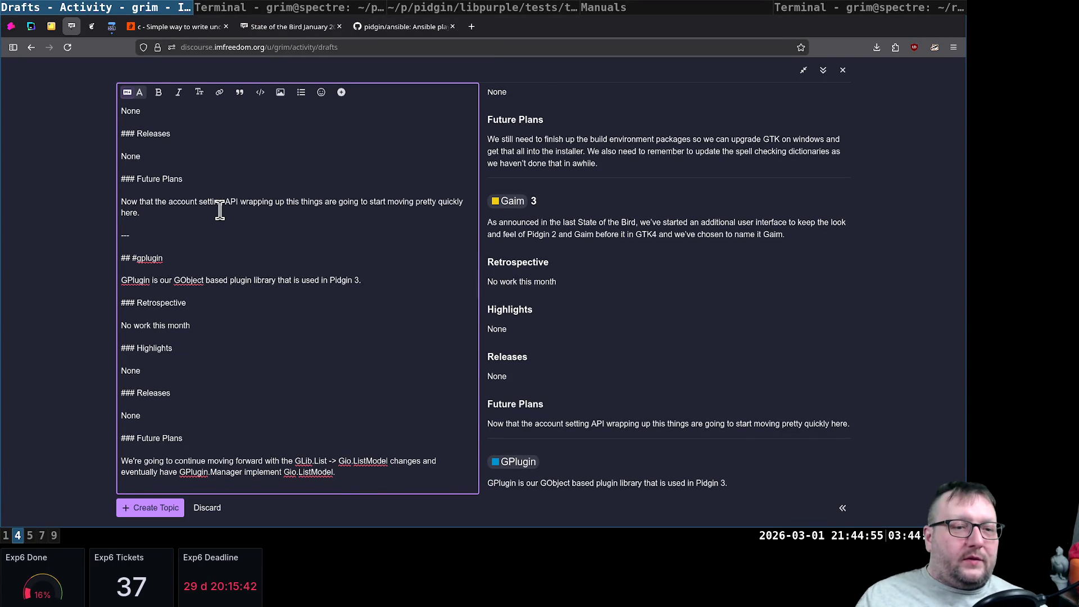
Step: Replace Gaim's old Future Plans paragraph with the note that the account editor can now be built
{"action": "key", "text": "shift+Down"}
{"action": "key", "text": "shift+Down"}
{"action": "key", "text": "BackSpace"}
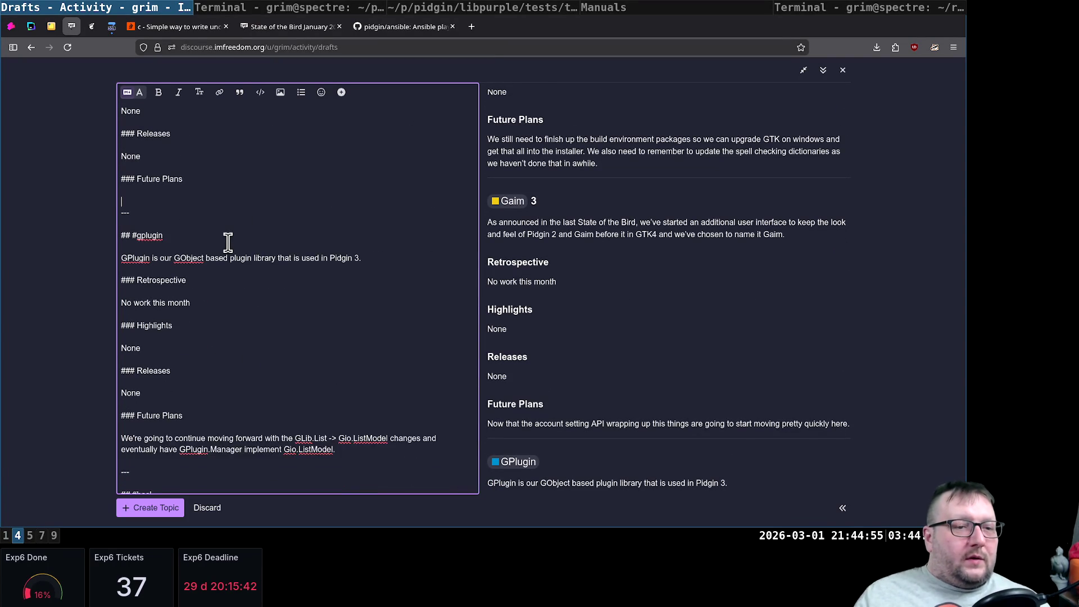
{"action": "key", "text": "Return"}
{"action": "type", "text": "ow that the account setting API is "}
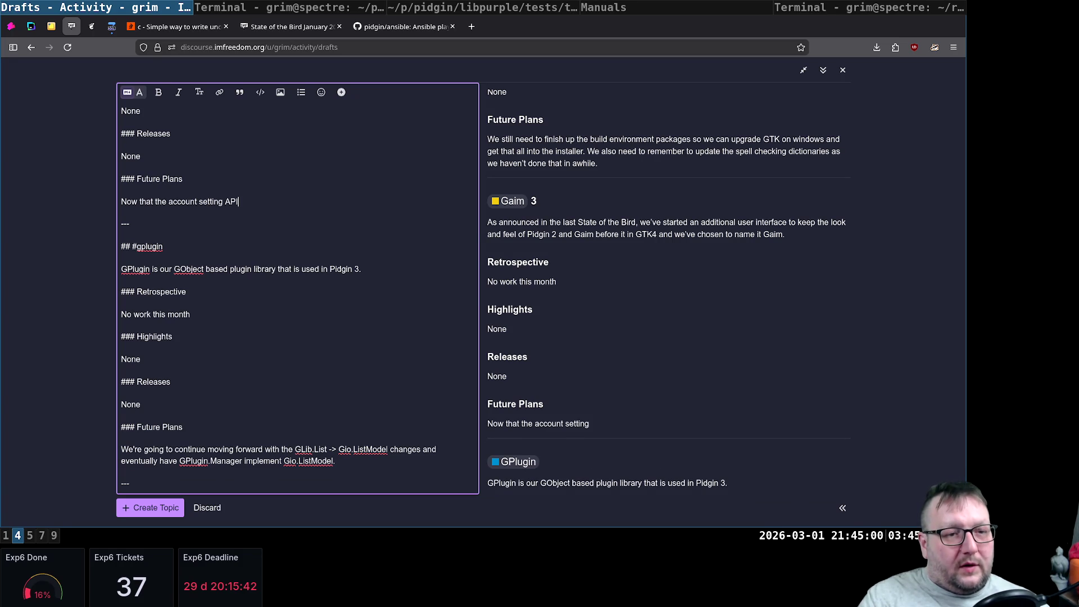
{"action": "type", "text": "complete we ca"}
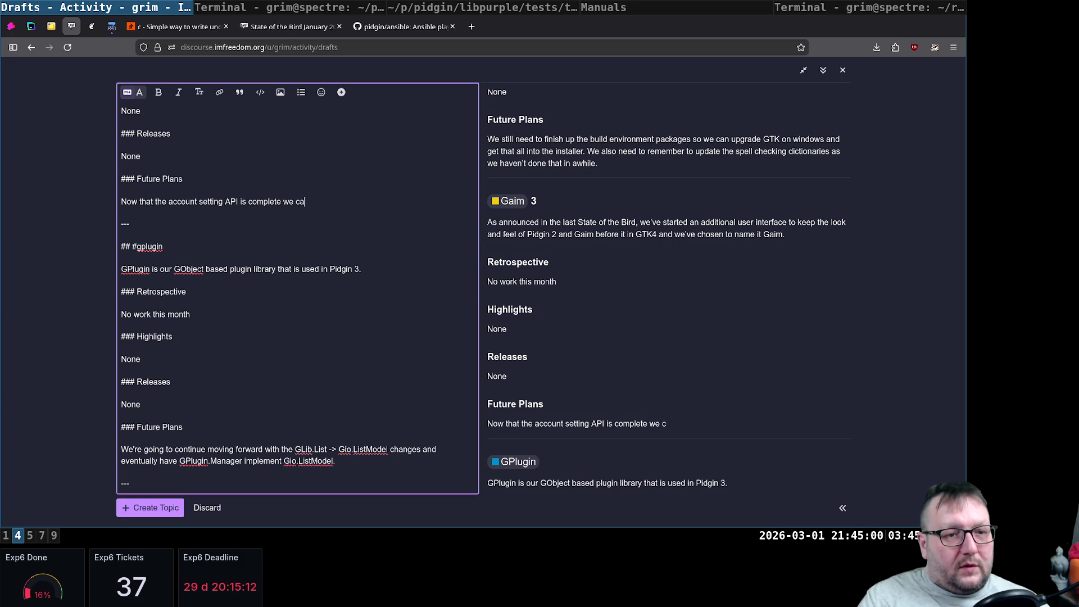
{"action": "type", "text": "n build the account editor and ge"}
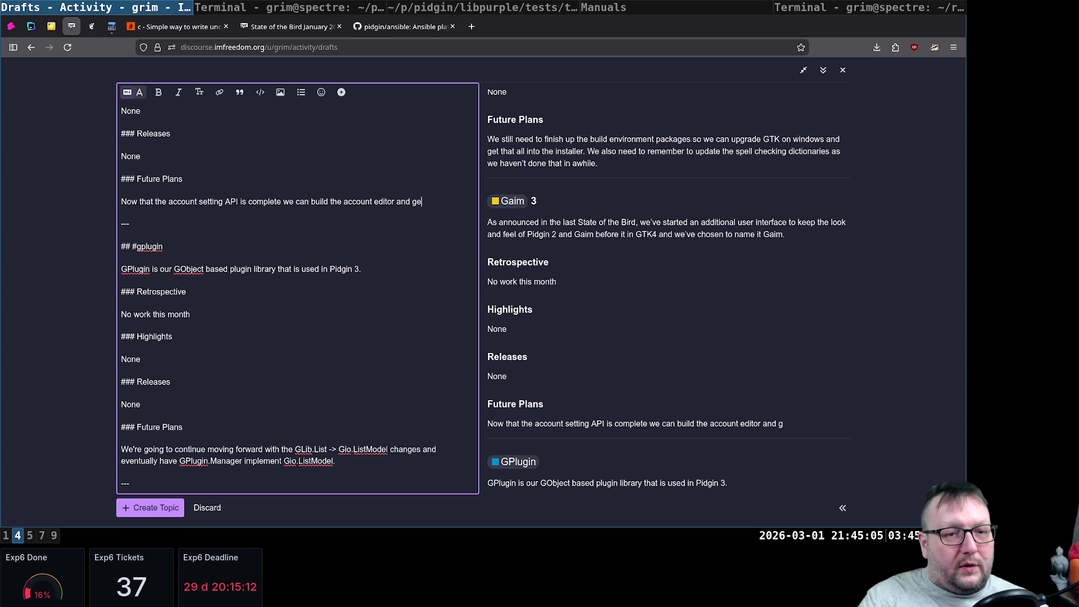
{"action": "type", "text": "t going again."}
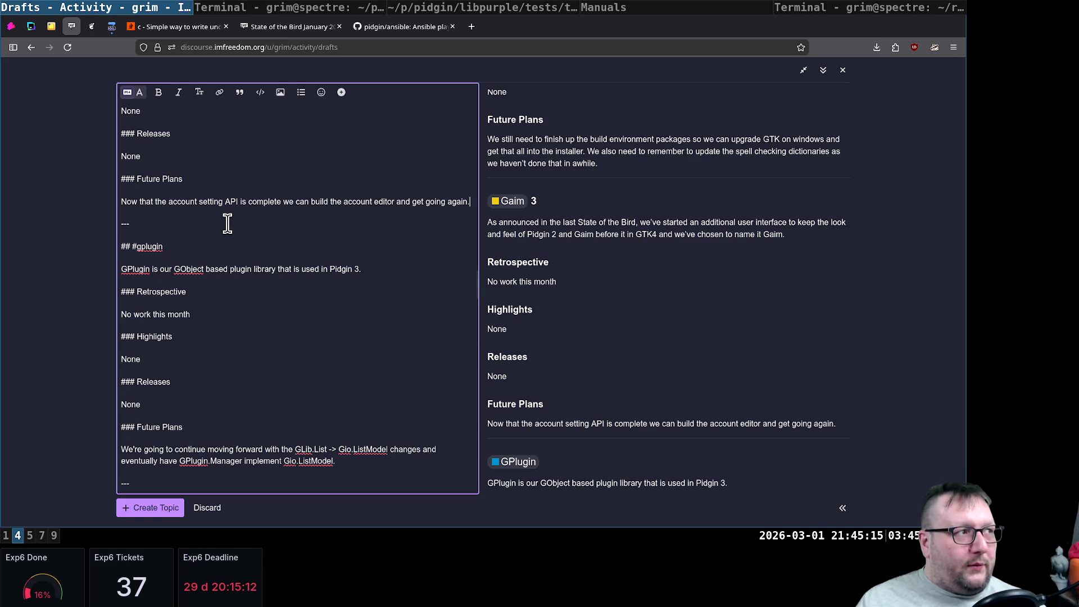
{"action": "left_click", "coordinate": [276, 268]}
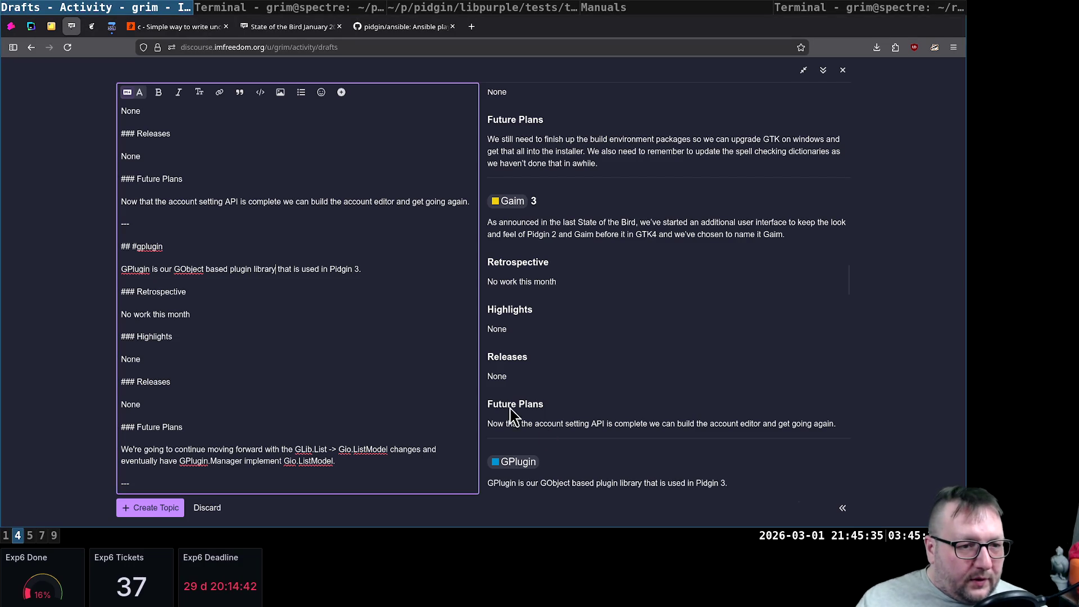
{"action": "scroll", "coordinate": [264, 342], "scroll_direction": "down", "scroll_amount": 2}
{"action": "scroll", "coordinate": [198, 255], "scroll_direction": "down", "scroll_amount": 3}
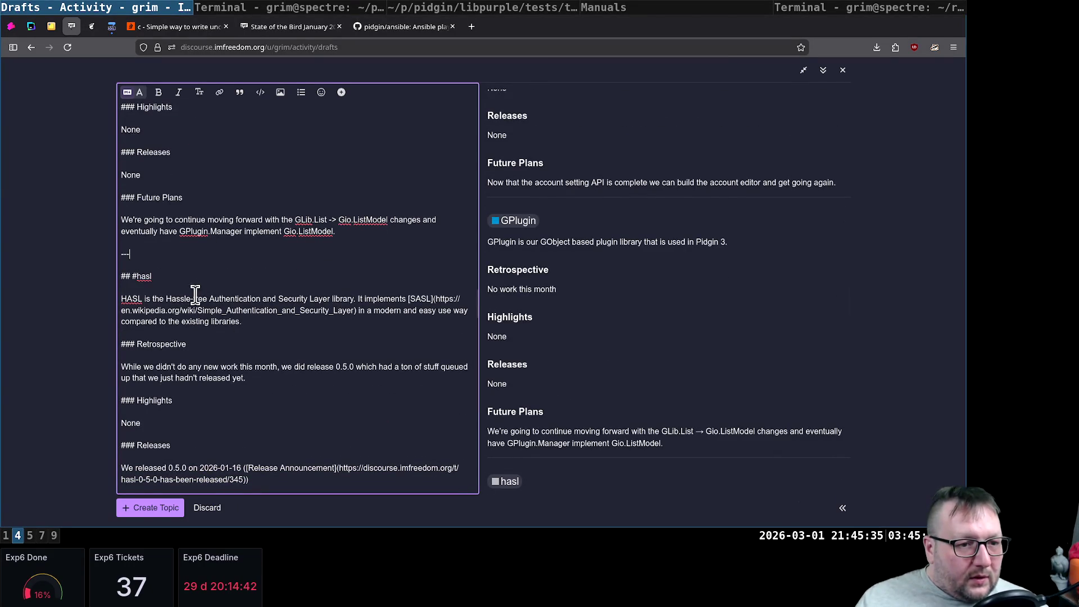
{"action": "scroll", "coordinate": [188, 311], "scroll_direction": "down", "scroll_amount": 2}
Step: Replace the hasl Retrospective paragraph with 'No work this month'
{"action": "left_click", "coordinate": [481, 359]}
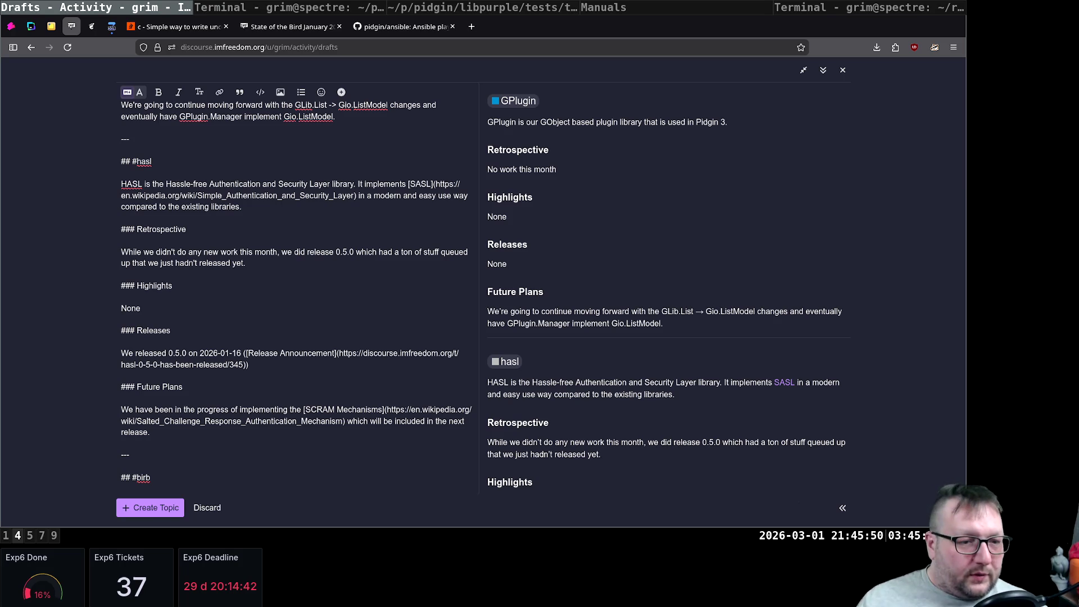
{"action": "scroll", "coordinate": [205, 256], "scroll_direction": "down", "scroll_amount": 1}
{"action": "scroll", "coordinate": [260, 305], "scroll_direction": "up", "scroll_amount": 4}
{"action": "scroll", "coordinate": [282, 337], "scroll_direction": "up", "scroll_amount": 2}
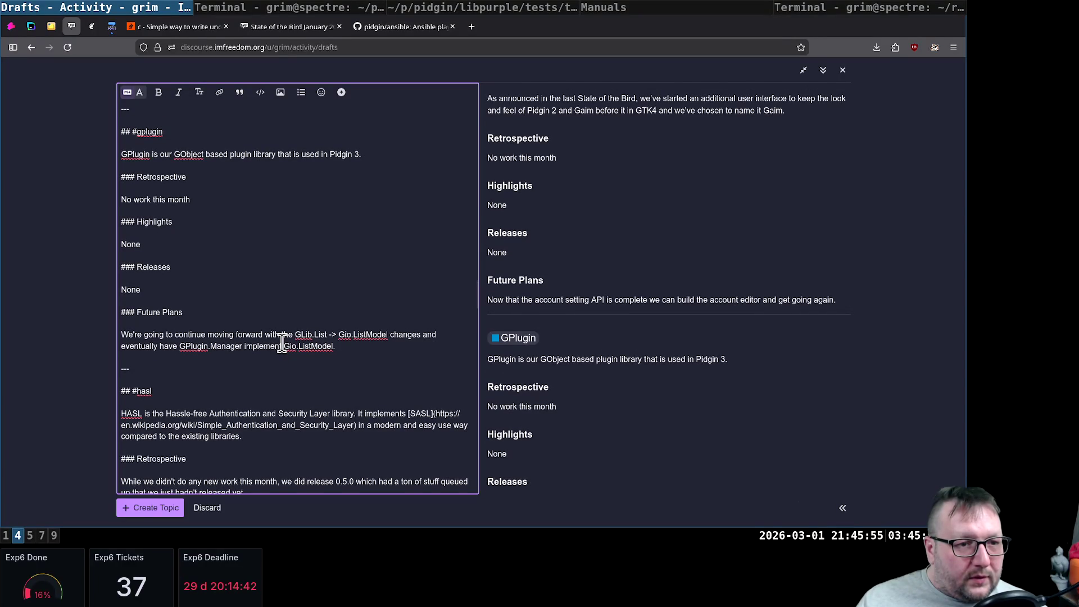
{"action": "scroll", "coordinate": [281, 338], "scroll_direction": "down", "scroll_amount": 3}
{"action": "left_click", "coordinate": [248, 367]}
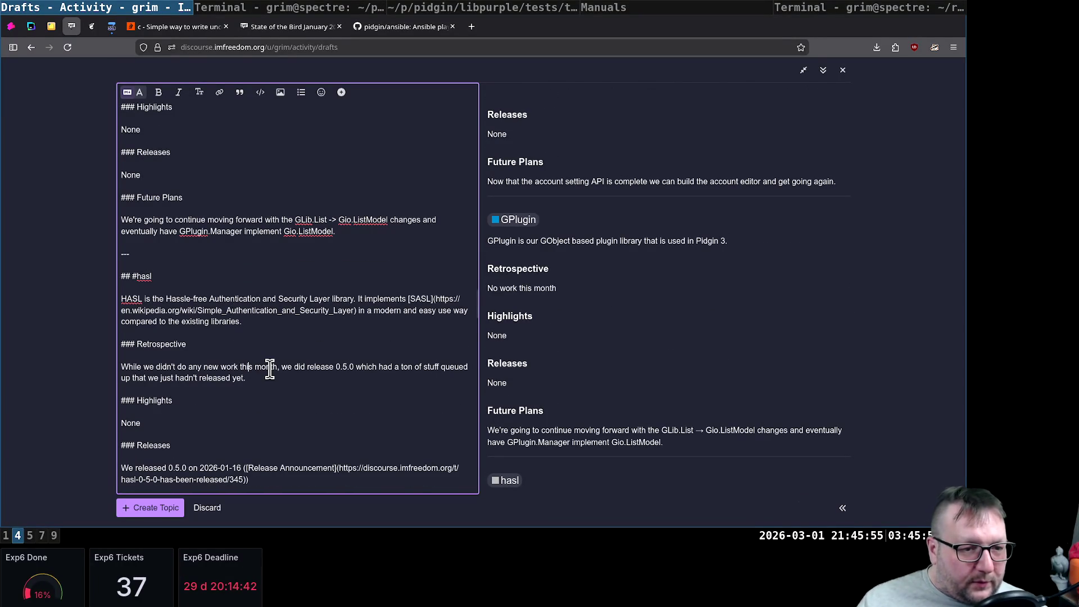
{"action": "triple_click", "coordinate": [269, 371]}
{"action": "type", "text": "No "}
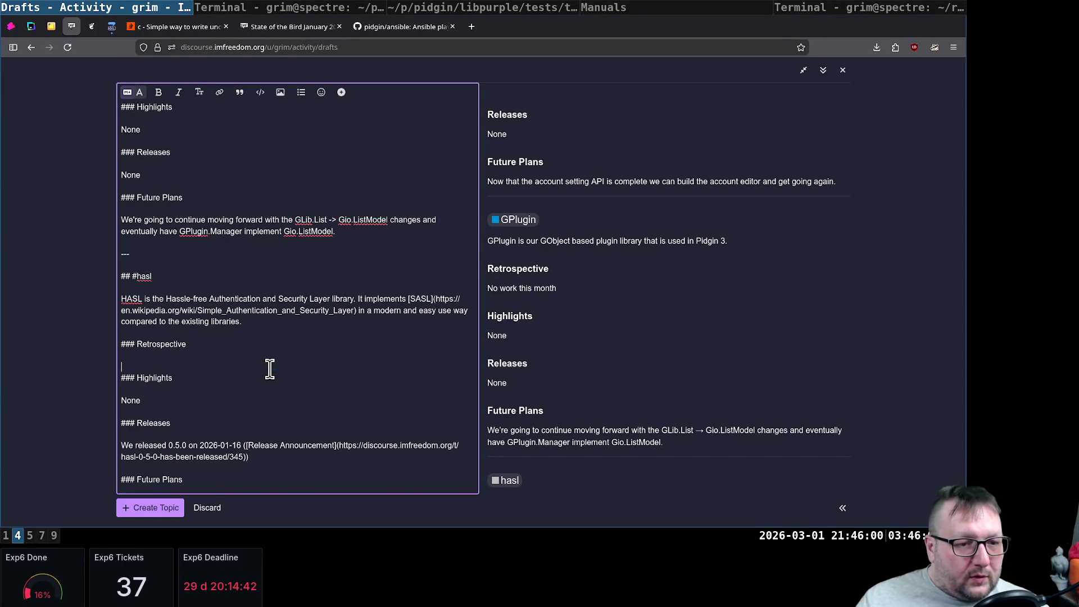
{"action": "type", "text": "work this month"}
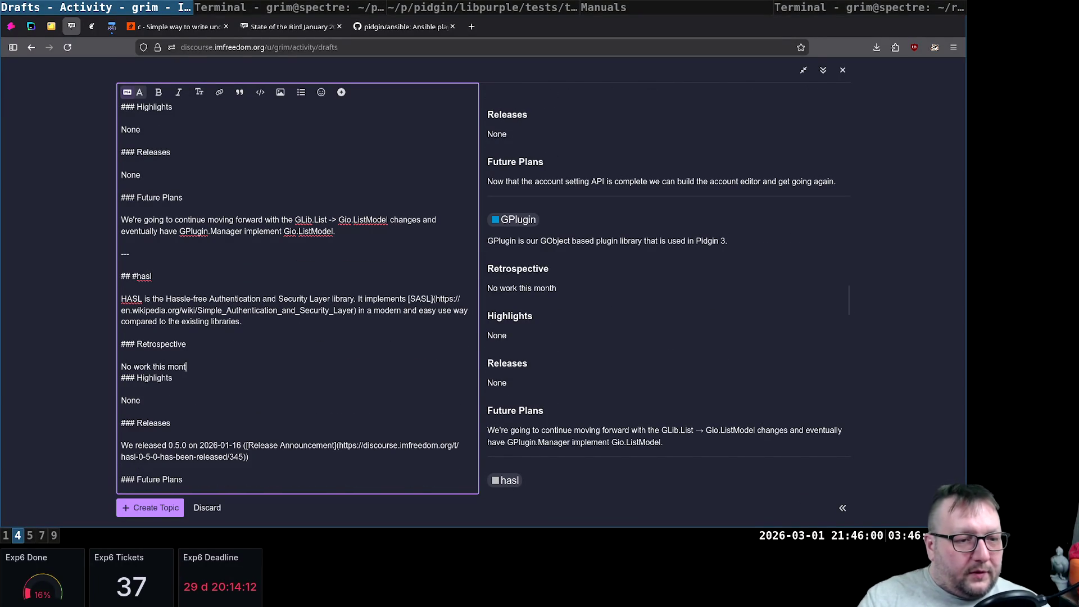
{"action": "key", "text": "Return"}
Step: Replace the hasl release announcement with 'None' under Releases and move down to birb
{"action": "key", "text": "Down"}
{"action": "key", "text": "shift+Down"}
{"action": "key", "text": "shift+Down"}
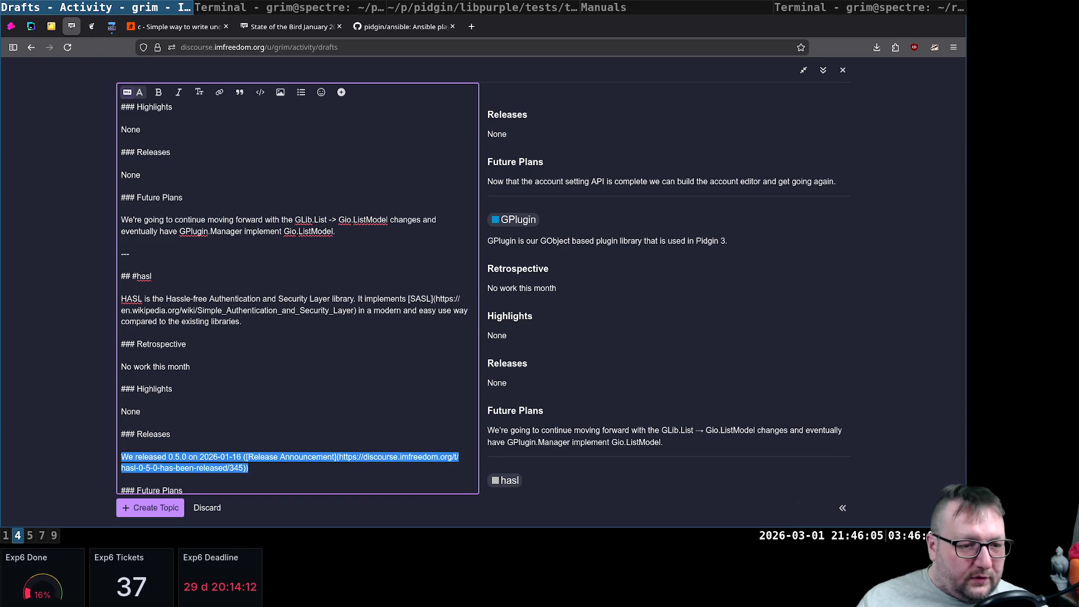
{"action": "key", "text": "BackSpace"}
{"action": "type", "text": "one"}
{"action": "key", "text": "Return"}
{"action": "key", "text": "Down"}
{"action": "key", "text": "Down"}
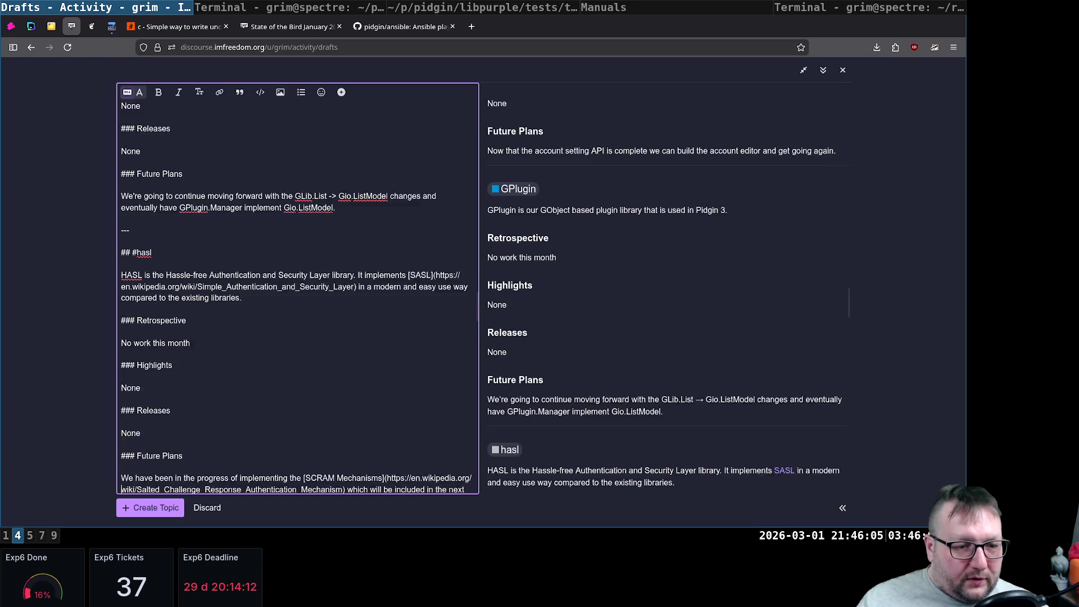
{"action": "key", "text": "Down"}
{"action": "key", "text": "Down"}
{"action": "key", "text": "Down"}
{"action": "key", "text": "Down"}
{"action": "key", "text": "Down"}
{"action": "key", "text": "Down"}
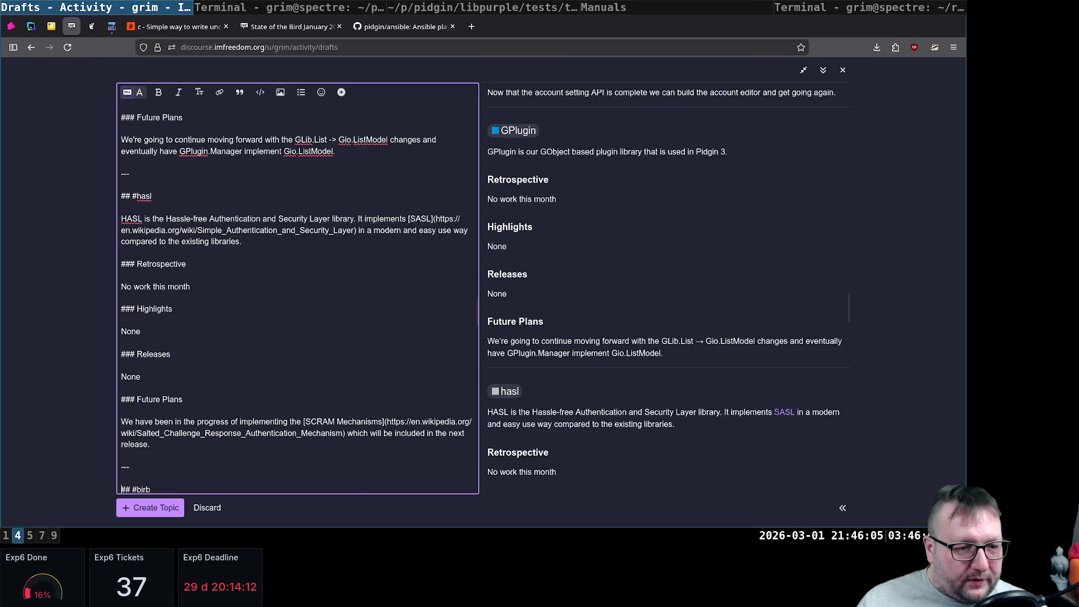
{"action": "key", "text": "Down"}
{"action": "key", "text": "Down"}
{"action": "key", "text": "Down"}
{"action": "key", "text": "Down"}
{"action": "key", "text": "Down"}
{"action": "key", "text": "Down"}
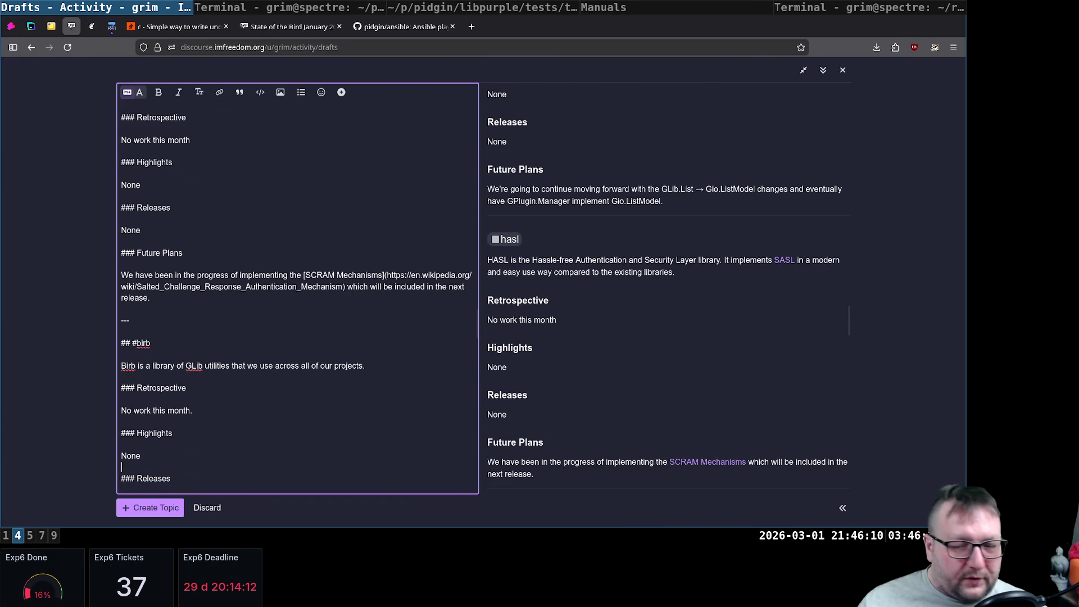
{"action": "key", "text": "alt+Tab"}
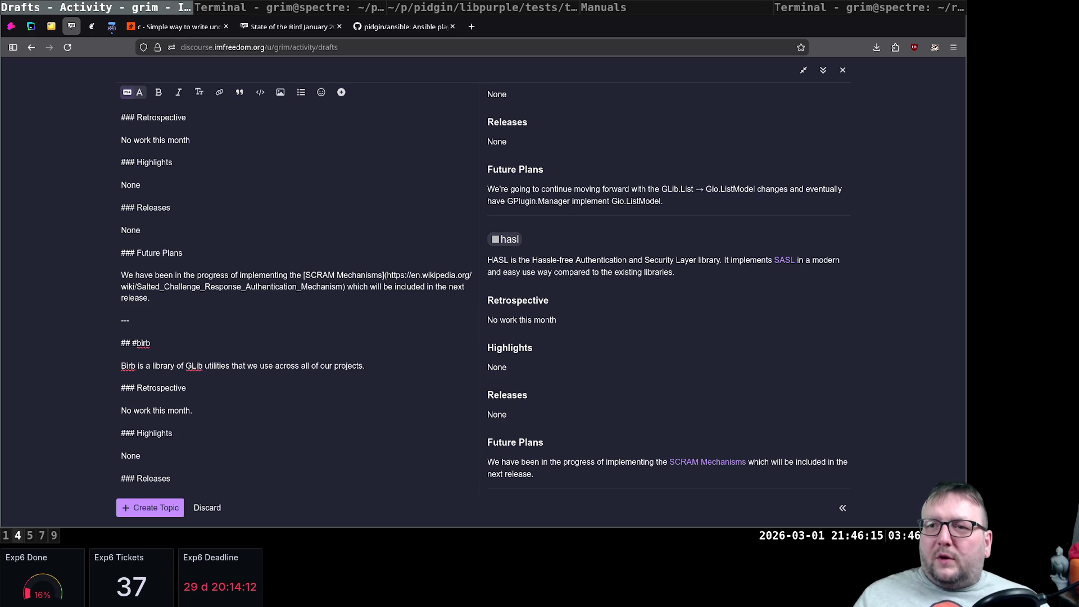
Step: Rewrite birb's Retrospective line as the new GTimeZone helper API sentence
{"action": "left_click", "coordinate": [200, 436]}
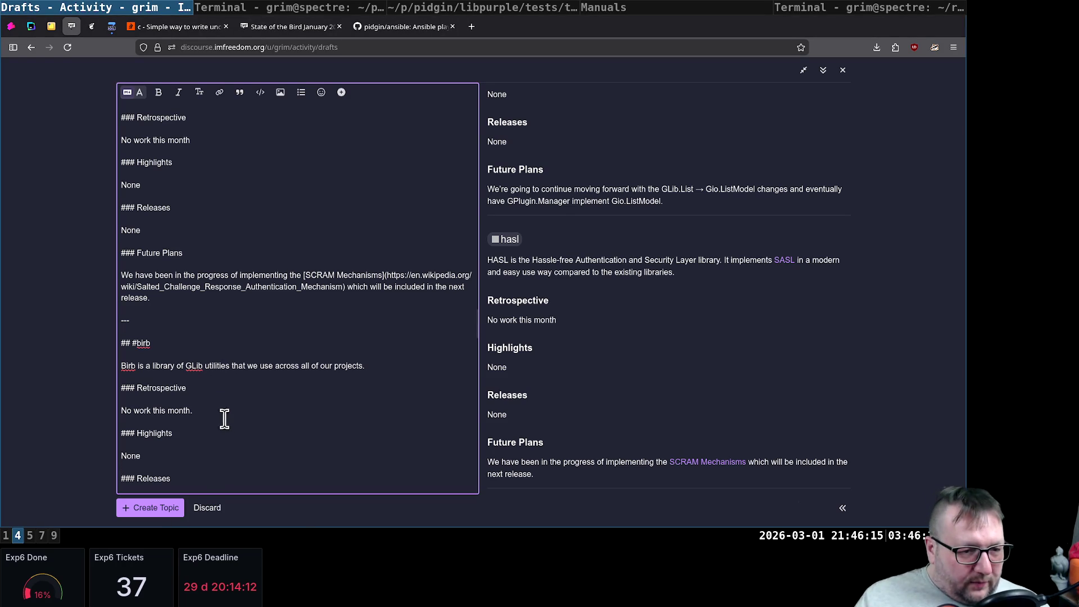
{"action": "key", "text": "shift+Home"}
{"action": "key", "text": "BackSpace"}
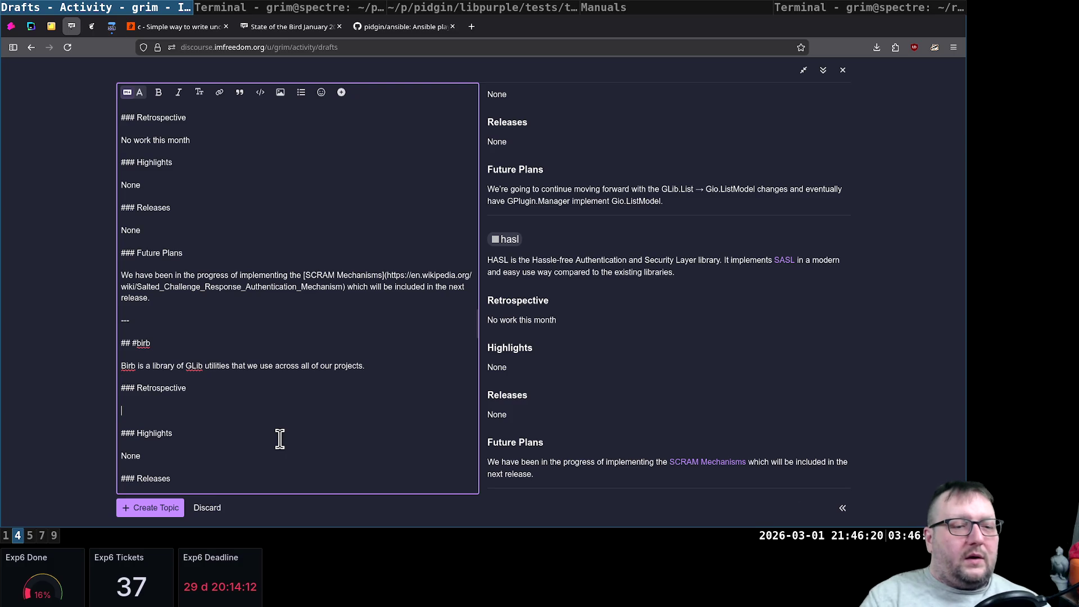
{"action": "type", "text": "Sime"}
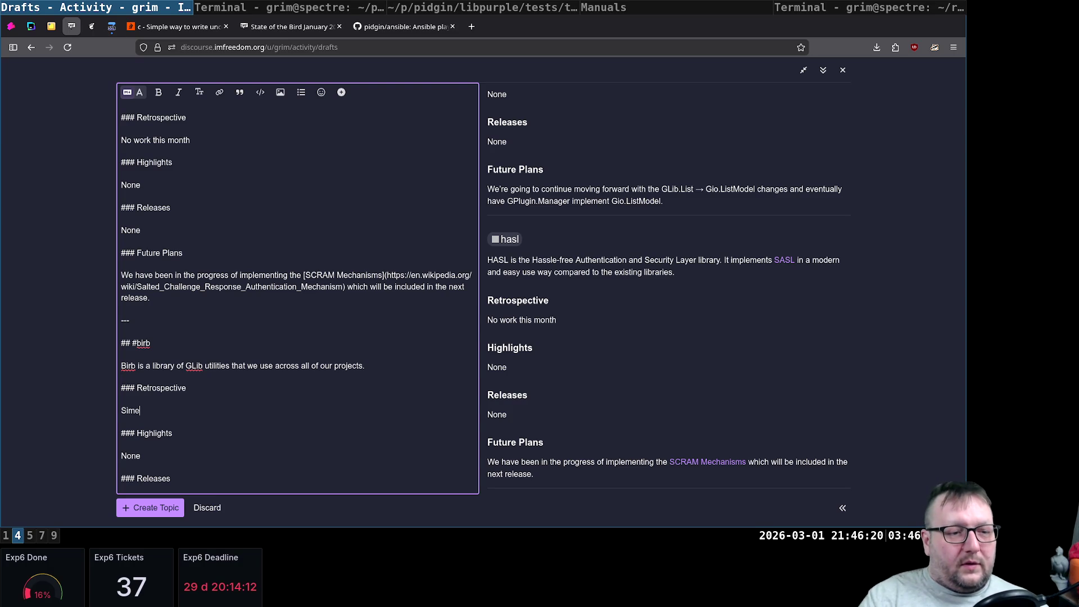
{"action": "key", "text": "BackSpace"}
{"action": "key", "text": "BackSpace"}
{"action": "key", "text": "BackSpace"}
{"action": "type", "text": "ome additional "}
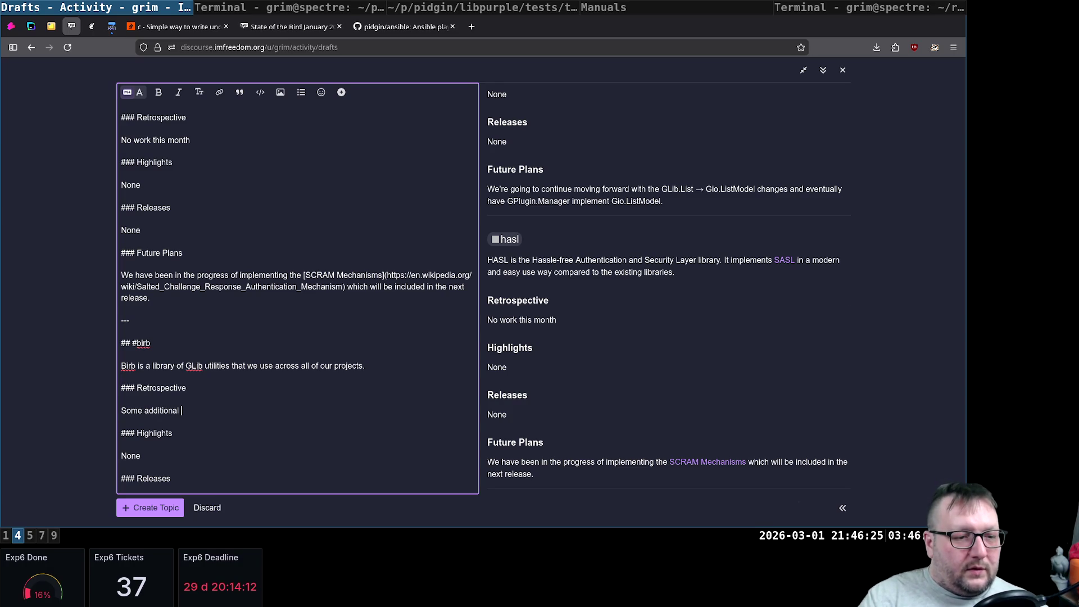
{"action": "type", "text": "API was added for"}
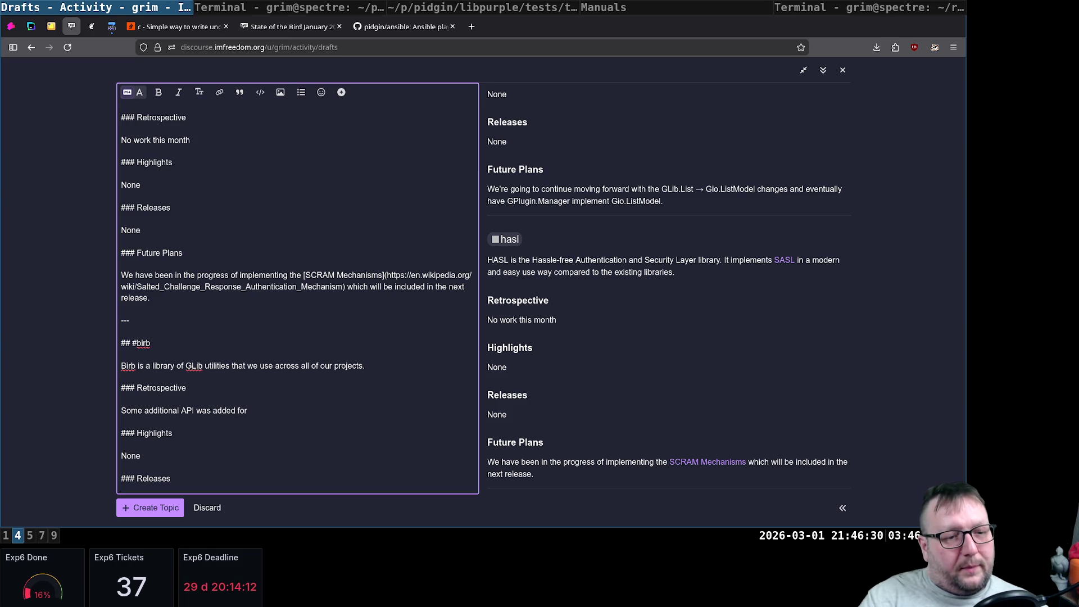
{"action": "type", "text": " helping with `GTimeZone`."}
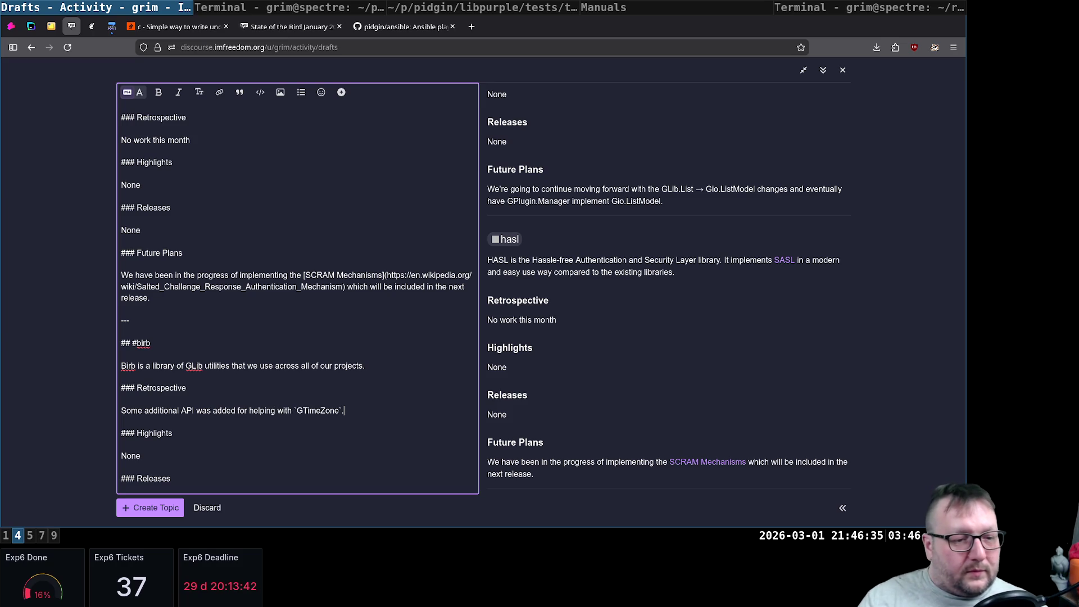
Step: Replace birb Highlights 'None' with a started '* Add birb_time_zone functions (' bullet, then start a new tab at reviews.imfreedom.org/r
{"action": "key", "text": "Down"}
{"action": "key", "text": "Down"}
{"action": "key", "text": "Down"}
{"action": "key", "text": "shift+Home"}
{"action": "key", "text": "BackSpace"}
{"action": "type", "text": "*"}
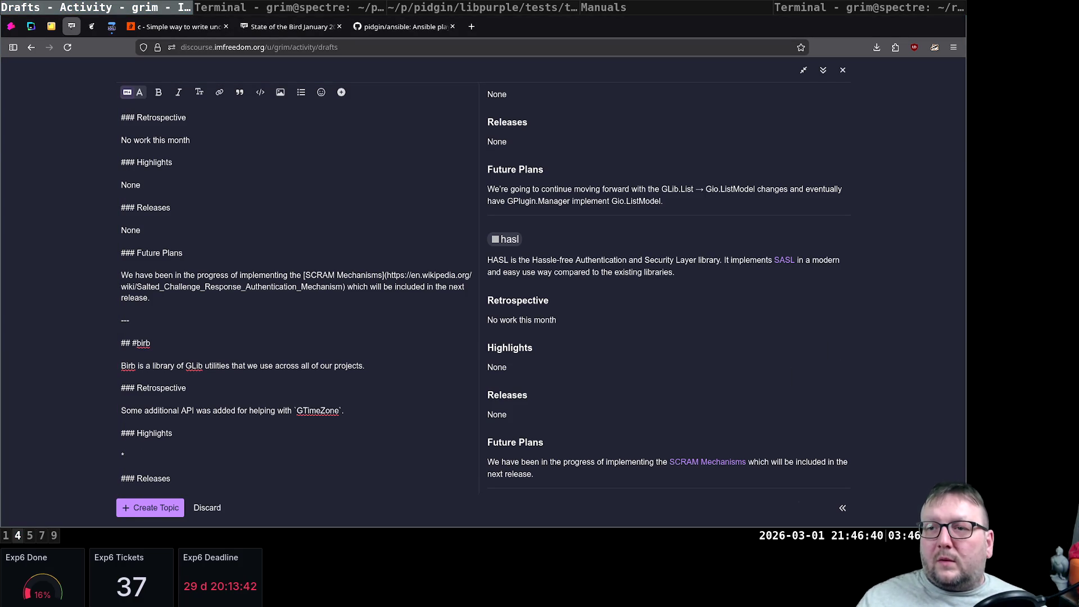
{"action": "type", "text": "Add birb_time_zone functions ("}
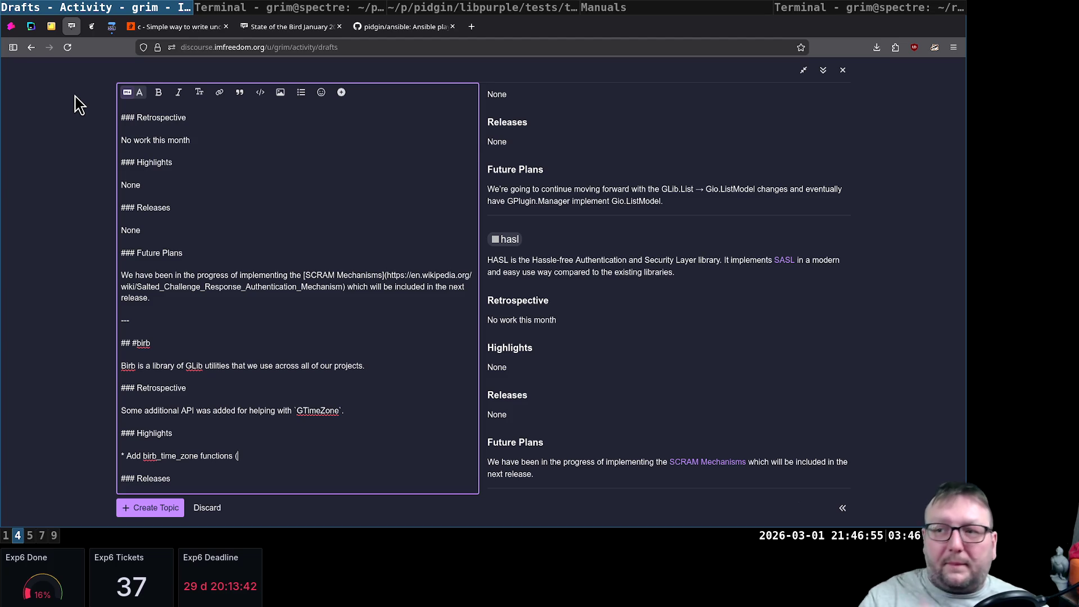
{"action": "key", "text": "ctrl+t"}
{"action": "type", "text": "review"}
{"action": "key", "text": "End"}
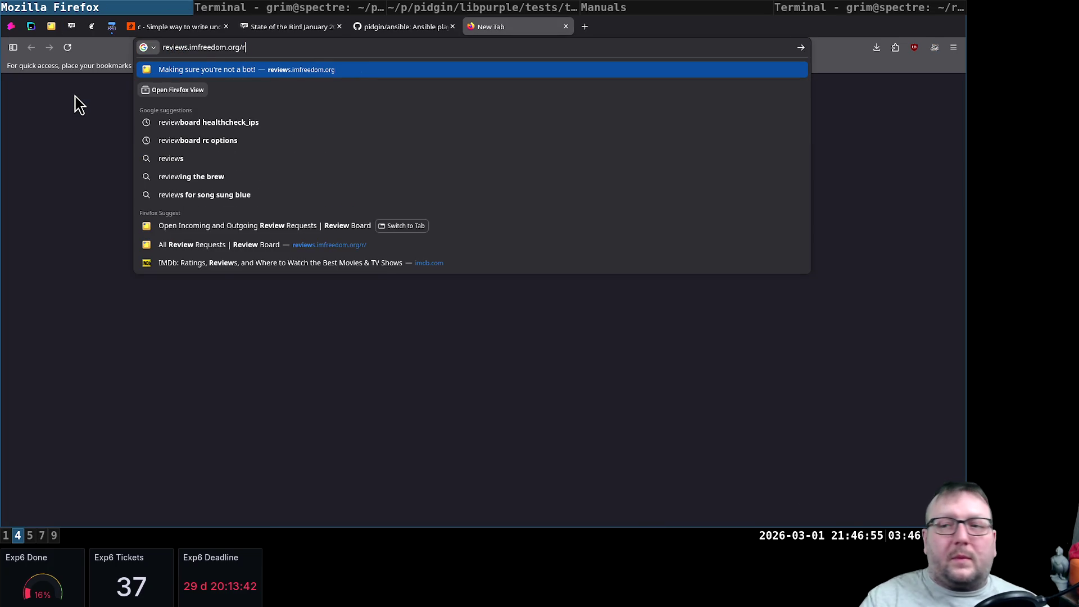
{"action": "type", "text": "4381"}
Step: Load Review Board request 4381 for birb_time_zone functions, then switch to the YouTrack issues list
{"action": "key", "text": "Return"}
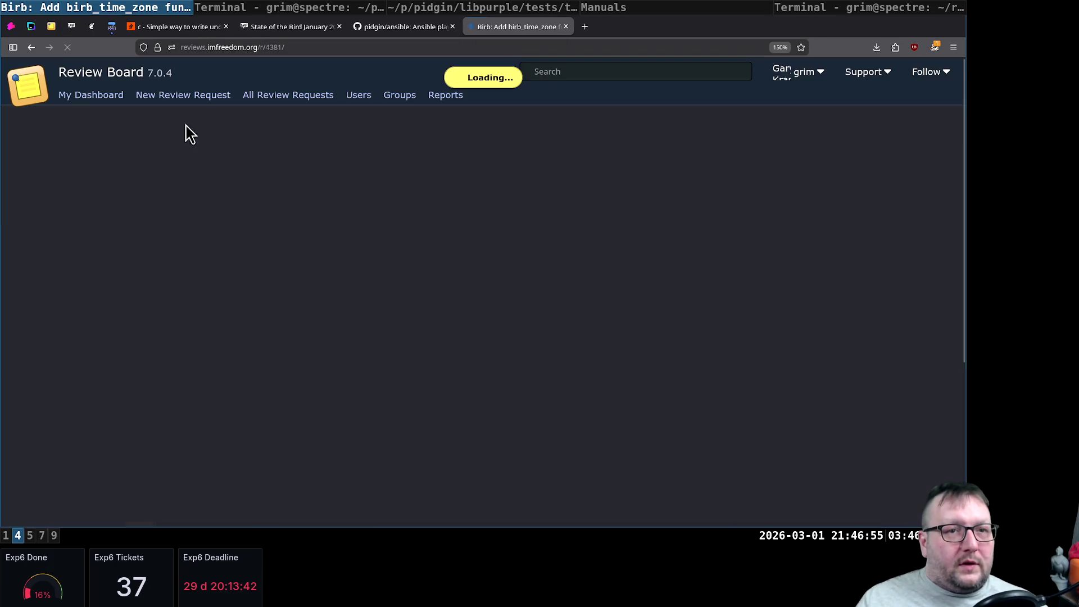
{"action": "scroll", "coordinate": [392, 286], "scroll_direction": "down", "scroll_amount": 4}
{"action": "scroll", "coordinate": [344, 299], "scroll_direction": "up", "scroll_amount": 3}
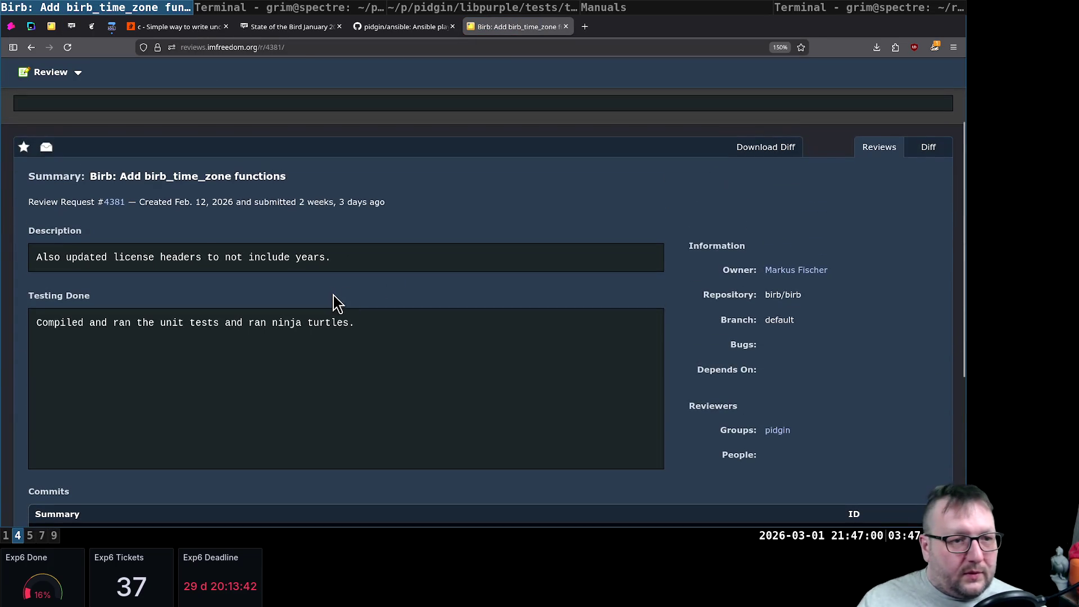
{"action": "scroll", "coordinate": [329, 297], "scroll_direction": "down", "scroll_amount": 3}
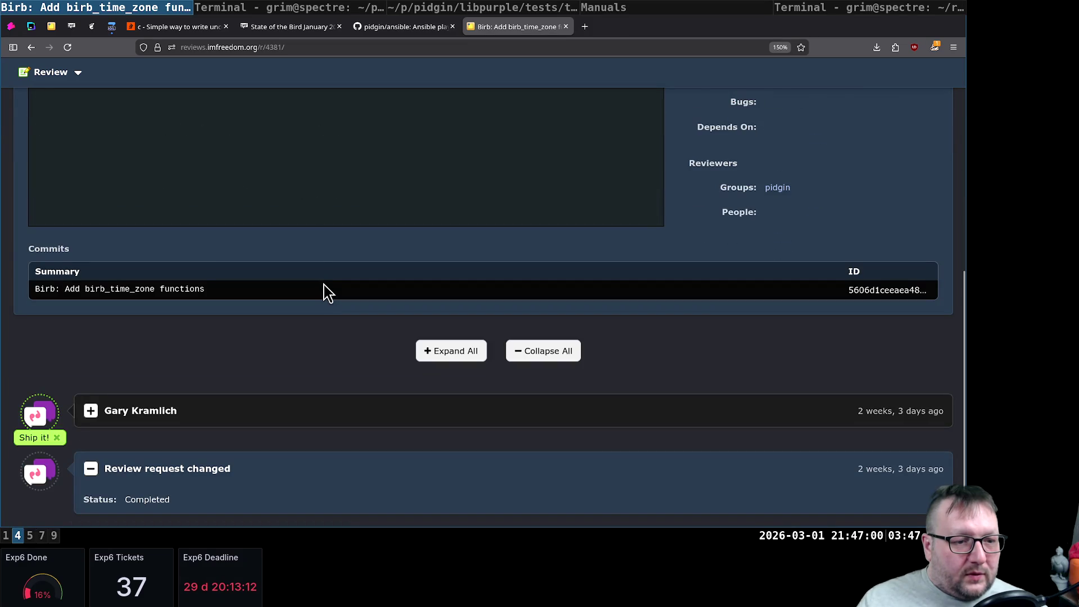
{"action": "scroll", "coordinate": [322, 283], "scroll_direction": "up", "scroll_amount": 5}
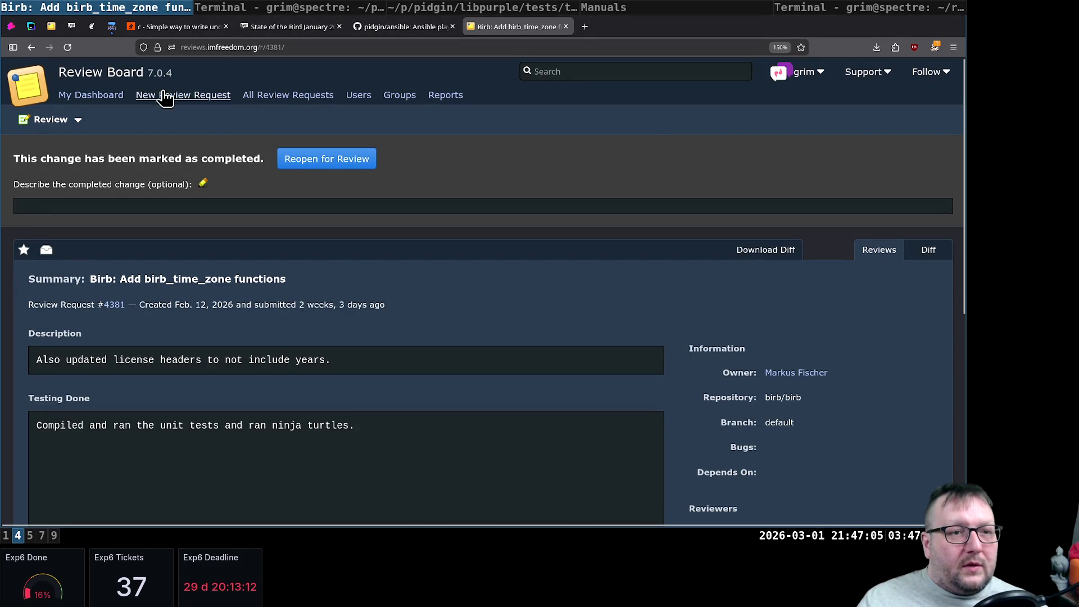
{"action": "left_click", "coordinate": [10, 27]}
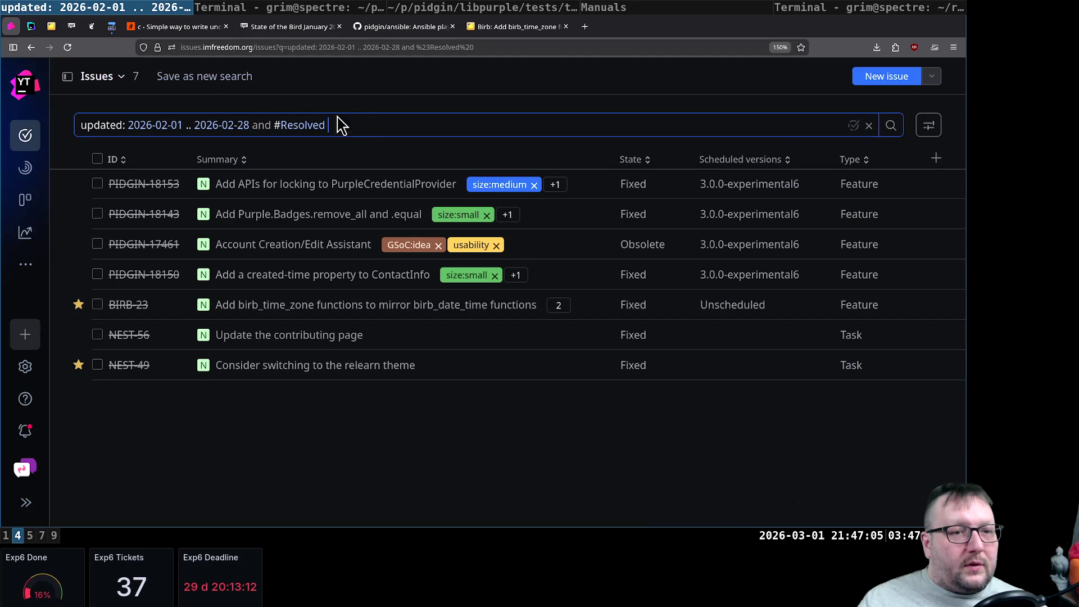
Step: Search YouTrack for /r/4381 and open the matching issue BIRB-23
{"action": "left_click", "coordinate": [355, 125]}
{"action": "key", "text": "ctrl+a"}
{"action": "key", "text": "BackSpace"}
{"action": "type", "text": "/r/4381"}
{"action": "key", "text": "Return"}
{"action": "left_click", "coordinate": [341, 185]}
Step: Cycle through windows and return to the Discourse draft tab
{"action": "key", "text": "super+Right"}
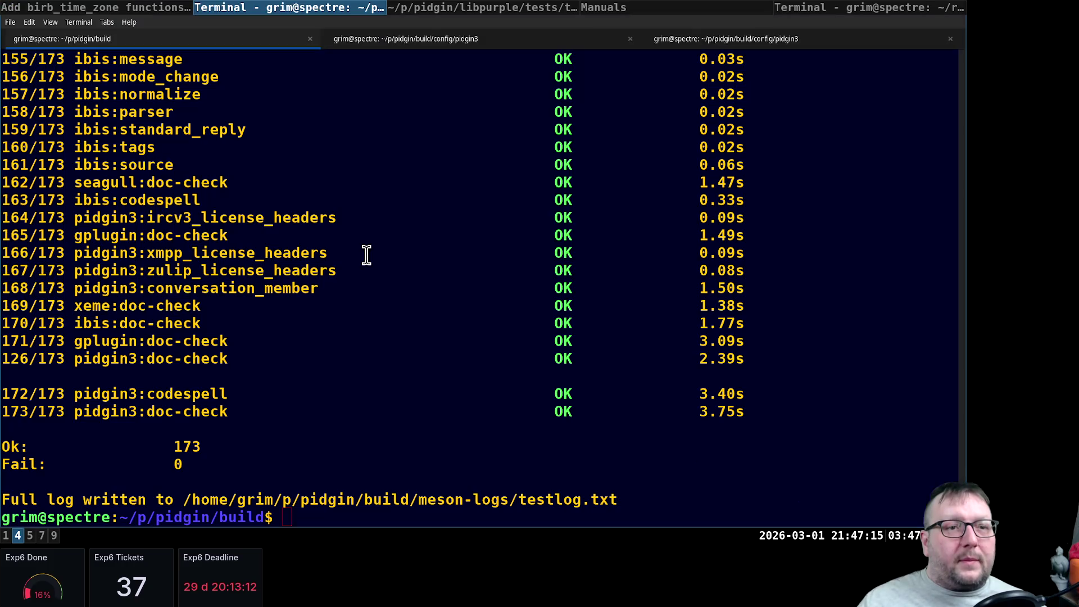
{"action": "key", "text": "super+Right"}
{"action": "key", "text": "super+Left"}
{"action": "key", "text": "super+Left"}
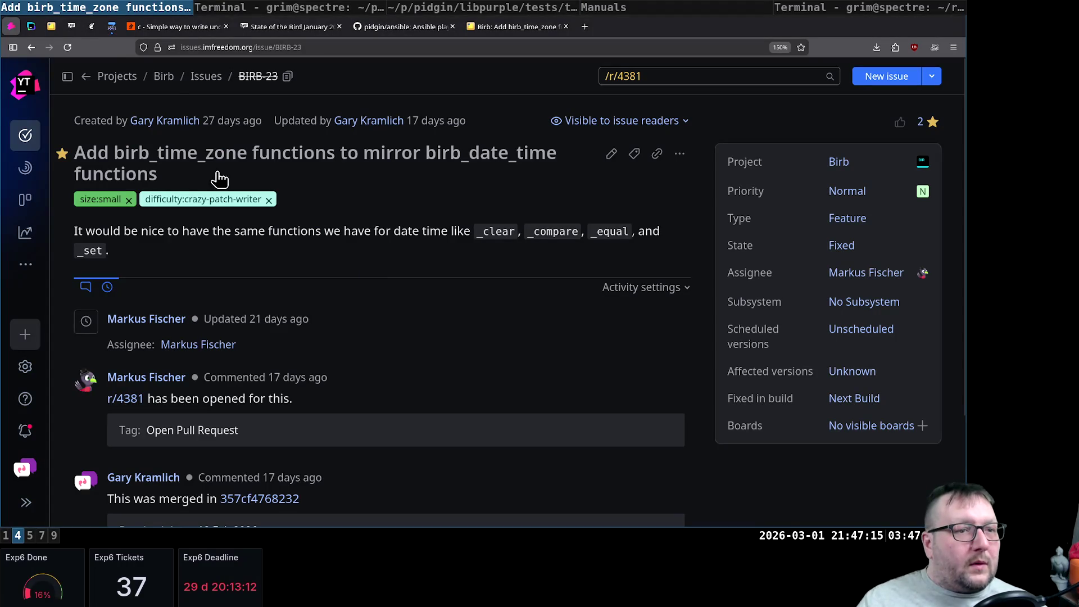
{"action": "left_click", "coordinate": [71, 26]}
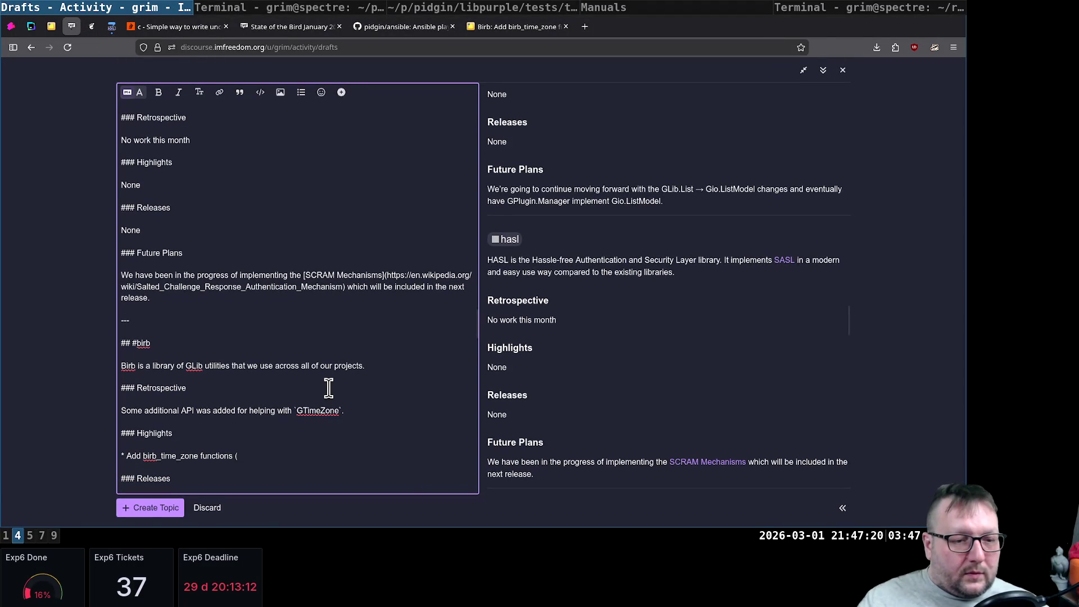
{"action": "type", "text": "BIURRB-23"}
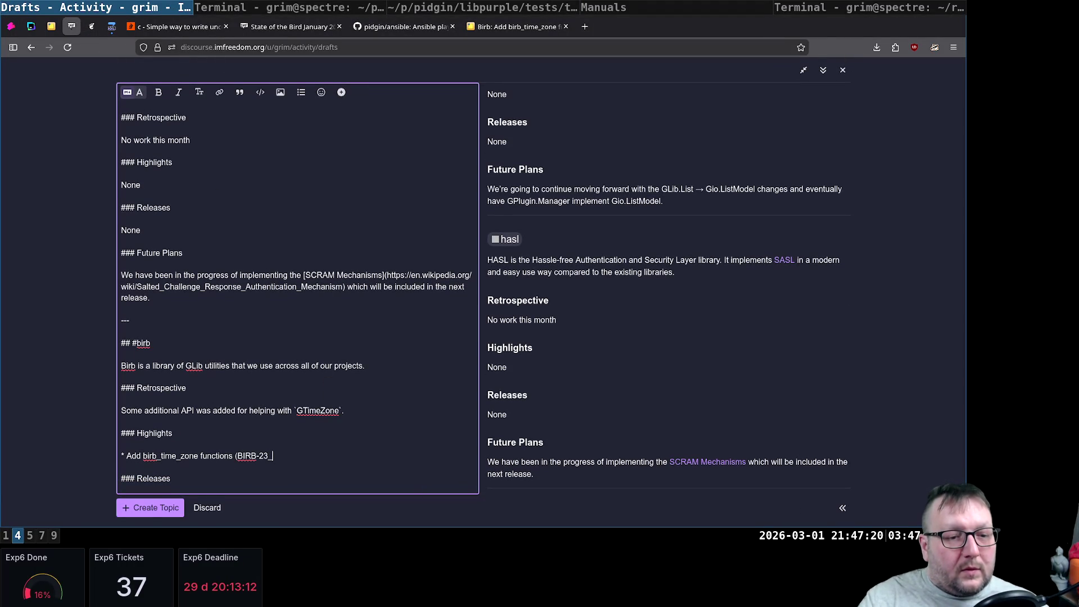
{"action": "key", "text": "BackSpace"}
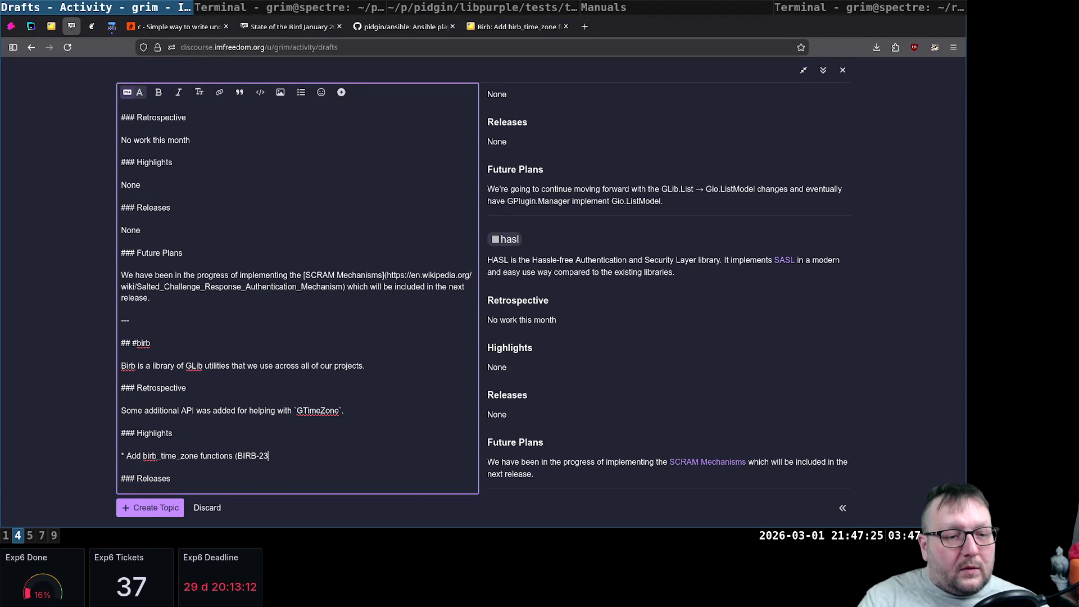
{"action": "key", "text": "BackSpace"}
{"action": "type", "text": "Mar"}
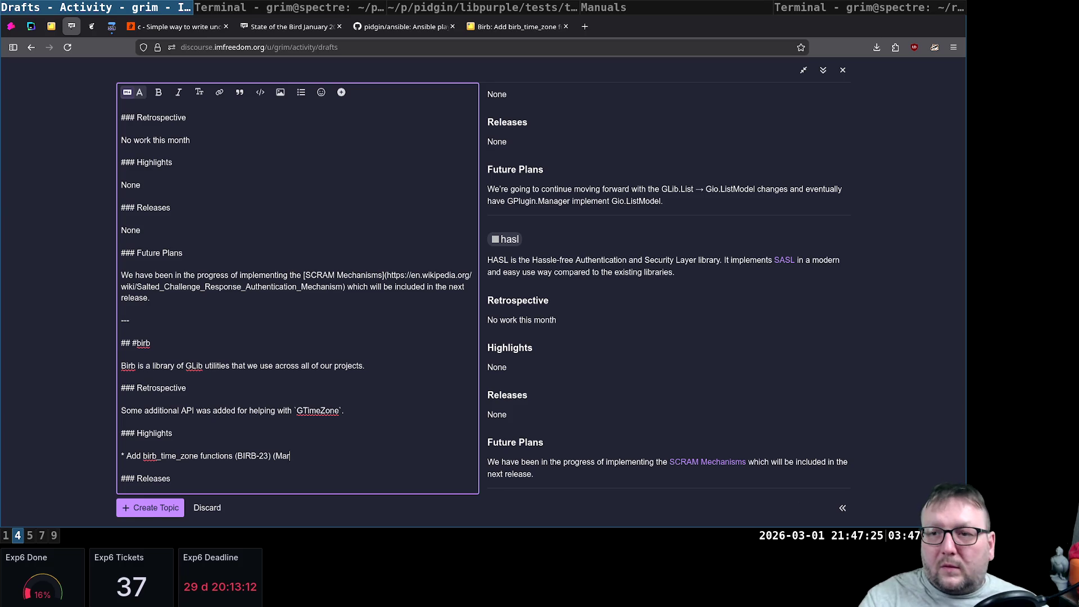
{"action": "type", "text": "s"}
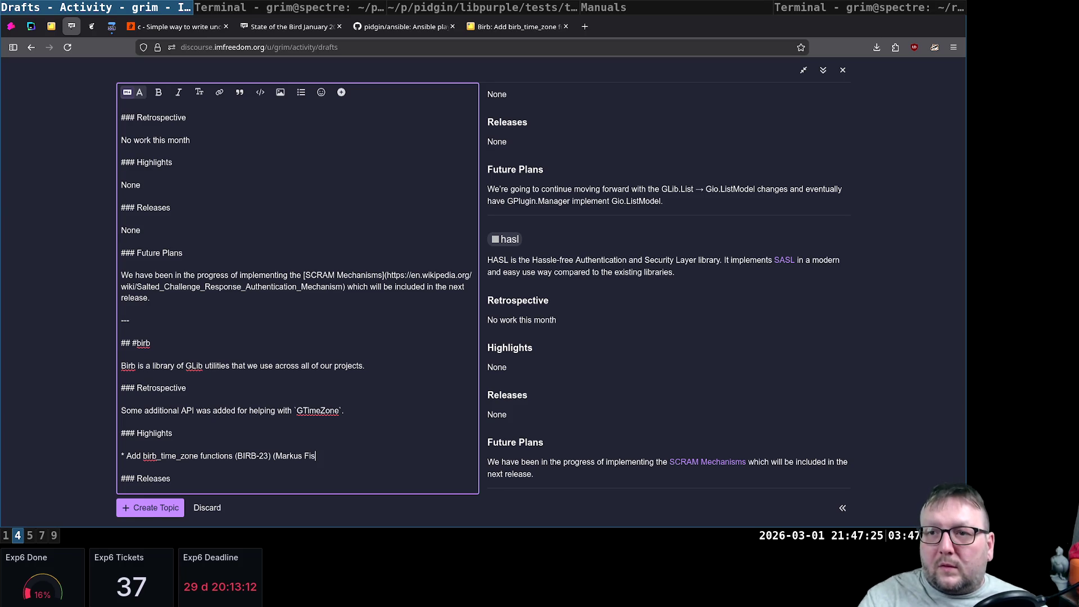
{"action": "type", "text": " Flher)"}
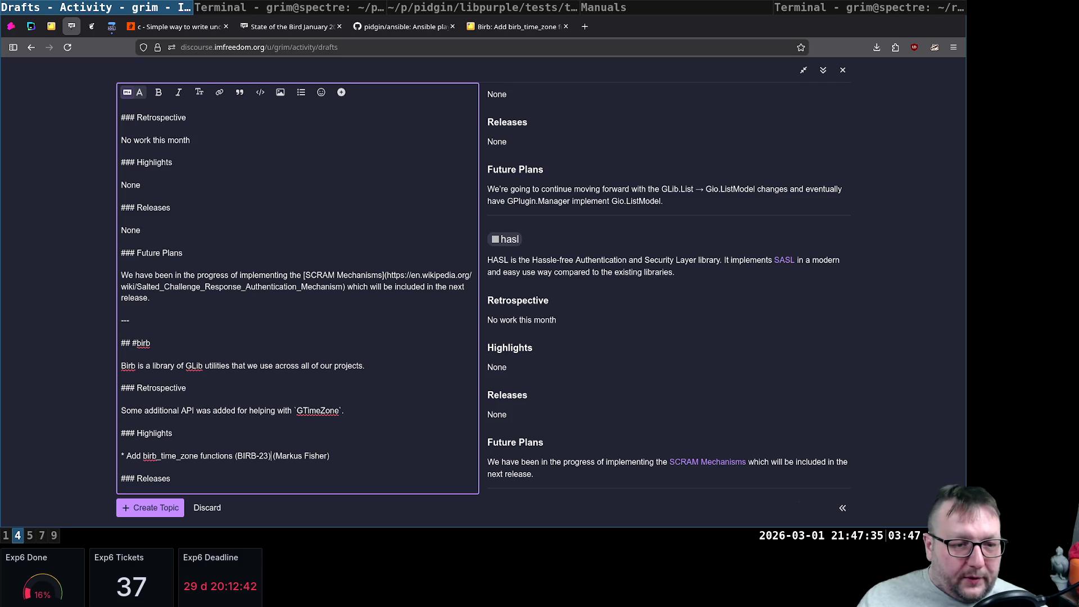
{"action": "type", "text": "( RR 4381) ("}
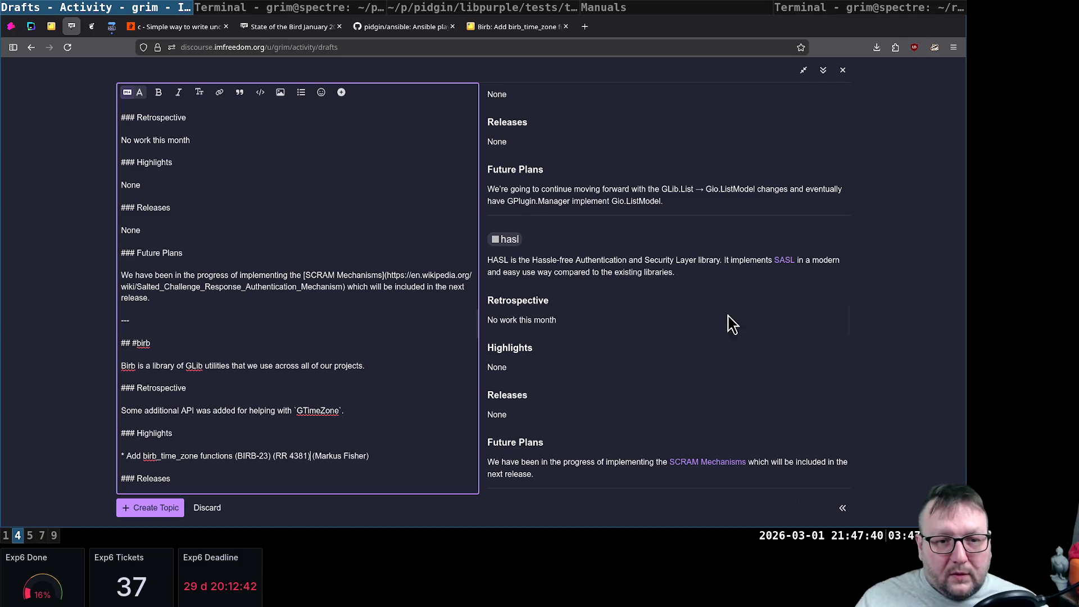
{"action": "scroll", "coordinate": [762, 342], "scroll_direction": "down", "scroll_amount": 1}
{"action": "scroll", "coordinate": [771, 349], "scroll_direction": "down", "scroll_amount": 2}
{"action": "scroll", "coordinate": [771, 349], "scroll_direction": "down", "scroll_amount": 1}
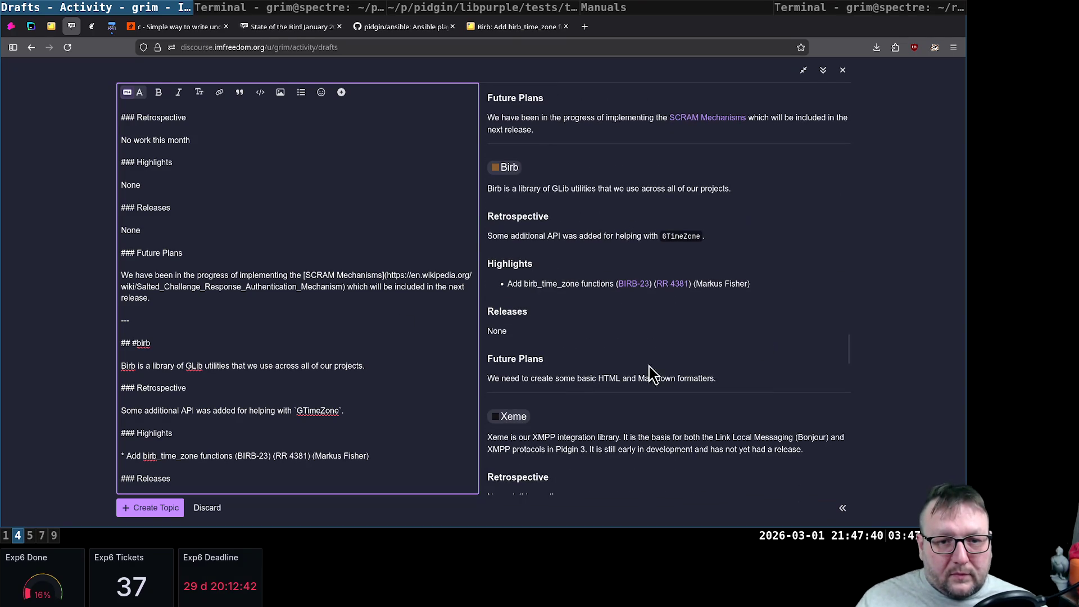
{"action": "middle_click", "coordinate": [630, 287]}
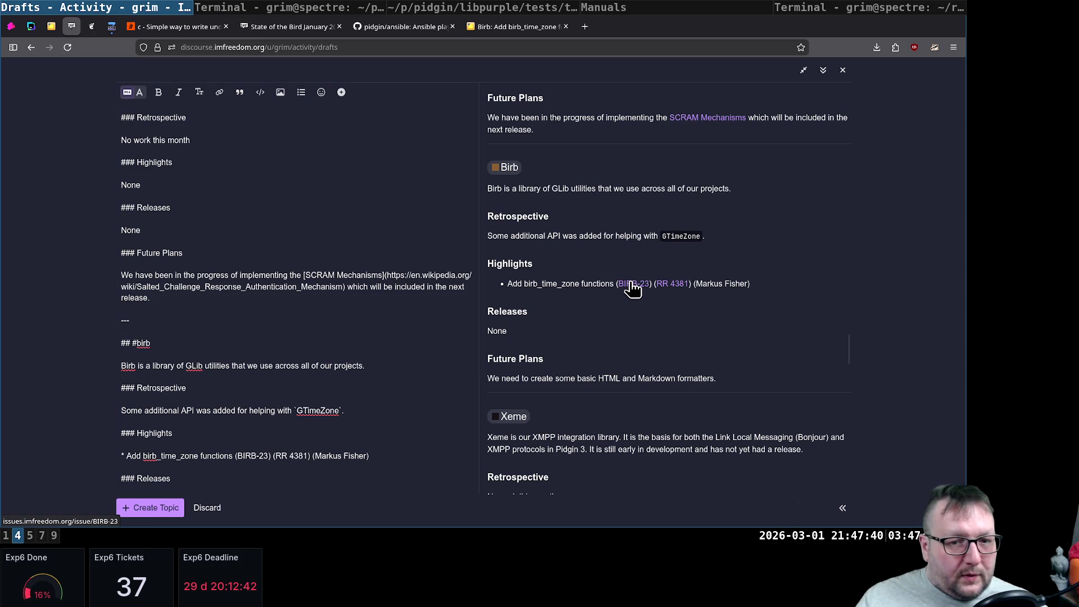
{"action": "middle_click", "coordinate": [666, 289]}
{"action": "left_click", "coordinate": [177, 31]}
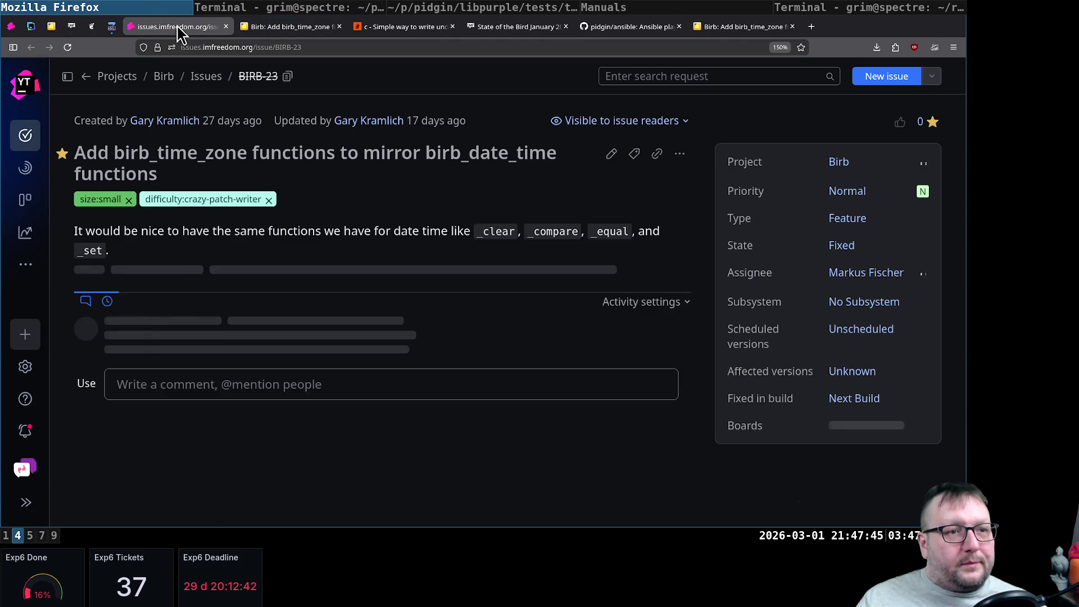
{"action": "middle_click", "coordinate": [177, 30]}
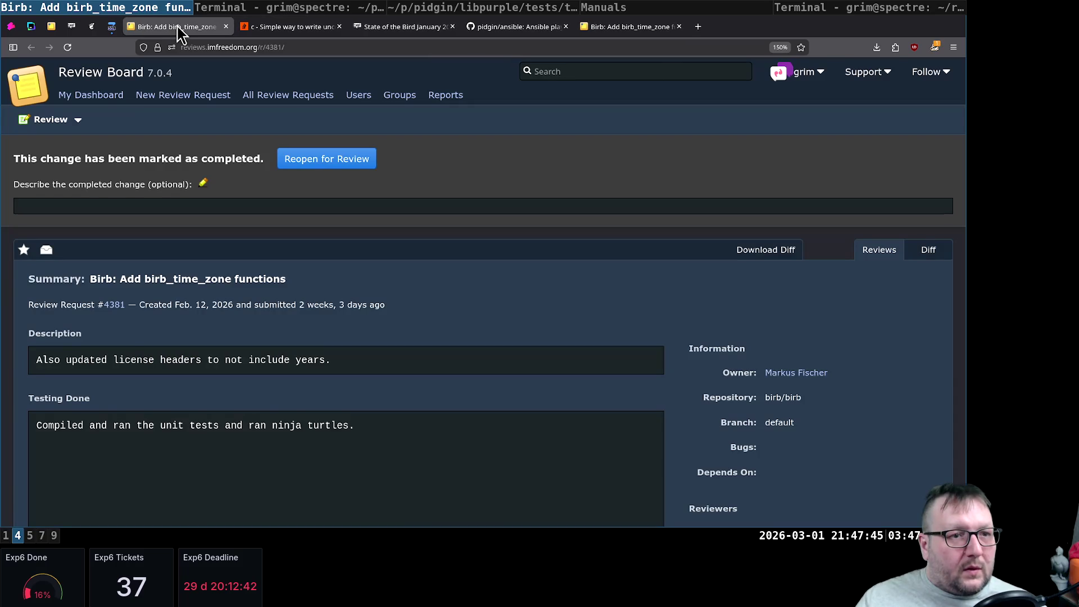
{"action": "middle_click", "coordinate": [177, 31]}
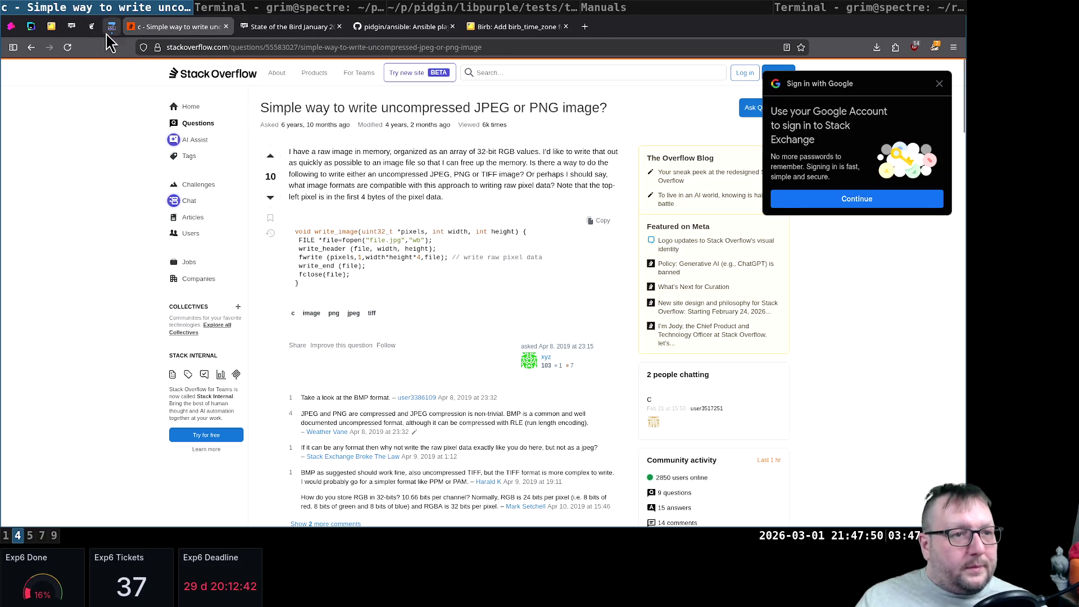
{"action": "left_click", "coordinate": [72, 27]}
{"action": "left_click", "coordinate": [414, 411]}
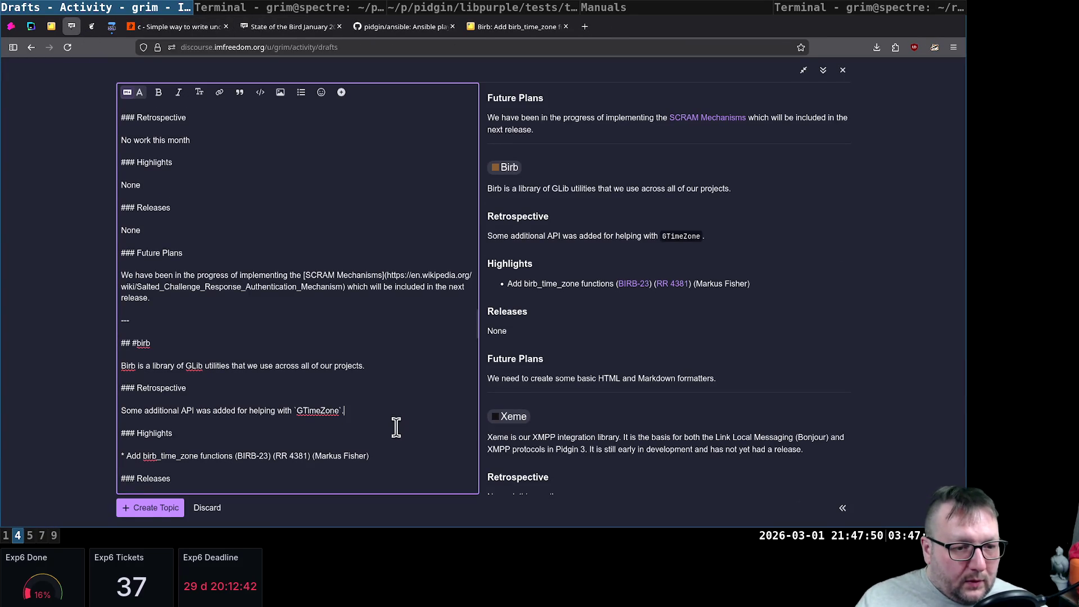
{"action": "scroll", "coordinate": [397, 427], "scroll_direction": "down", "scroll_amount": 3}
{"action": "left_click", "coordinate": [372, 431]}
{"action": "scroll", "coordinate": [373, 417], "scroll_direction": "down", "scroll_amount": 3}
{"action": "scroll", "coordinate": [228, 355], "scroll_direction": "down", "scroll_amount": 1}
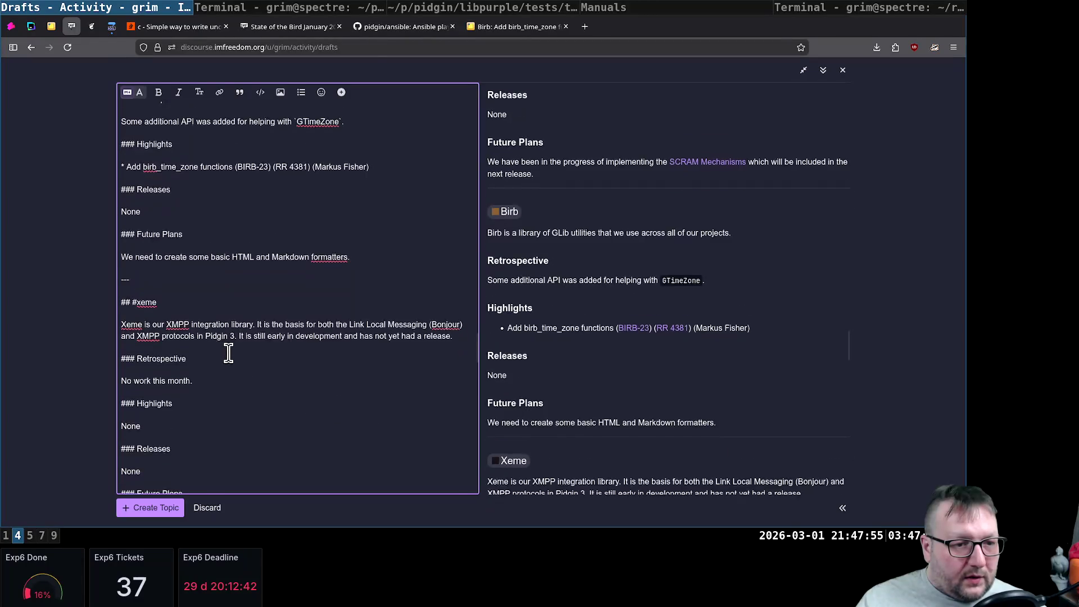
{"action": "scroll", "coordinate": [200, 305], "scroll_direction": "down", "scroll_amount": 1}
{"action": "scroll", "coordinate": [203, 340], "scroll_direction": "down", "scroll_amount": 5}
{"action": "scroll", "coordinate": [211, 345], "scroll_direction": "down", "scroll_amount": 2}
{"action": "scroll", "coordinate": [211, 313], "scroll_direction": "down", "scroll_amount": 2}
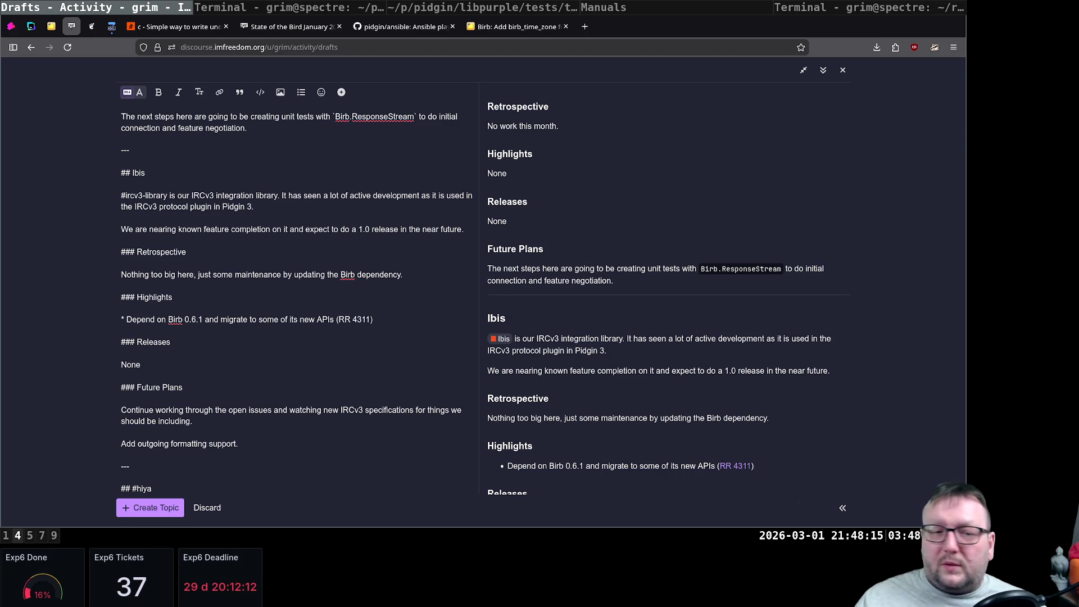
{"action": "left_click", "coordinate": [212, 426]}
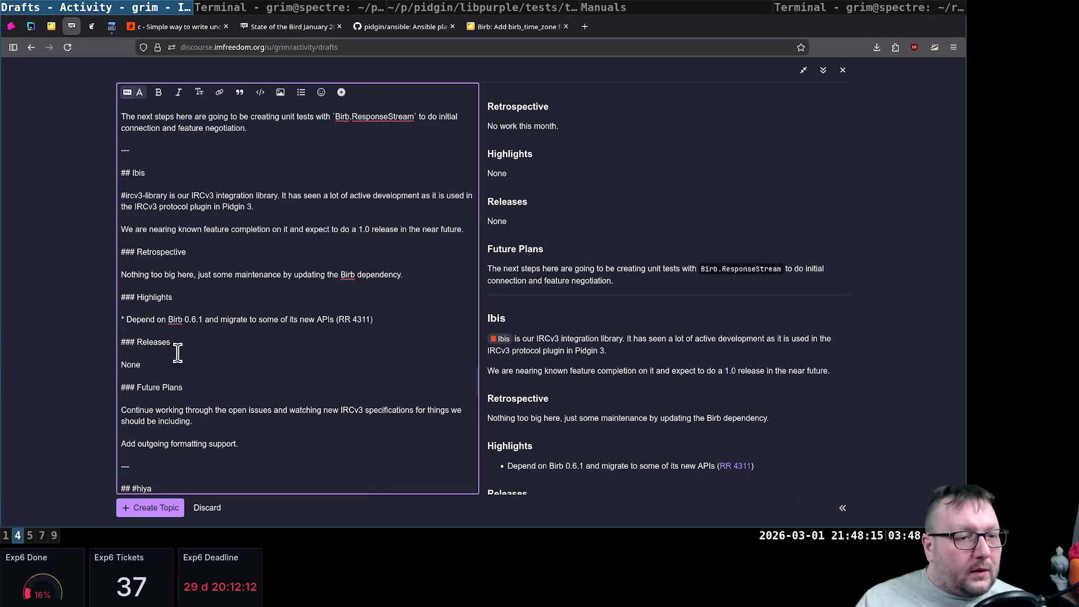
Step: Shorten the Ibis retrospective by deleting 'by updating the Birb dependency'
{"action": "left_click", "coordinate": [205, 228]}
{"action": "key", "text": "Up"}
{"action": "key", "text": "Down"}
{"action": "key", "text": "Down"}
{"action": "key", "text": "Down"}
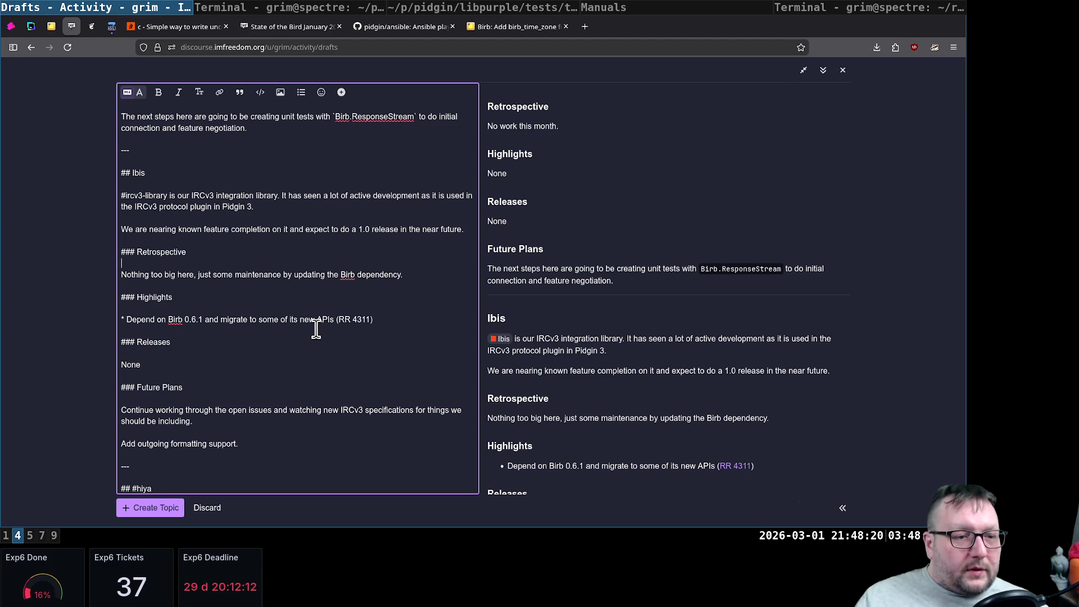
{"action": "key", "text": "Down"}
{"action": "key", "text": "End"}
{"action": "key", "text": "ctrl+shift+Left"}
{"action": "key", "text": "ctrl+shift+Left"}
{"action": "key", "text": "ctrl+shift+Left"}
{"action": "key", "text": "ctrl+shift+Left"}
{"action": "key", "text": "ctrl+shift+Left"}
{"action": "key", "text": "BackSpace"}
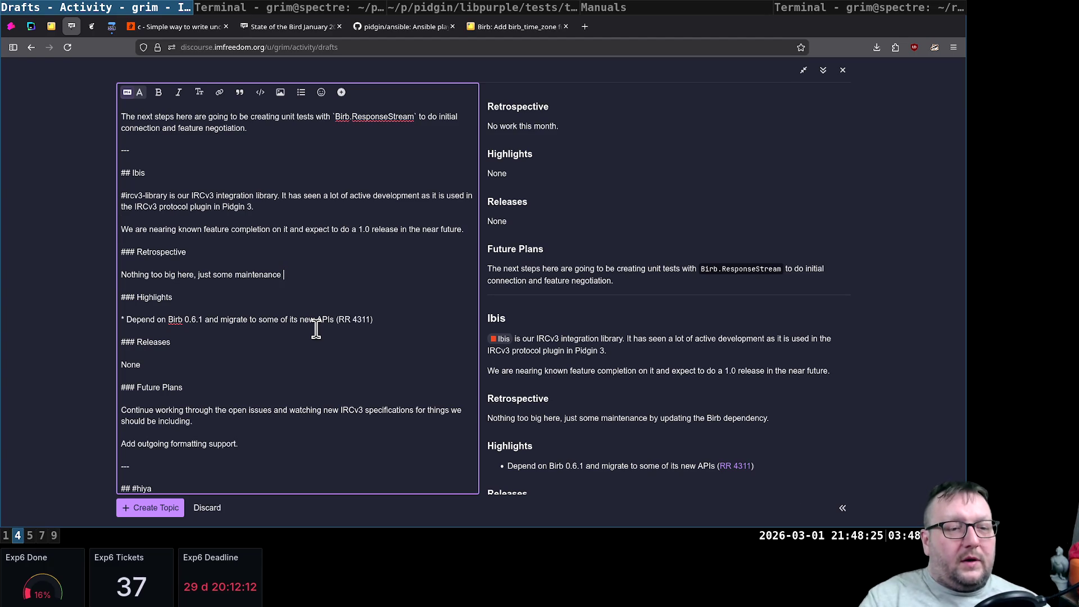
{"action": "type", "text": "b"}
{"action": "type", "text": "."}
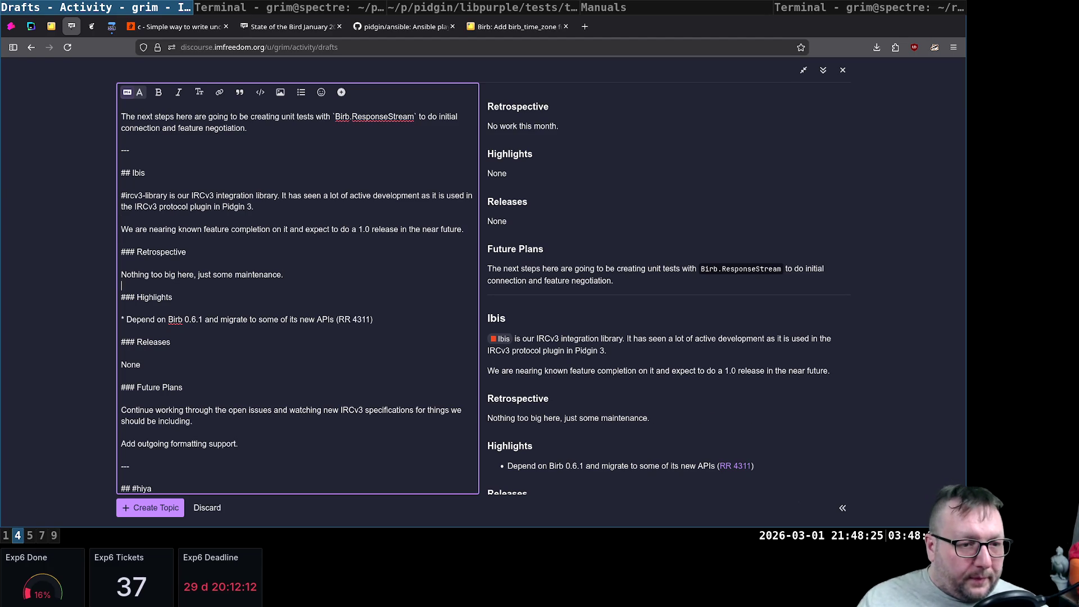
Step: Replace the Ibis highlight with the license-header tests item (RR 4386) credited to Gary Kramlich and start another bullet
{"action": "key", "text": "Down"}
{"action": "key", "text": "Down"}
{"action": "key", "text": "Down"}
{"action": "key", "text": "Home"}
{"action": "key", "text": "Right"}
{"action": "key", "text": "Right"}
{"action": "key", "text": "shift+End"}
{"action": "key", "text": "BackSpace"}
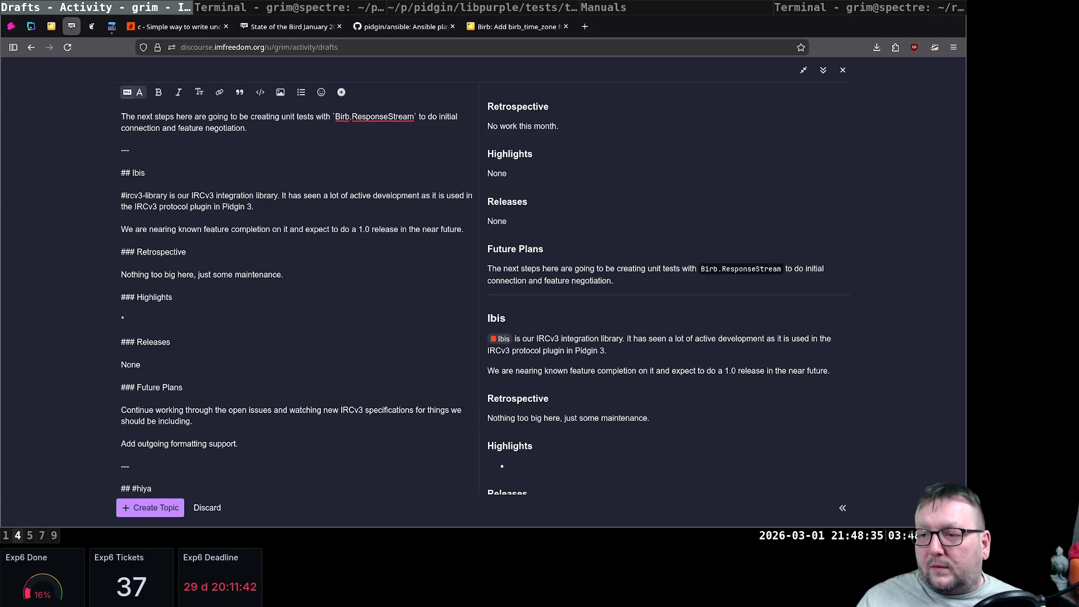
{"action": "type", "text": "Add tests to verify that the license headers are consistenttent"}
{"action": "left_click", "coordinate": [712, 280]}
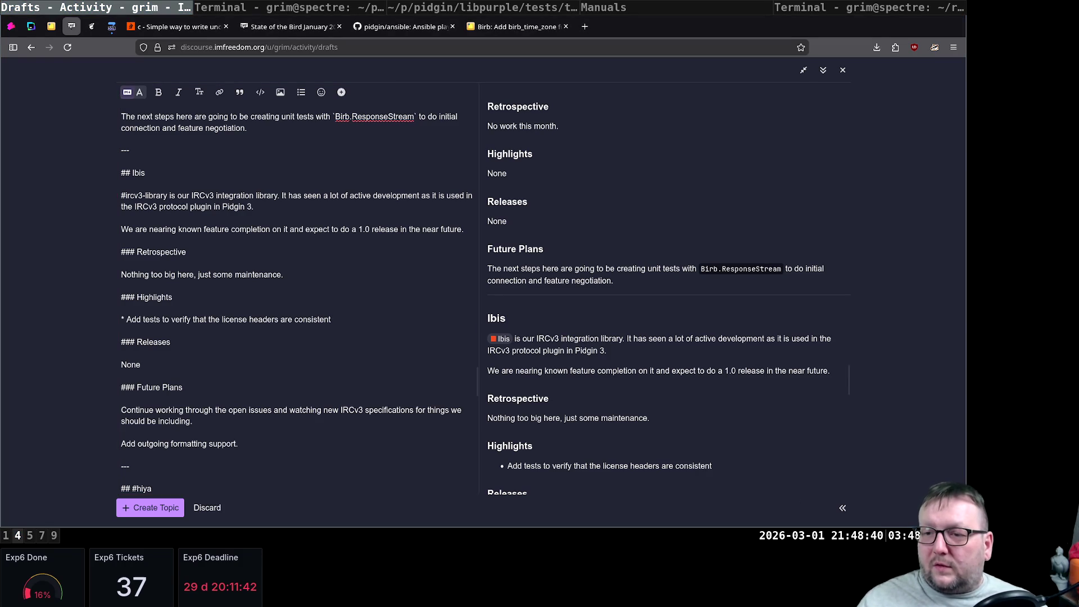
{"action": "type", "text": "*(RR"}
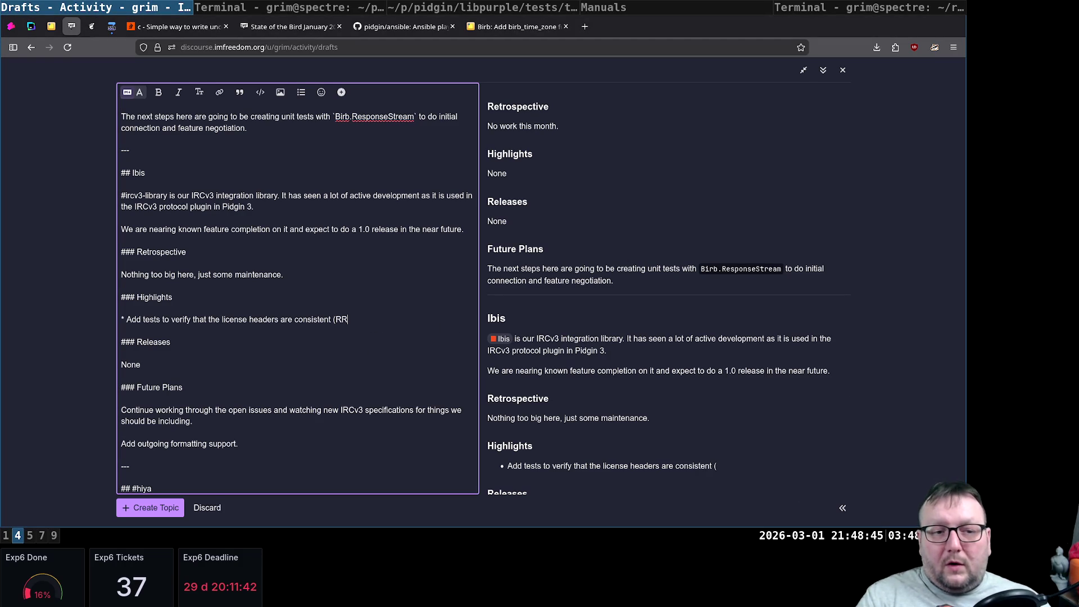
{"action": "type", "text": " 438"}
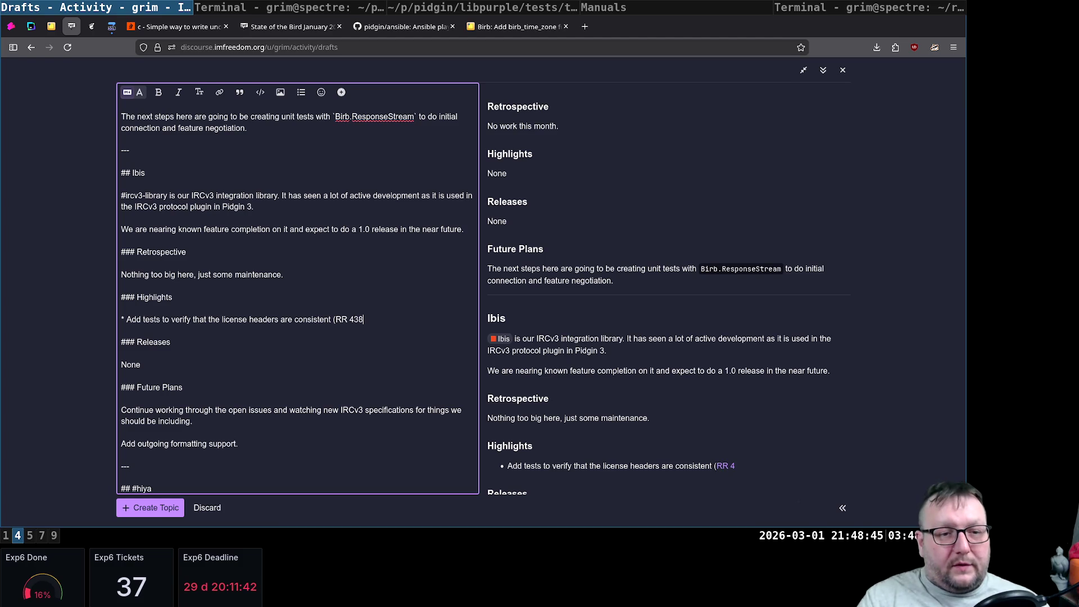
{"action": "type", "text": " *("}
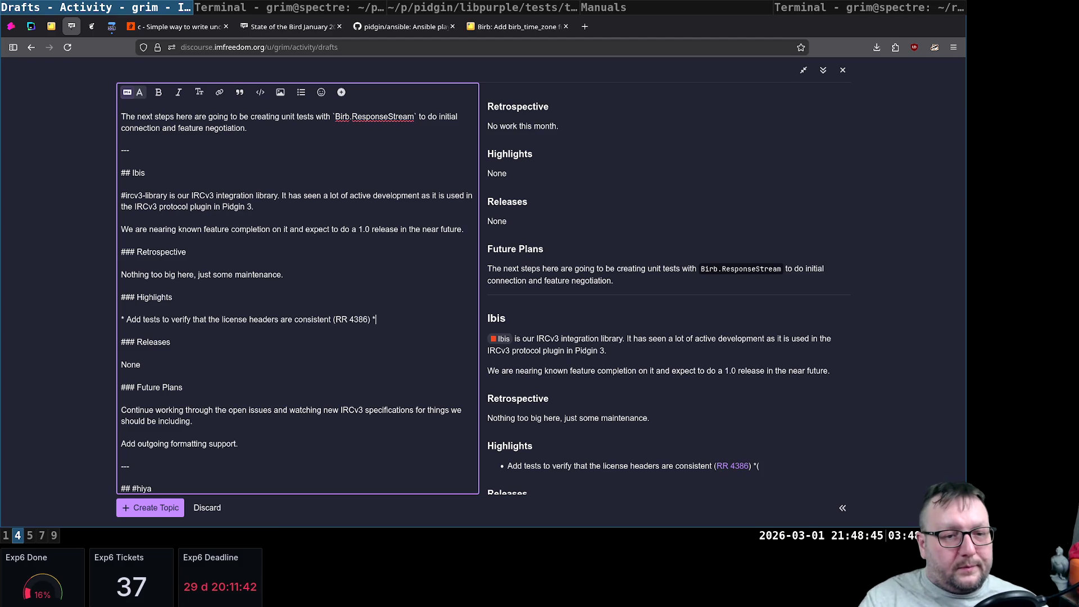
{"action": "type", "text": "ary Krmalich)"}
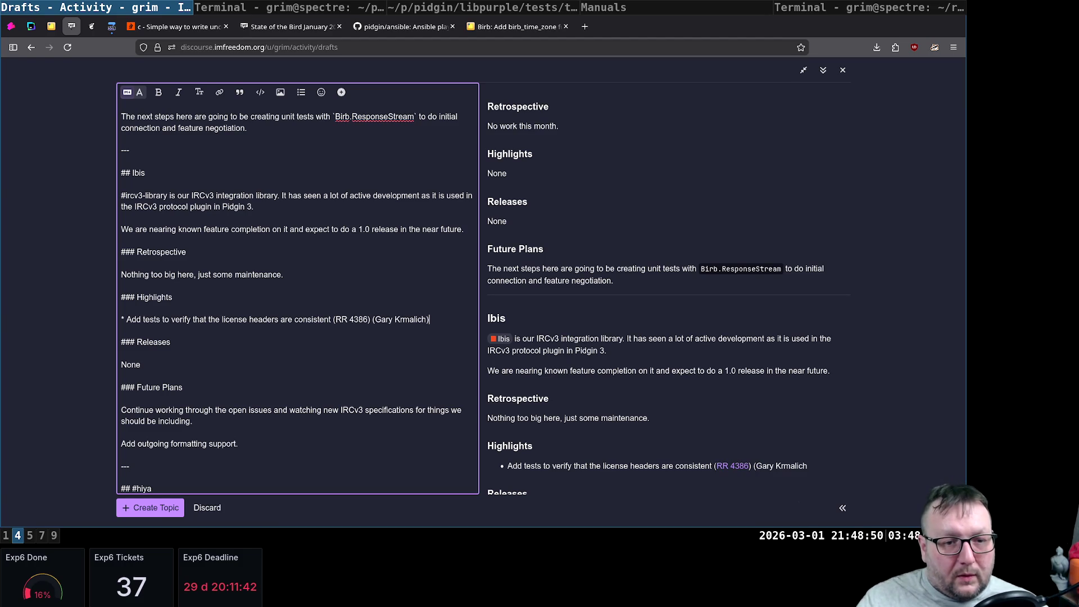
{"action": "key", "text": "BackSpace"}
{"action": "key", "text": "BackSpace"}
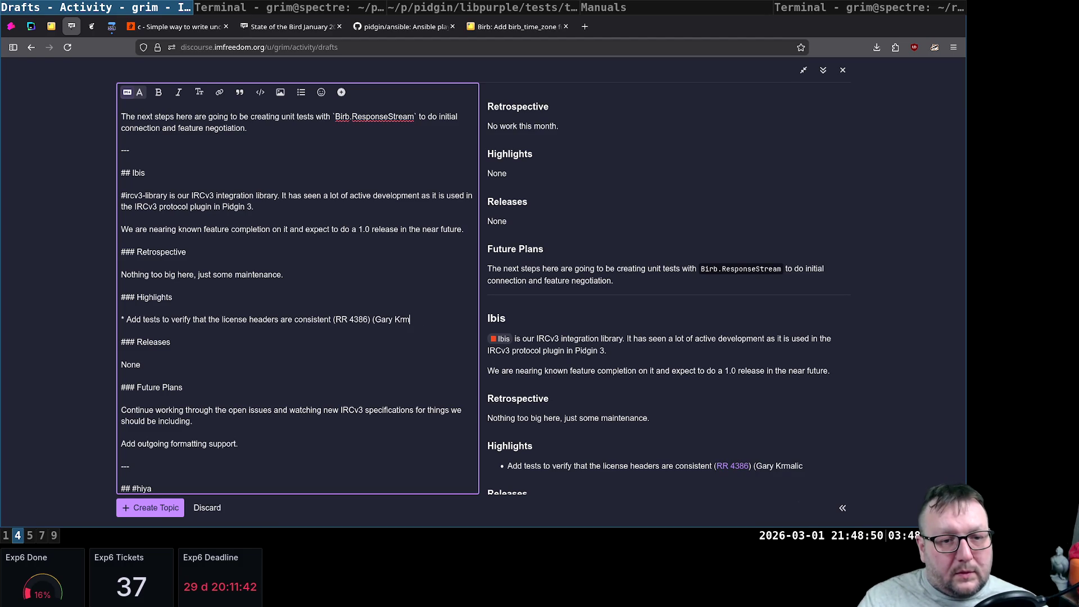
{"action": "type", "text": "mlich)"}
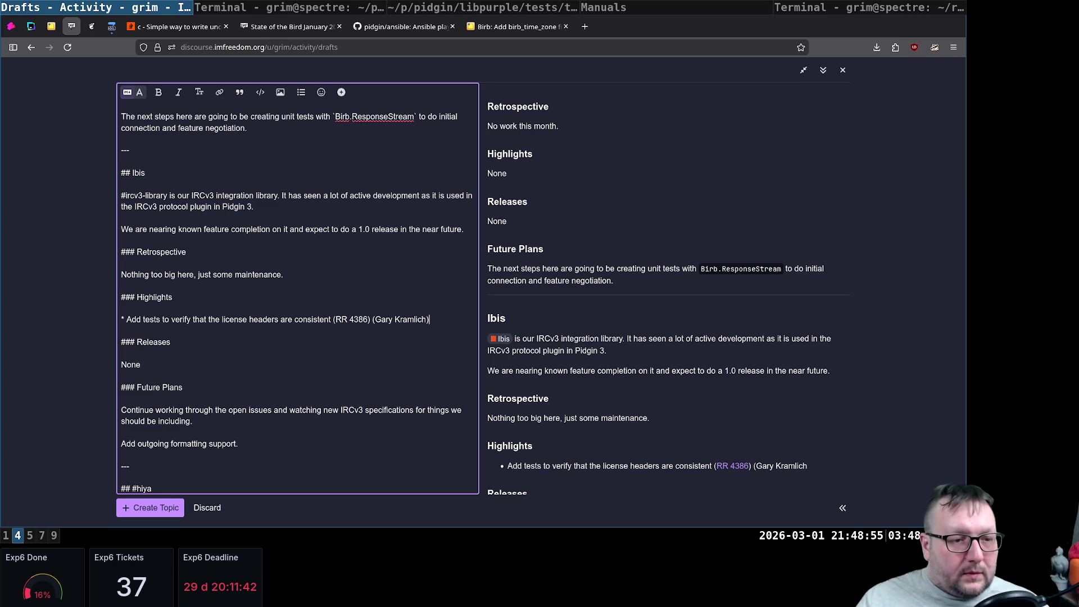
{"action": "key", "text": "Return"}
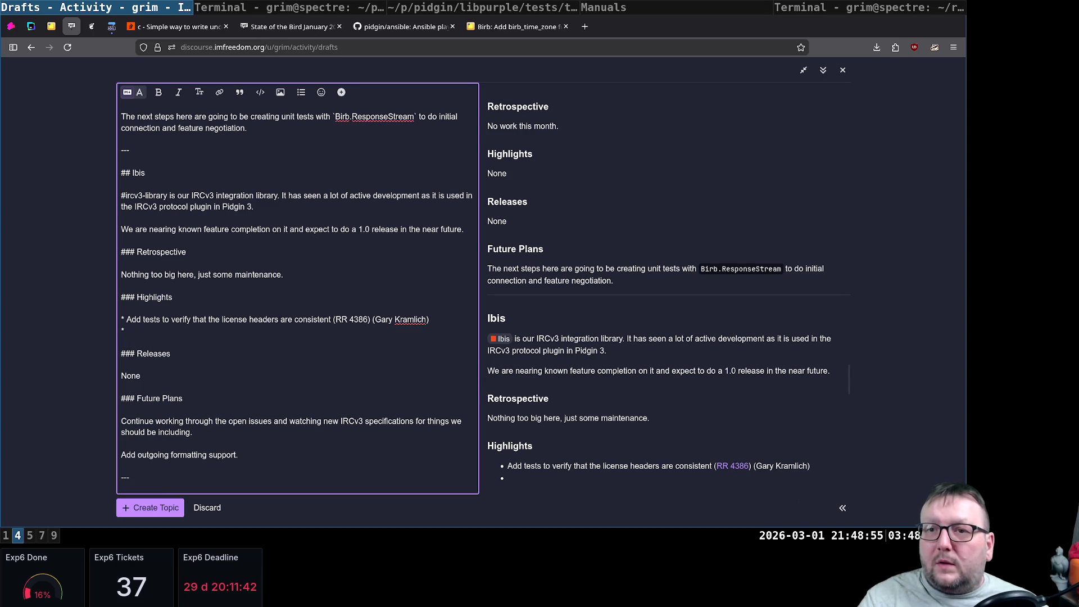
{"action": "scroll", "coordinate": [298, 287], "scroll_direction": "up", "scroll_amount": 3}
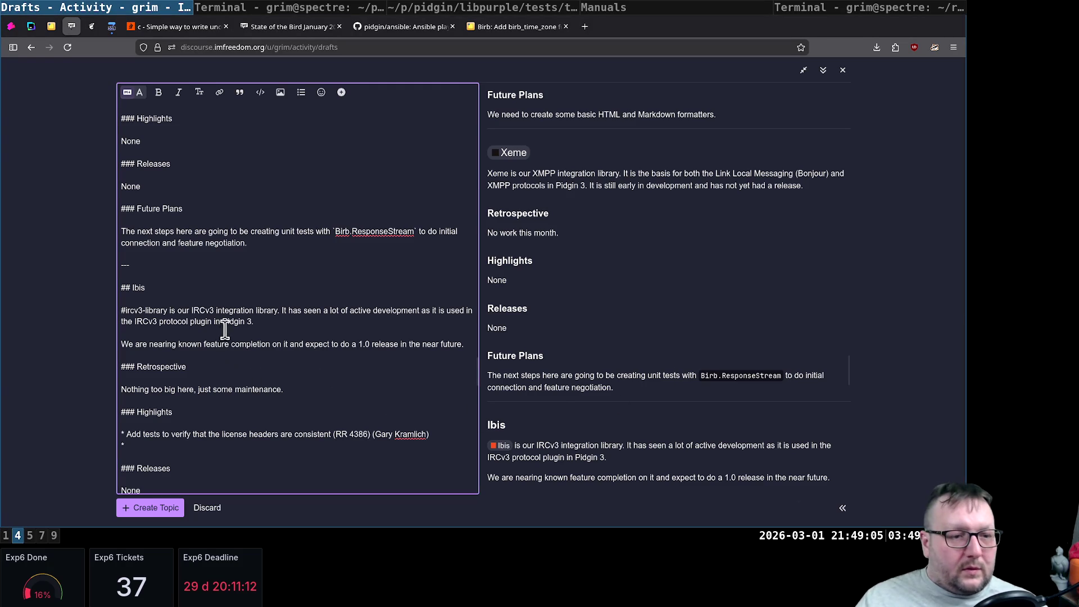
{"action": "type", "text": "Add a Client::stopped signal ("}
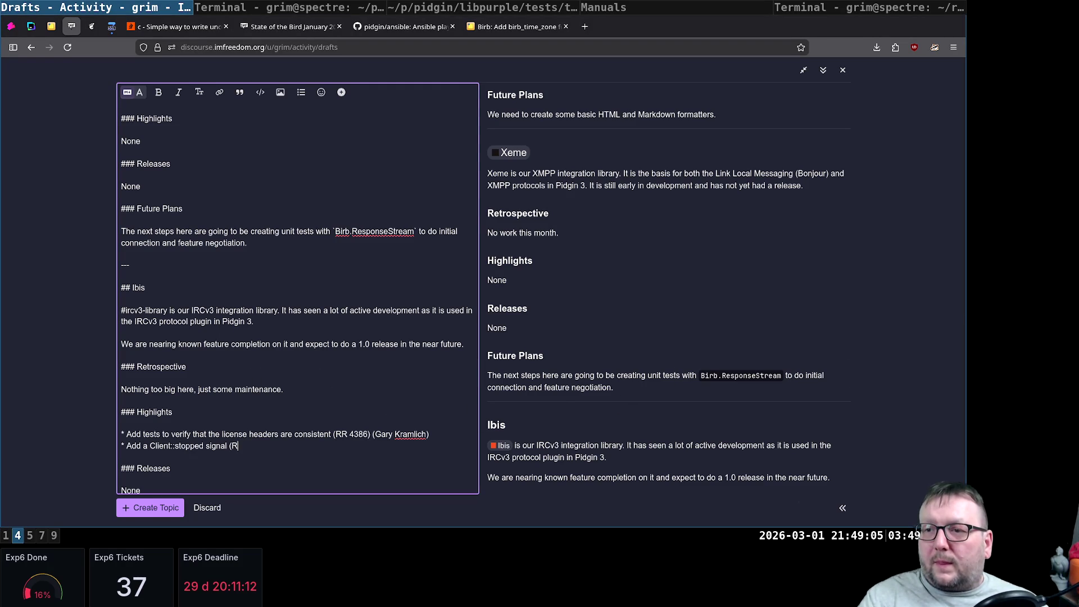
{"action": "type", "text": "R 4387"}
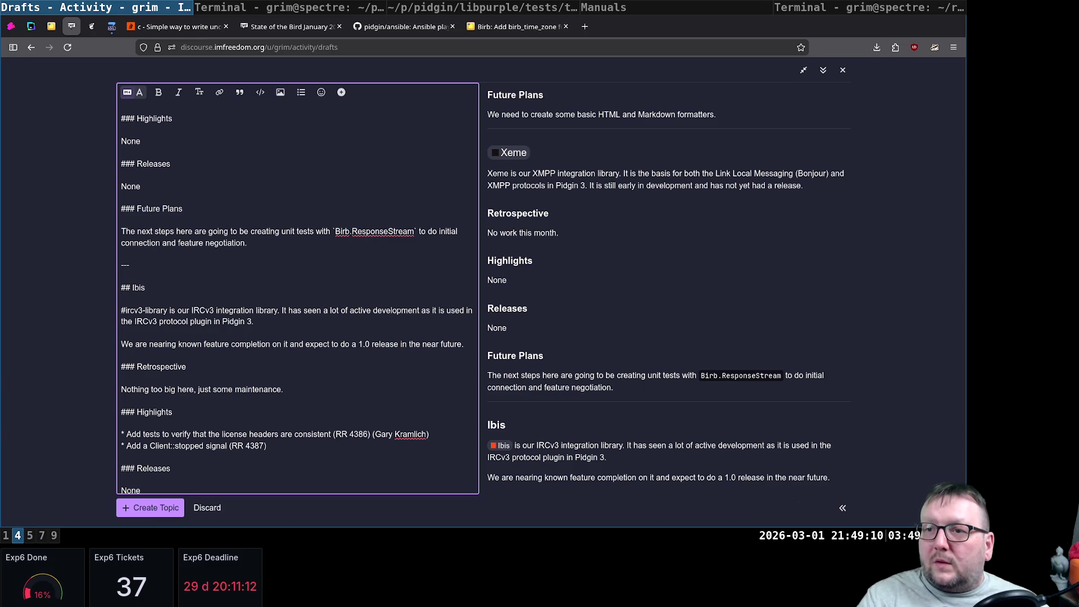
{"action": "type", "text": "Gry "}
{"action": "type", "text": "ary "}
{"action": "type", "text": "Kramlich)"}
{"action": "scroll", "coordinate": [194, 439], "scroll_direction": "down", "scroll_amount": 4}
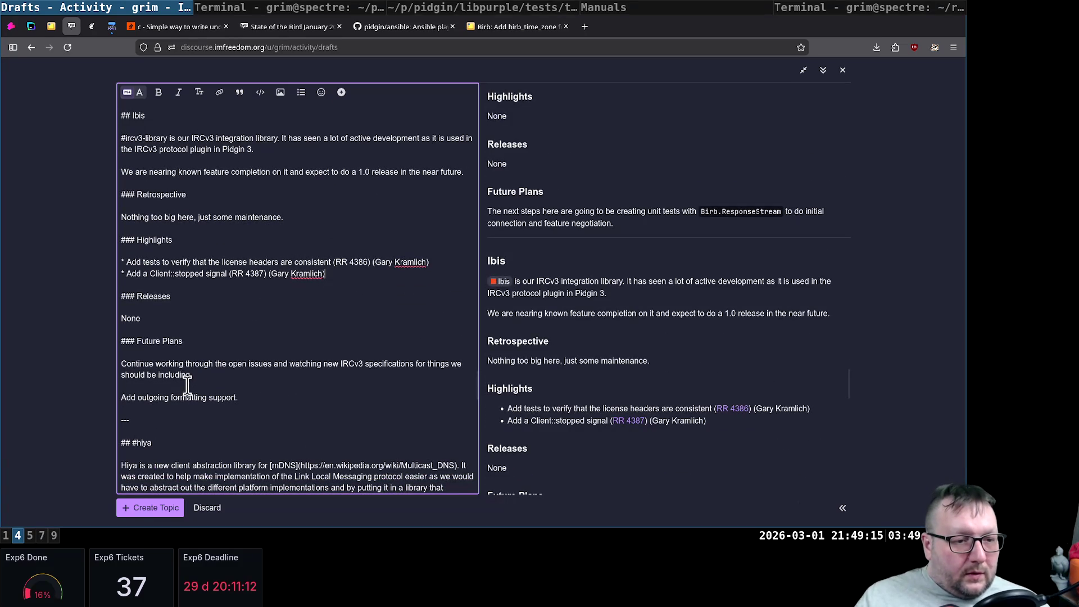
Step: Add the 'Add a Client::stopped signal (RR 4387)' bullet followed by the author credit in parentheses and move to Ibis Future Plans
{"action": "left_click", "coordinate": [195, 364]}
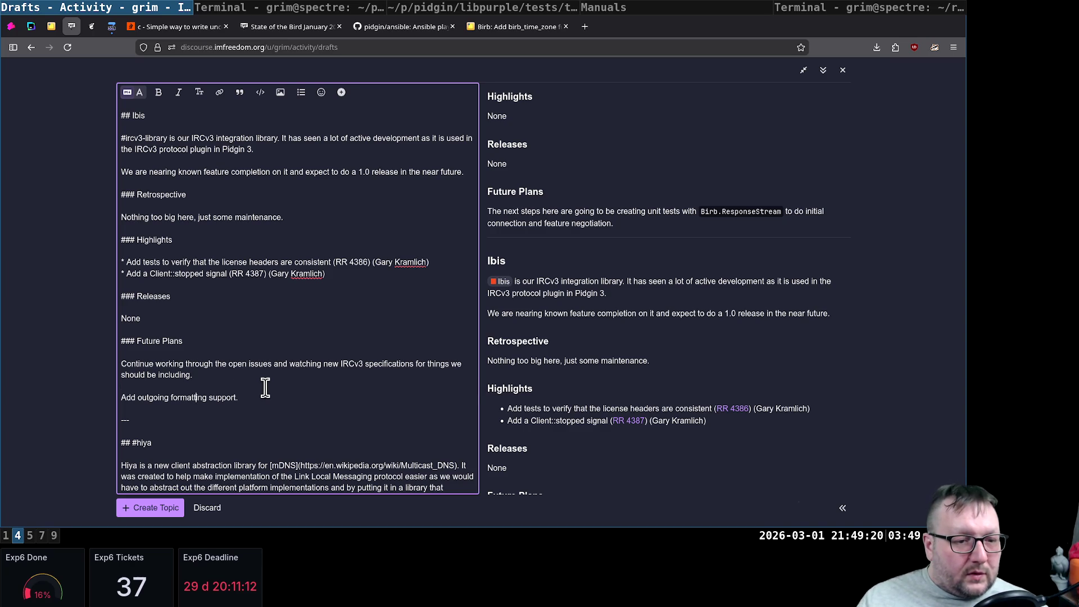
Step: Write the Ibis Future Plans sentence about the `client::stopped` signal being the first piece of handling disconnects, in backticks
{"action": "key", "text": "Return"}
{"action": "key", "text": "Return"}
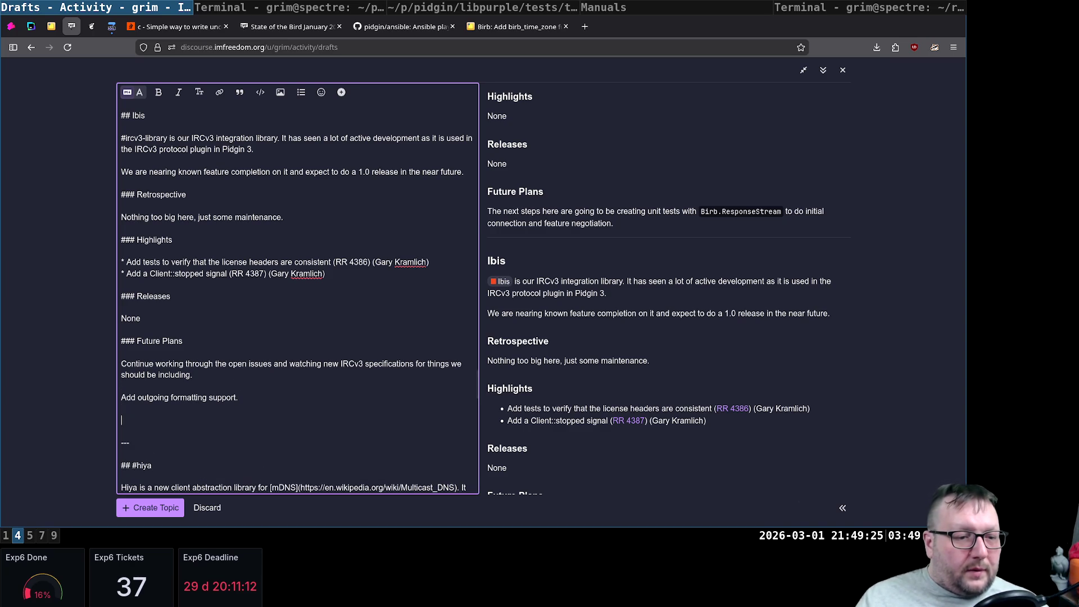
{"action": "type", "text": "gure out the "}
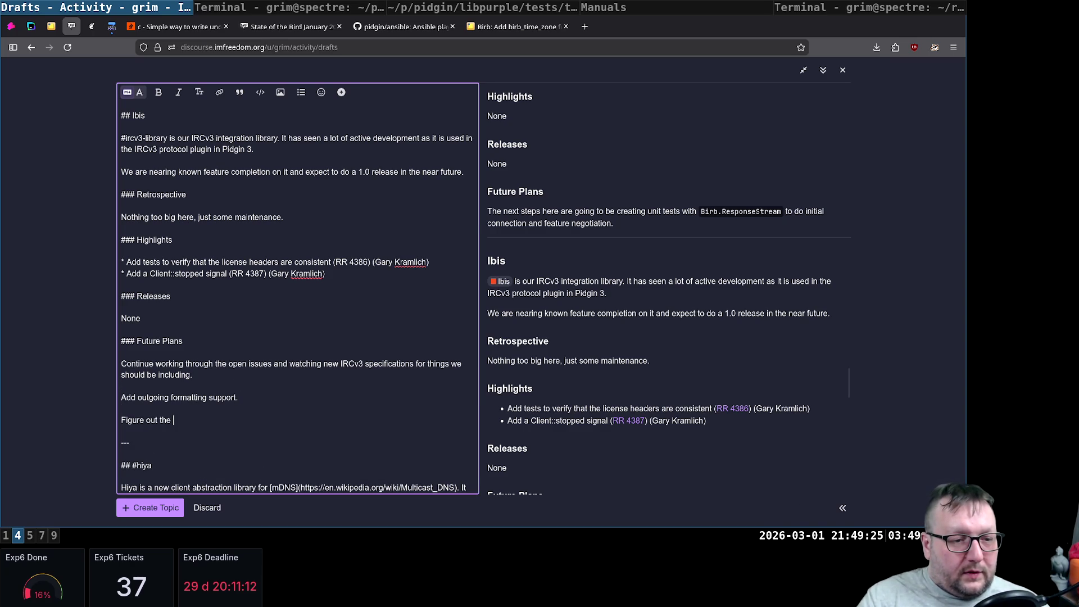
{"action": "type", "text": "issues with not recognizing that we're disconnected. The "}
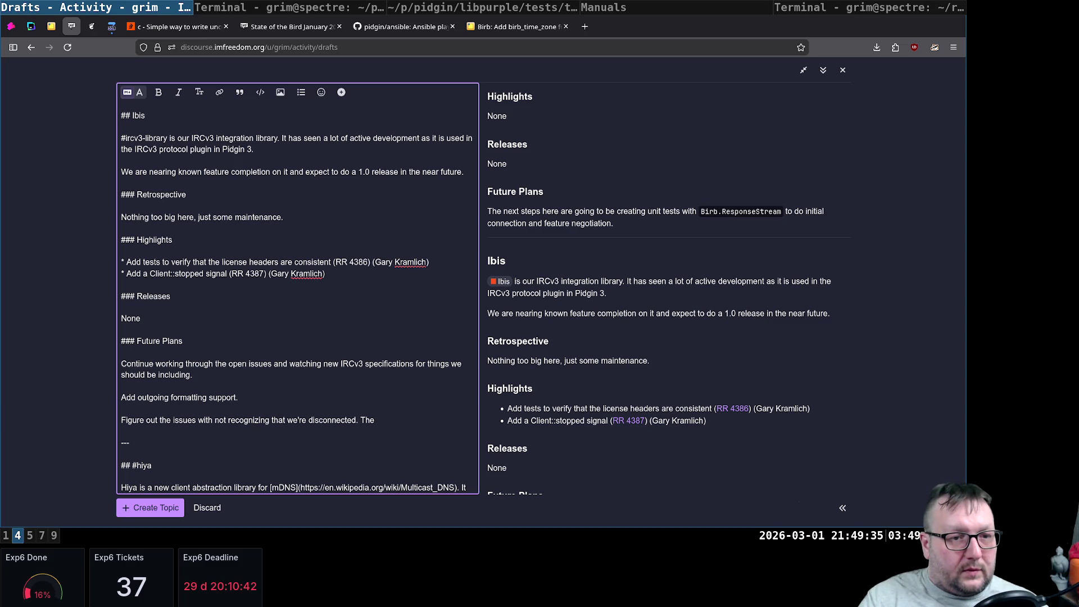
{"action": "type", "text": "client:"}
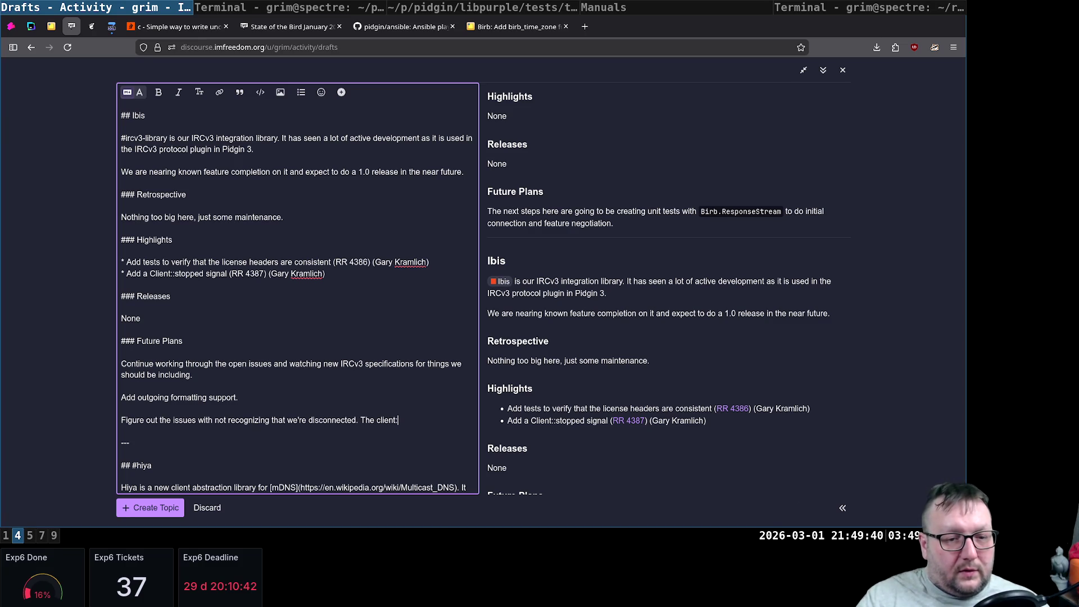
{"action": "type", "text": "st"}
{"action": "key", "text": "BackSpace"}
{"action": "key", "text": "BackSpace"}
{"action": "key", "text": "BackSpace"}
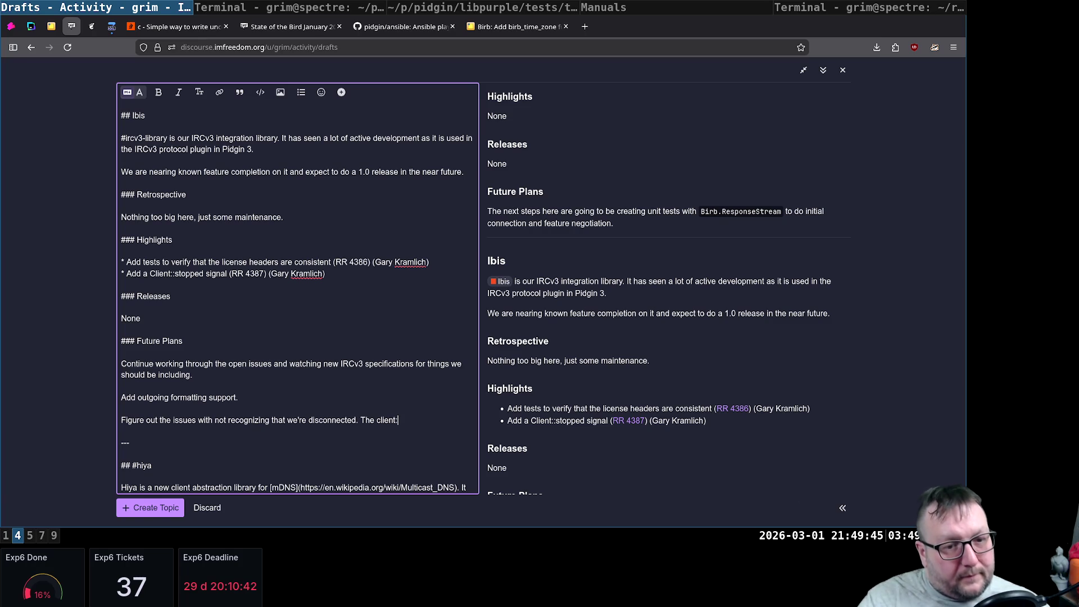
{"action": "type", "text": ":stpped`"}
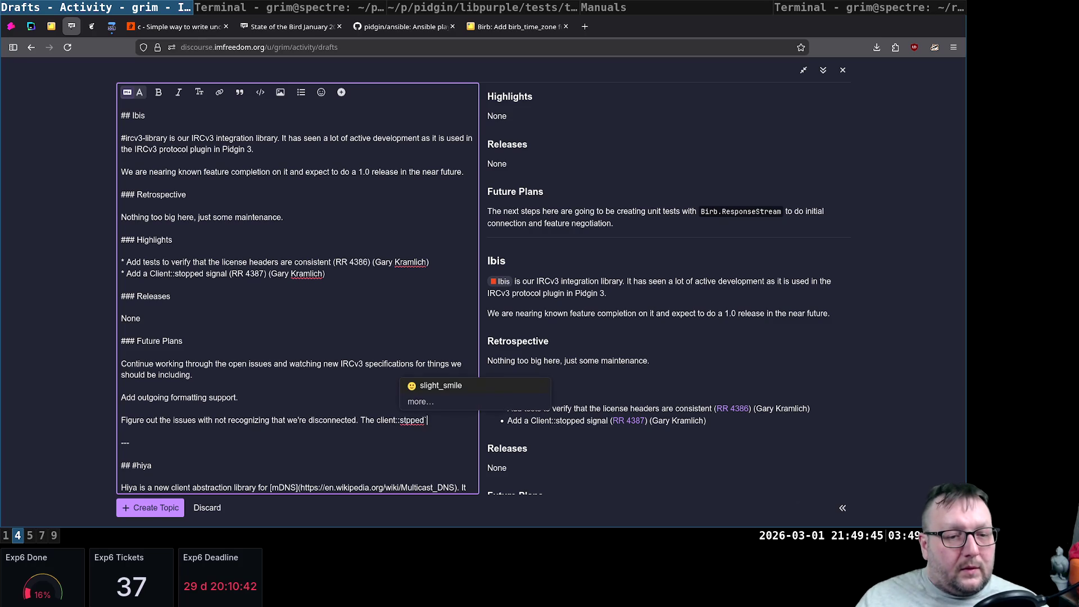
{"action": "left_click", "coordinate": [376, 420]}
{"action": "type", "text": "`"}
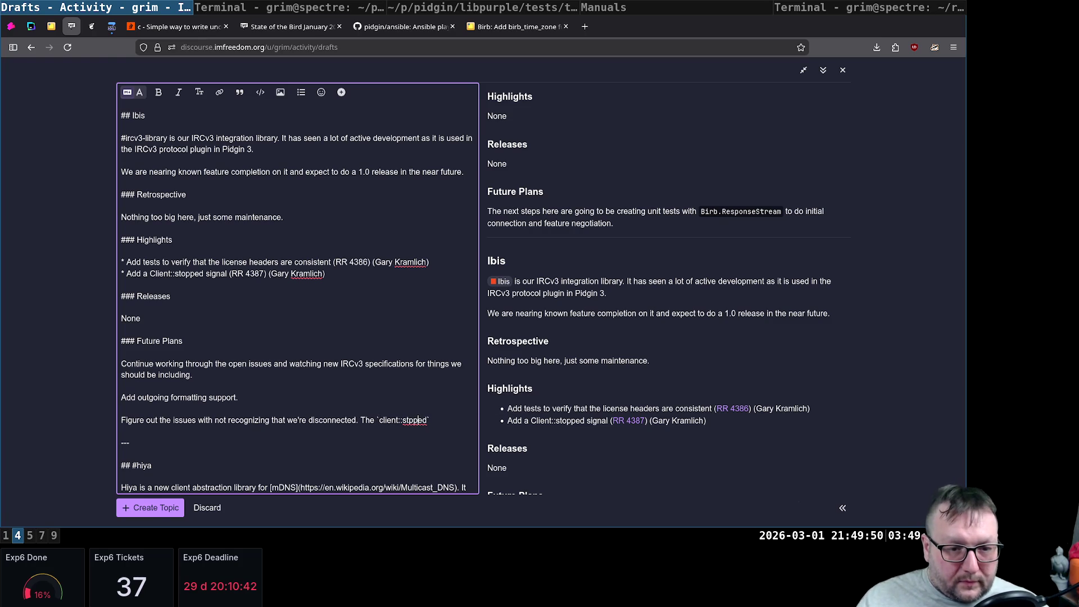
{"action": "type", "text": "o"}
{"action": "key", "text": "End"}
{"action": "type", "text": "signal was the fir"}
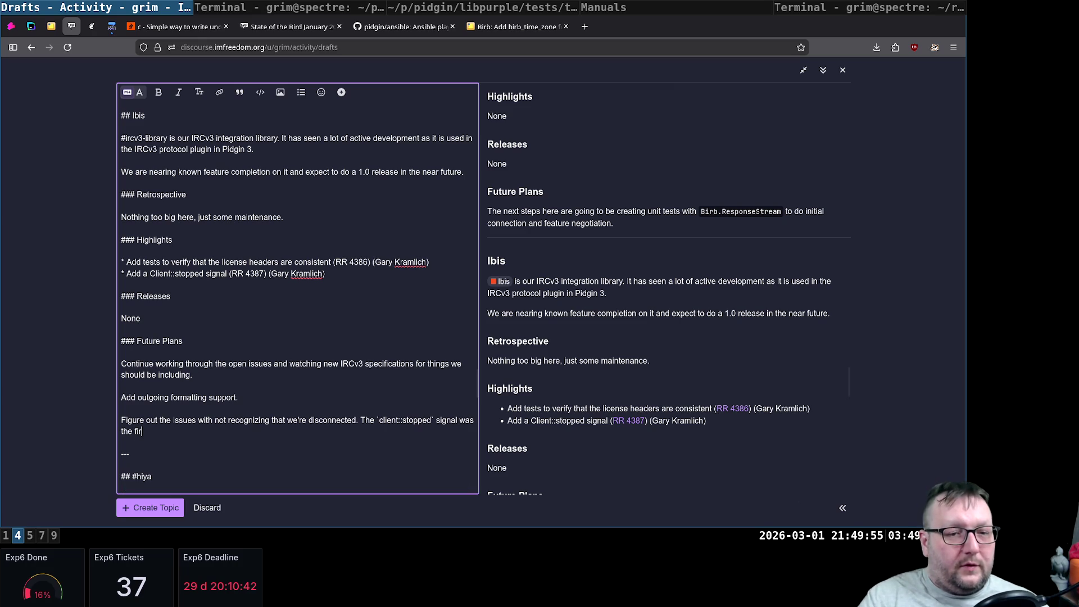
{"action": "type", "text": "st piece of that."}
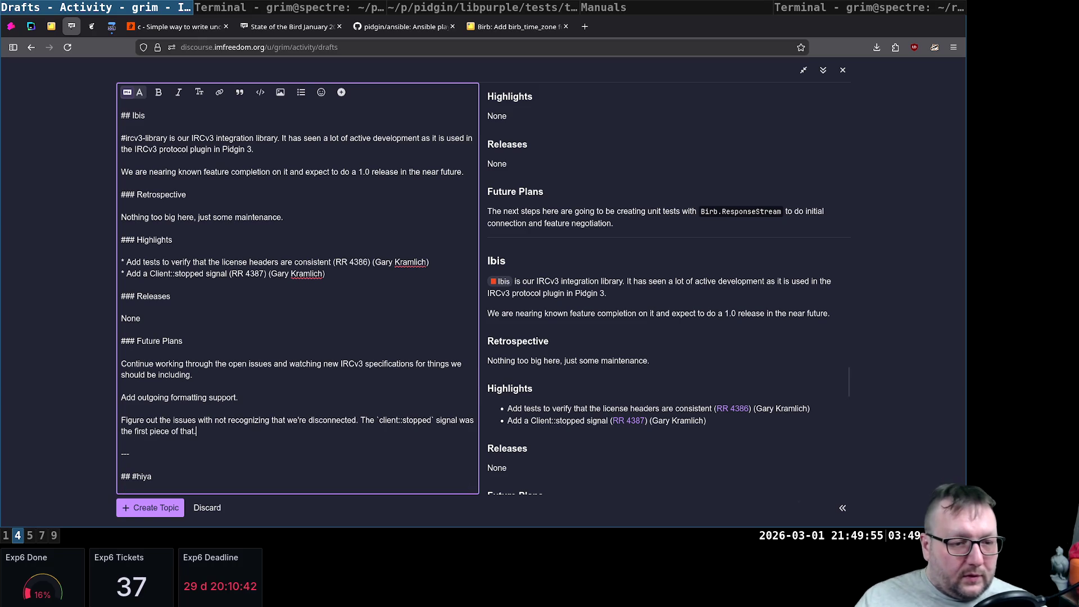
Step: Save and close the draft from the composer
{"action": "left_click", "coordinate": [843, 70]}
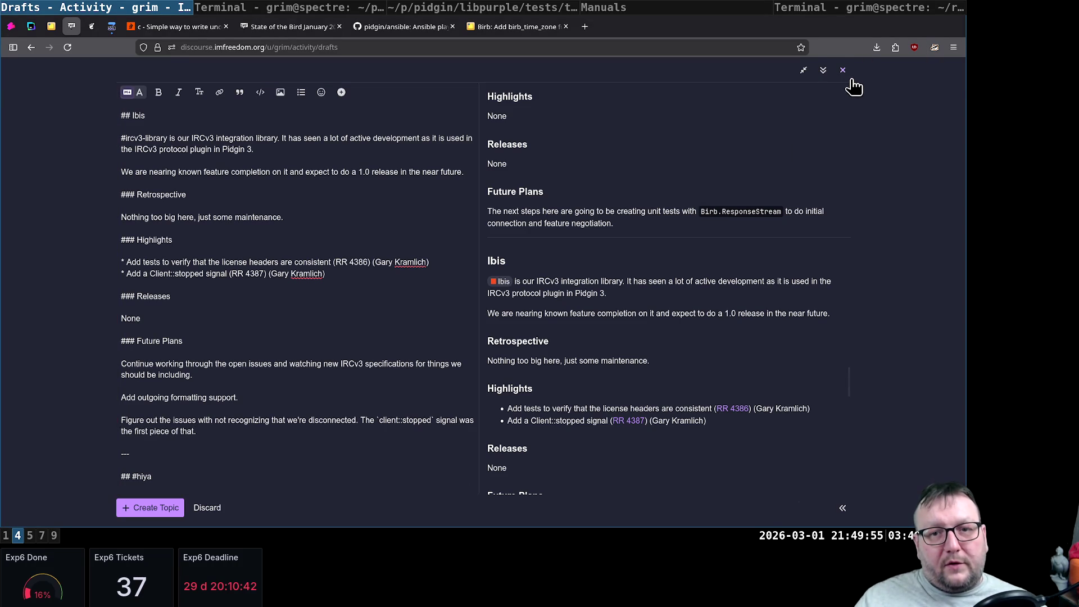
Step: Reload the drafts page and reopen the State of the Bird February 2026 draft in full-screen editing
{"action": "key", "text": "F5"}
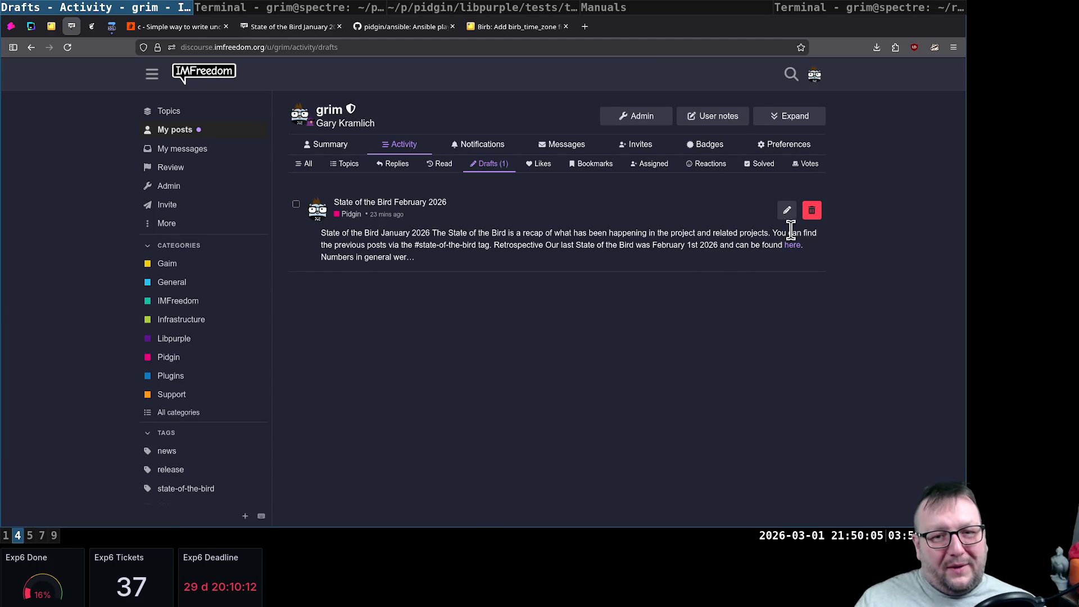
{"action": "left_click", "coordinate": [786, 210]}
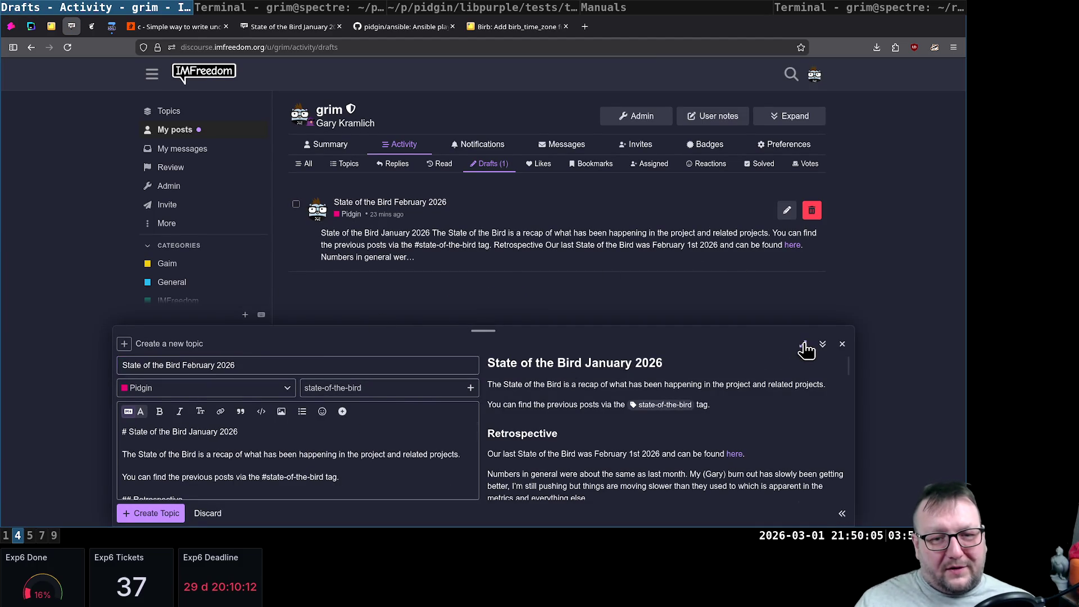
{"action": "left_click", "coordinate": [803, 343]}
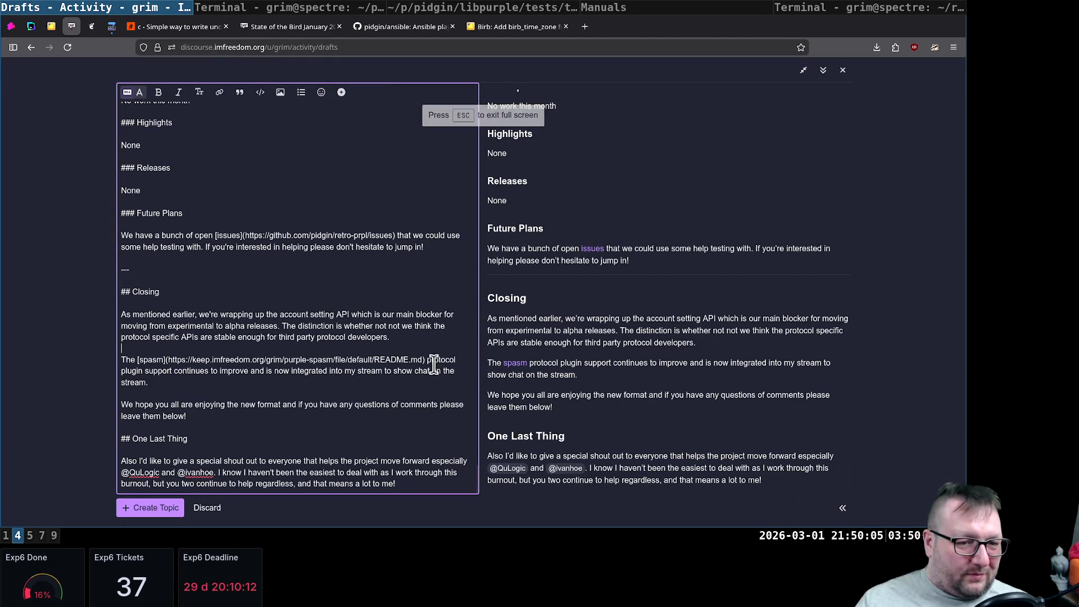
{"action": "scroll", "coordinate": [328, 357], "scroll_direction": "up", "scroll_amount": 2}
{"action": "scroll", "coordinate": [327, 357], "scroll_direction": "up", "scroll_amount": 3}
{"action": "scroll", "coordinate": [327, 357], "scroll_direction": "up", "scroll_amount": 2}
{"action": "scroll", "coordinate": [328, 357], "scroll_direction": "up", "scroll_amount": 2}
{"action": "scroll", "coordinate": [327, 358], "scroll_direction": "up", "scroll_amount": 2}
{"action": "scroll", "coordinate": [327, 358], "scroll_direction": "up", "scroll_amount": 2}
{"action": "scroll", "coordinate": [327, 358], "scroll_direction": "up", "scroll_amount": 3}
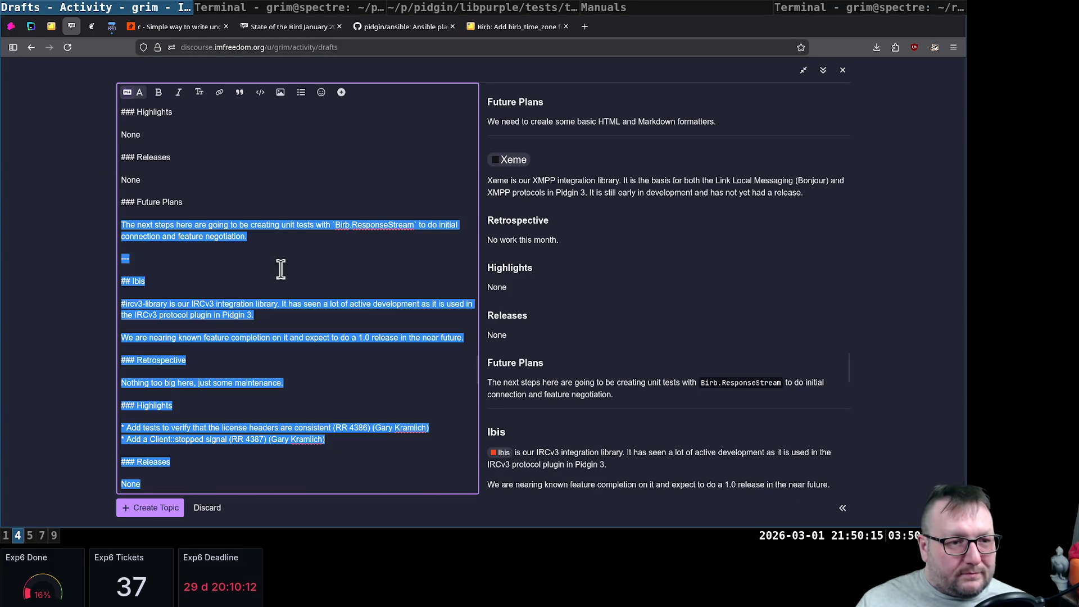
Step: Move through the Hiya, Myna and Seagull sections and focus the post text for editing
{"action": "left_click", "coordinate": [281, 270]}
{"action": "scroll", "coordinate": [305, 318], "scroll_direction": "up", "scroll_amount": 3}
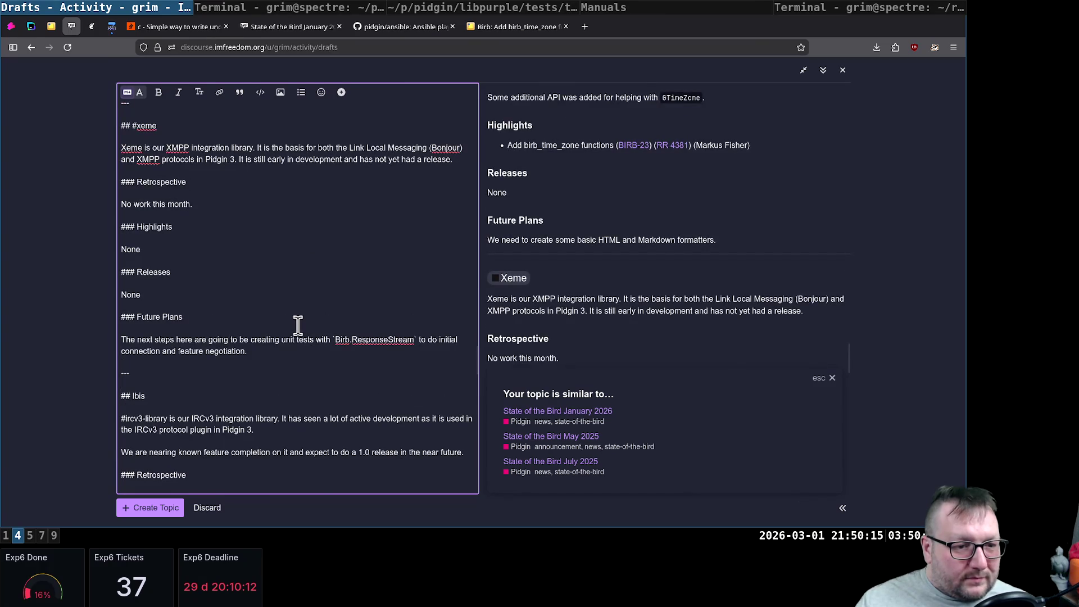
{"action": "scroll", "coordinate": [299, 313], "scroll_direction": "down", "scroll_amount": 5}
{"action": "scroll", "coordinate": [283, 309], "scroll_direction": "down", "scroll_amount": 3}
{"action": "left_click", "coordinate": [206, 288]}
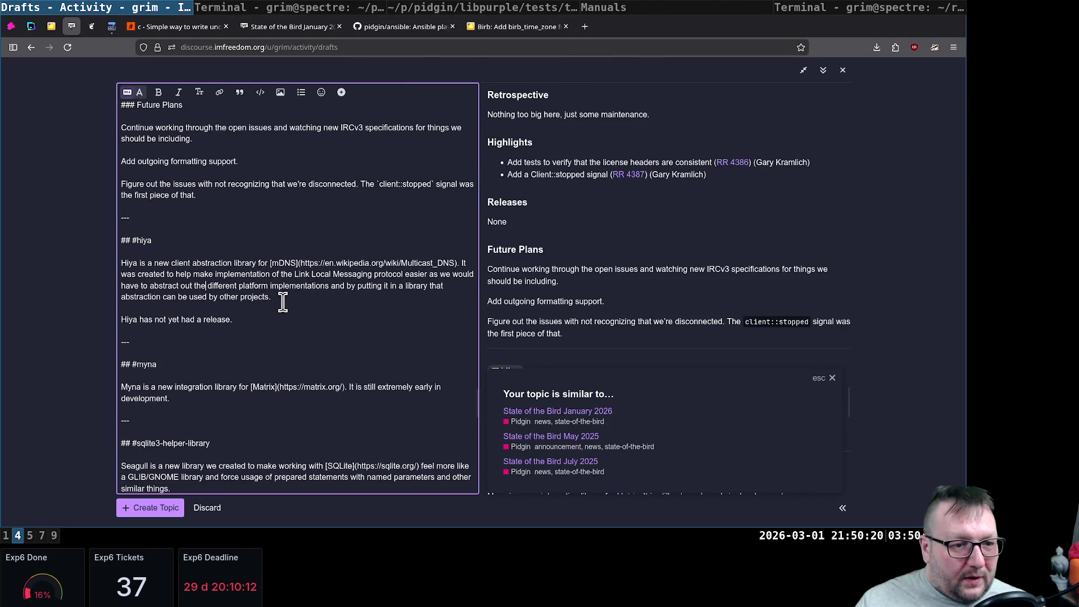
{"action": "scroll", "coordinate": [281, 301], "scroll_direction": "down", "scroll_amount": 3}
{"action": "scroll", "coordinate": [214, 331], "scroll_direction": "down", "scroll_amount": 3}
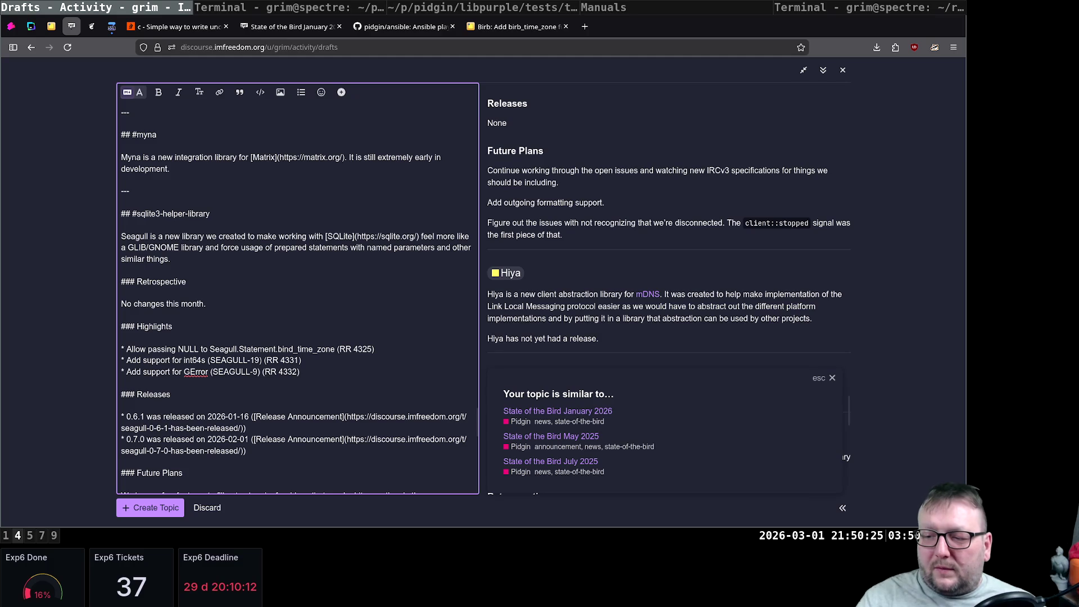
{"action": "scroll", "coordinate": [669, 253], "scroll_direction": "down", "scroll_amount": 3}
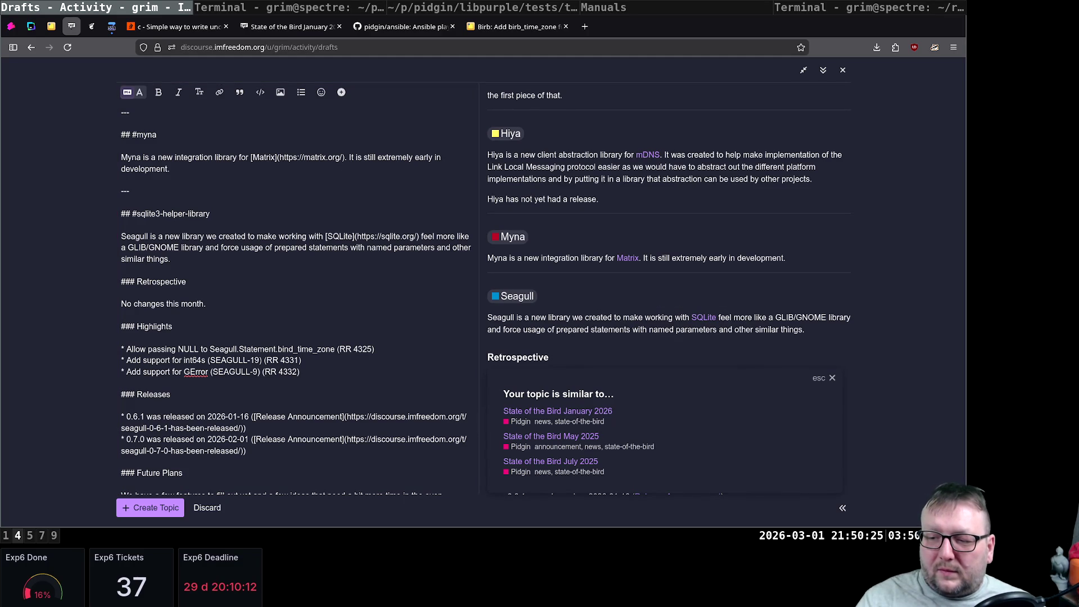
{"action": "left_click", "coordinate": [889, 381]}
Step: Dismiss the similar-topics popup and delete Seagull's 0.6.1 release line, leaving only 0.7.0
{"action": "left_click", "coordinate": [831, 377]}
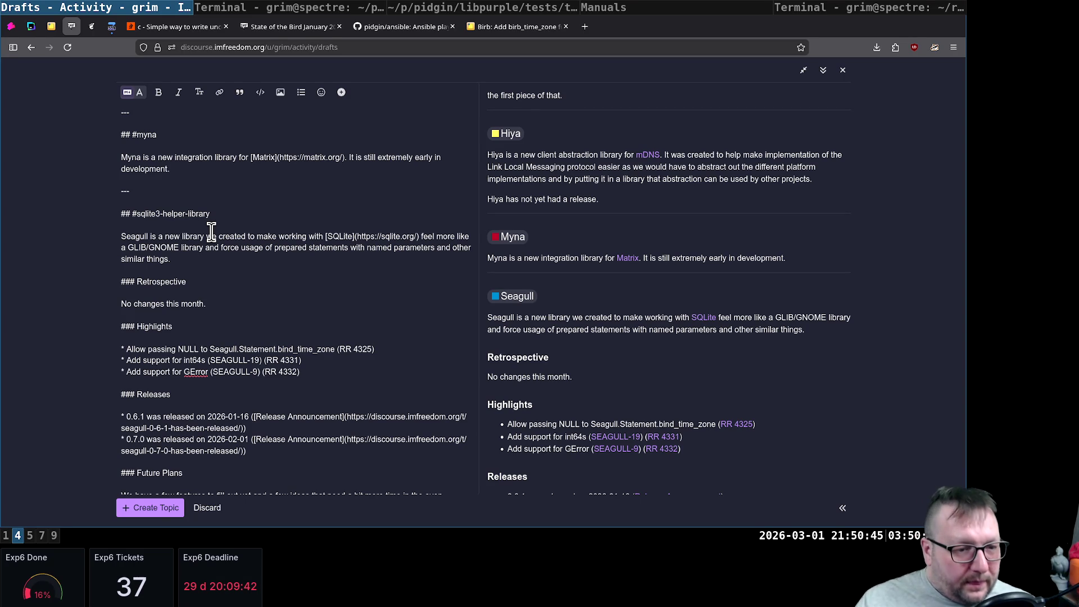
{"action": "left_click", "coordinate": [234, 440]}
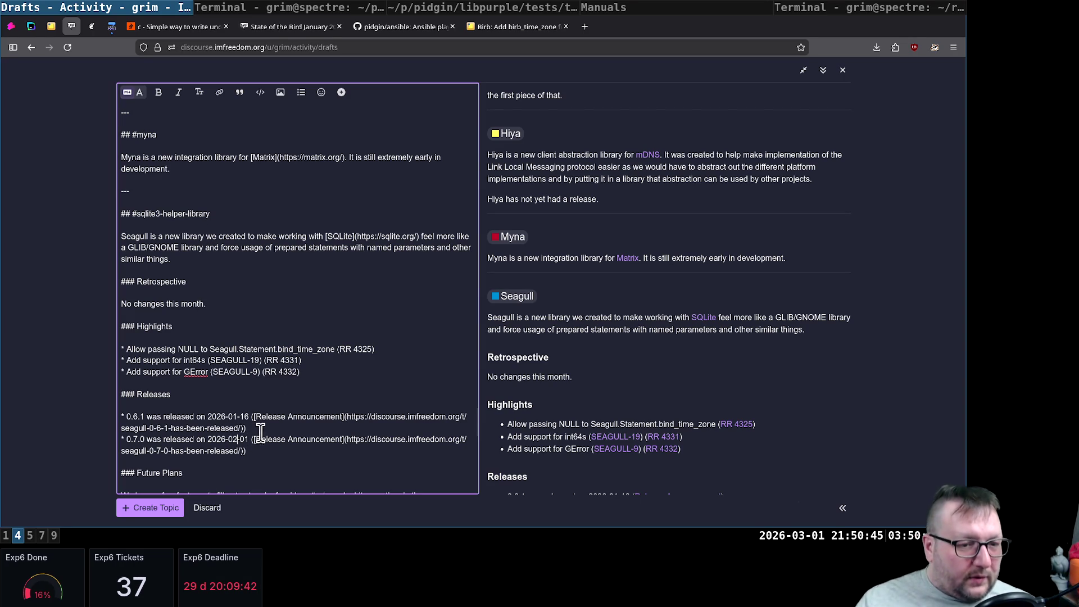
{"action": "triple_click", "coordinate": [329, 428]}
{"action": "key", "text": "BackSpace"}
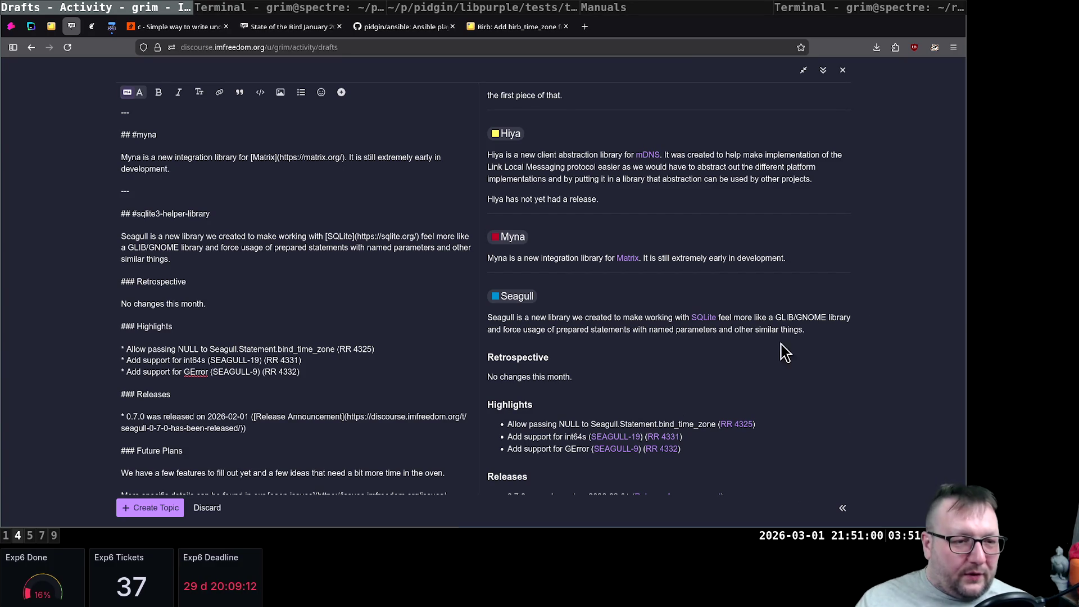
Step: Replace Seagull's three highlight bullets with 'None' surrounded by blank lines
{"action": "left_click", "coordinate": [269, 360]}
{"action": "key", "text": "shift+Down"}
{"action": "key", "text": "shift+Down"}
{"action": "key", "text": "shift+Down"}
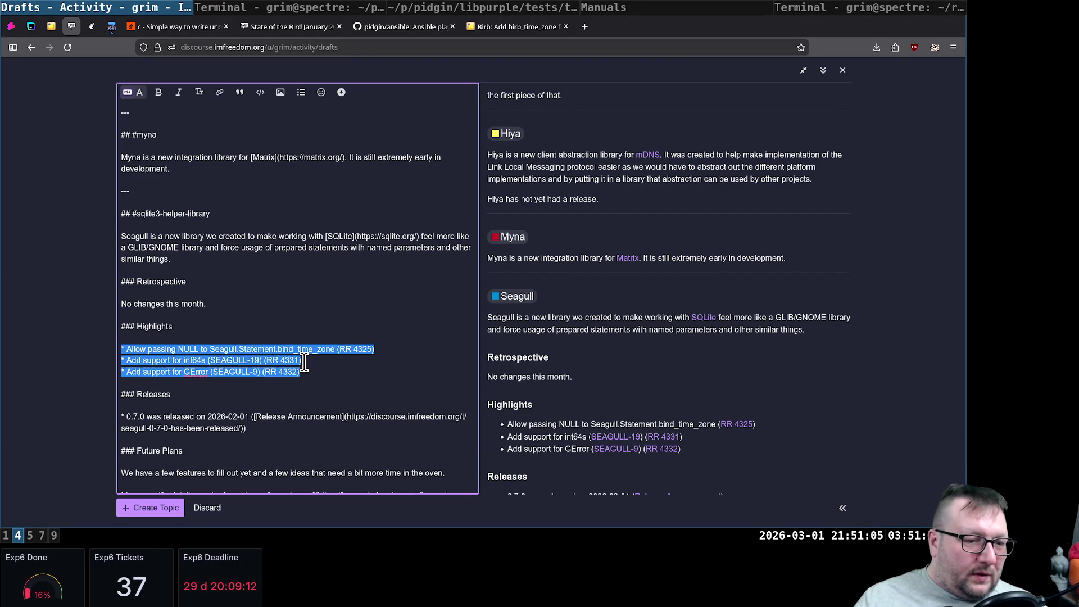
{"action": "key", "text": "BackSpace"}
{"action": "key", "text": "BackSpace"}
{"action": "key", "text": "Up"}
{"action": "key", "text": "Down"}
{"action": "key", "text": "Return"}
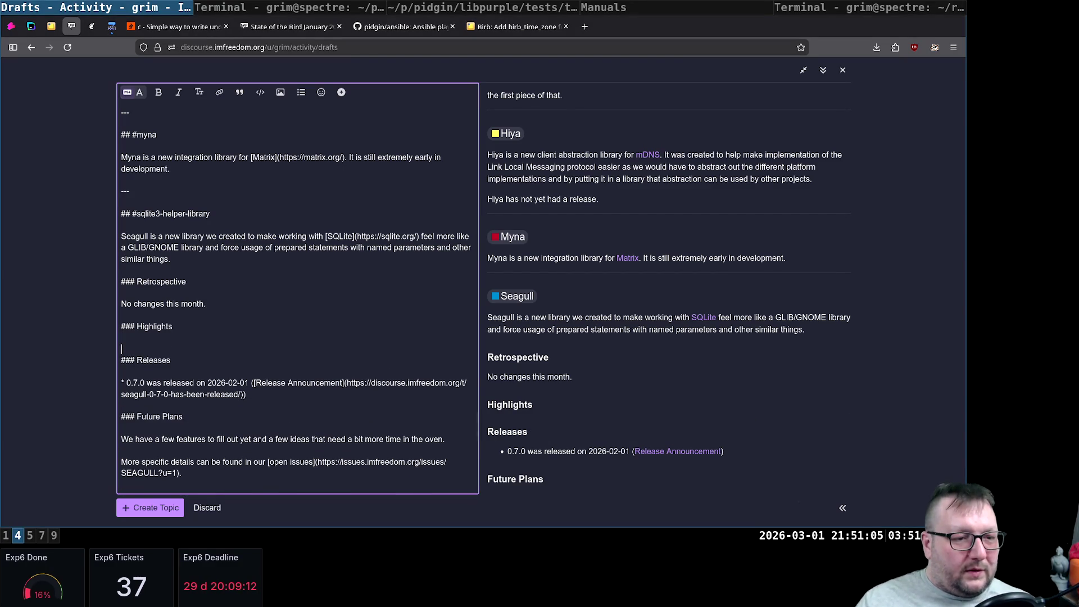
{"action": "key", "text": "Return"}
{"action": "key", "text": "Up"}
{"action": "type", "text": "None"}
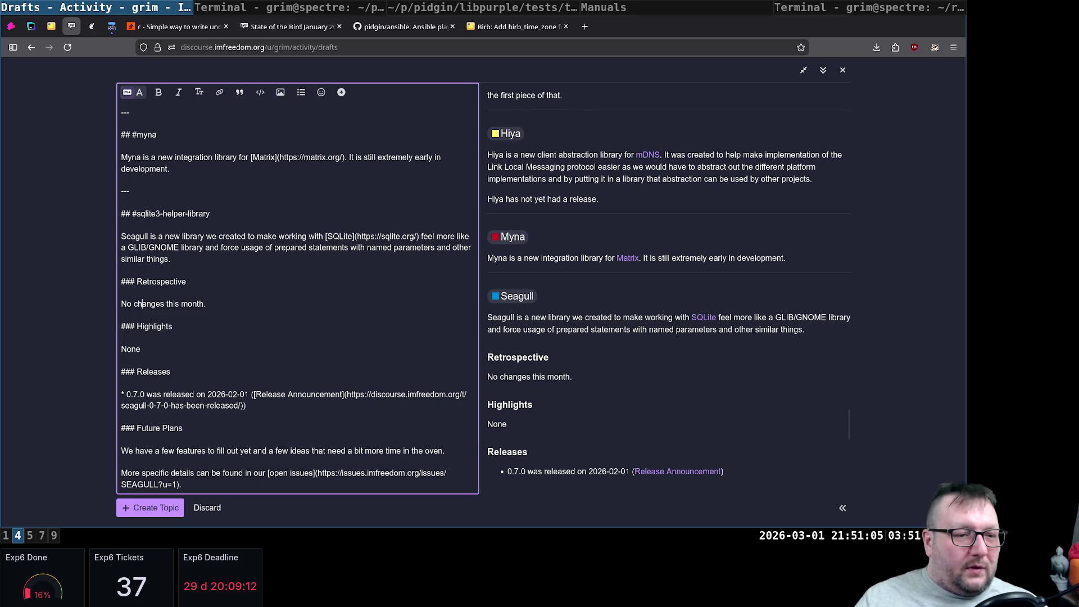
Step: Extend Seagull's 'No changes this month' to end ' other than the release.'
{"action": "key", "text": "BackSpace"}
{"action": "type", "text": "other than the release."}
{"action": "scroll", "coordinate": [634, 349], "scroll_direction": "up", "scroll_amount": 2}
{"action": "scroll", "coordinate": [289, 341], "scroll_direction": "down", "scroll_amount": 2}
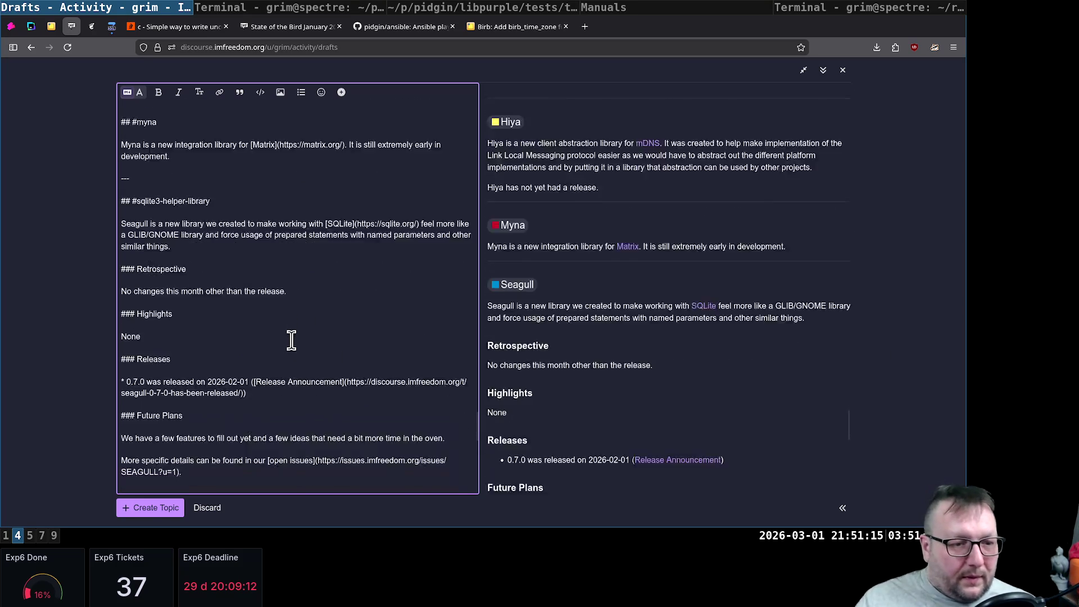
{"action": "scroll", "coordinate": [290, 340], "scroll_direction": "down", "scroll_amount": 1}
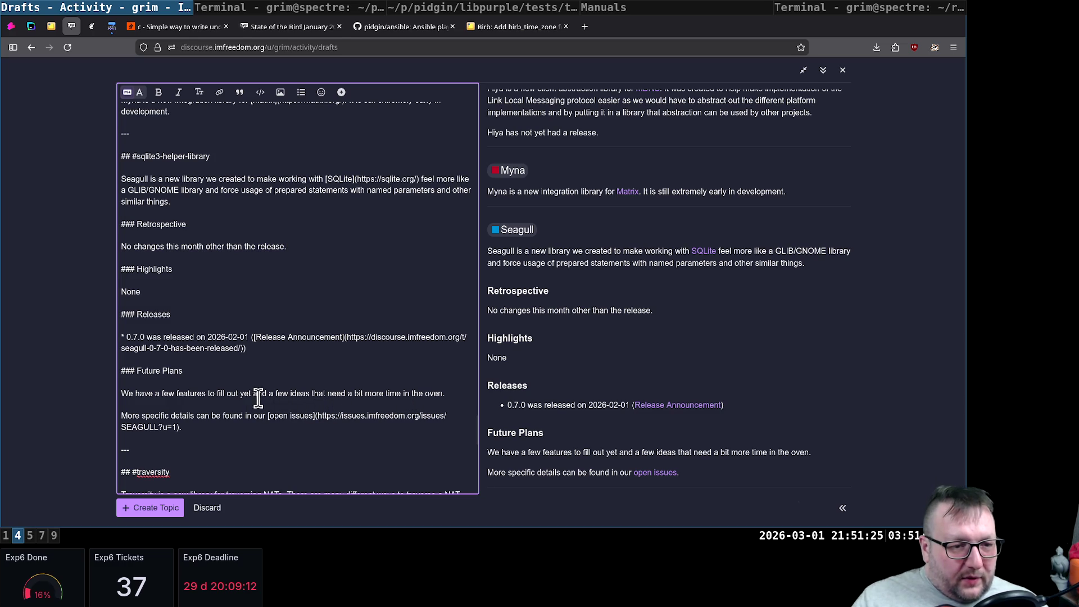
{"action": "scroll", "coordinate": [318, 330], "scroll_direction": "down", "scroll_amount": 4}
{"action": "scroll", "coordinate": [295, 329], "scroll_direction": "down", "scroll_amount": 3}
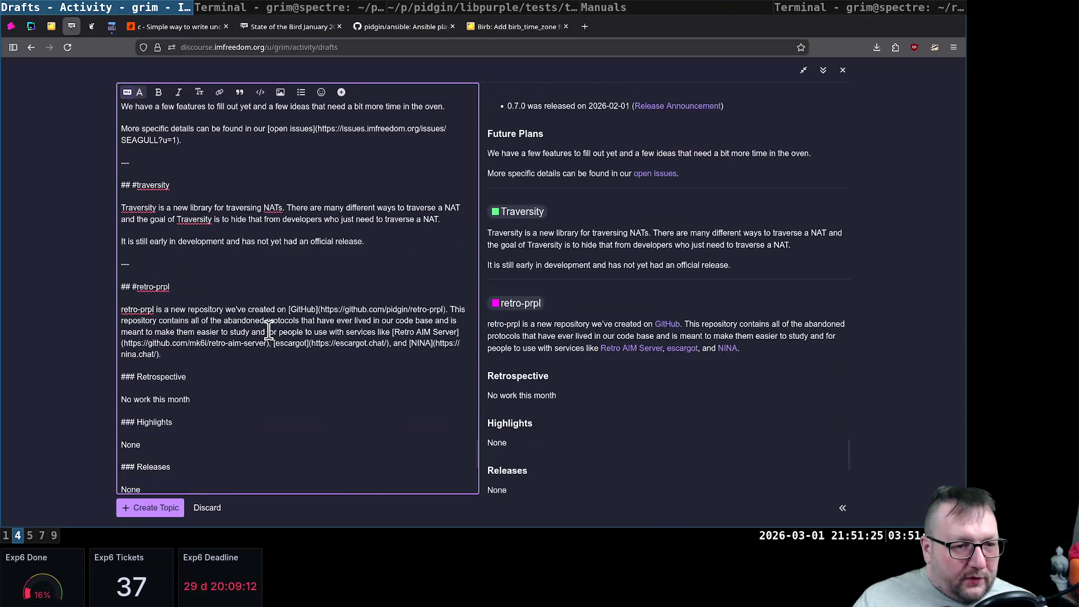
{"action": "scroll", "coordinate": [245, 320], "scroll_direction": "down", "scroll_amount": 3}
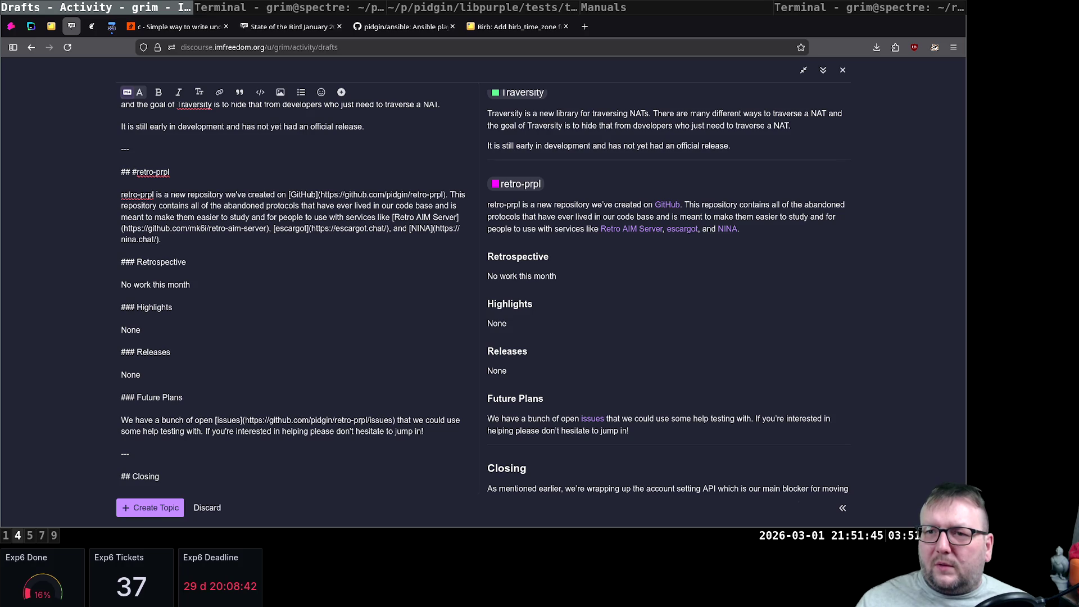
Step: Replace retro-prpl's 'No work this month' with 'Some minor work this month. But the package did get added to the [AUR]'
{"action": "left_click", "coordinate": [195, 292]}
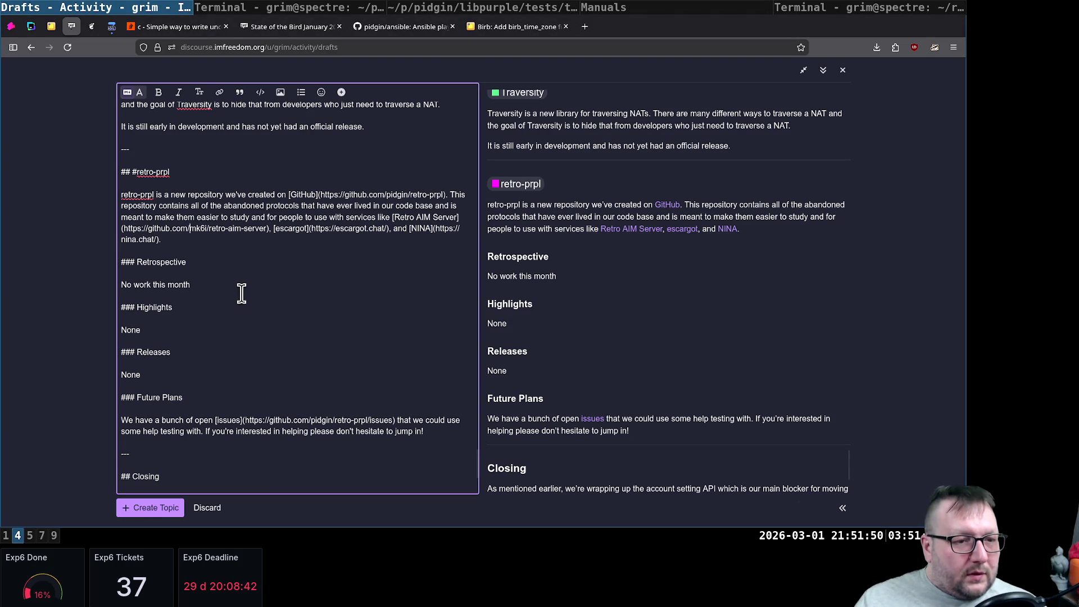
{"action": "key", "text": "Up"}
{"action": "key", "text": "shift+End"}
{"action": "key", "text": "BackSpace"}
{"action": "type", "text": "Some minor work this"}
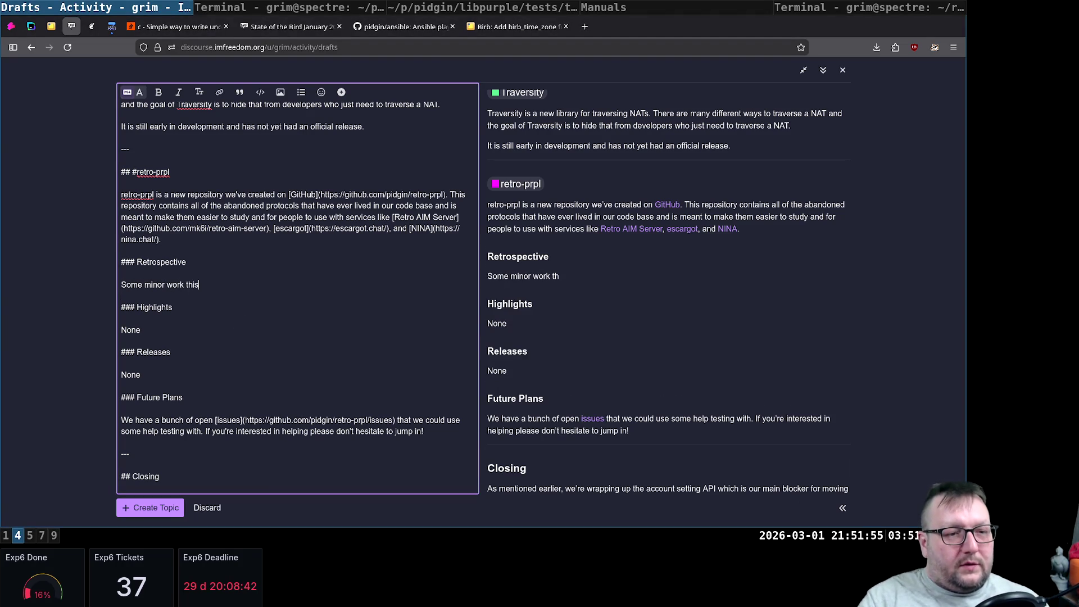
{"action": "type", "text": "onth"}
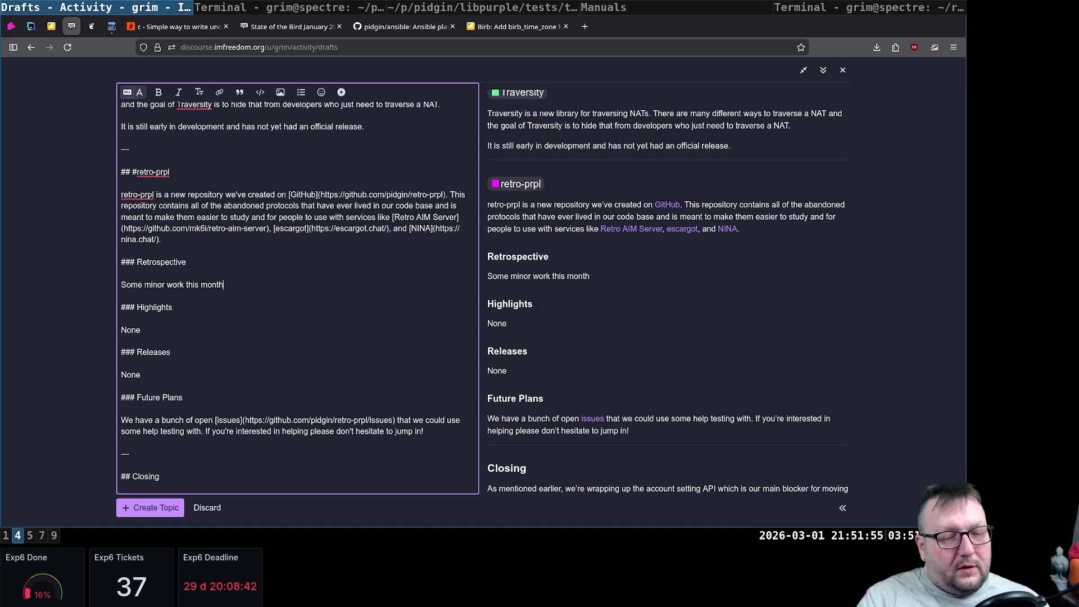
{"action": "type", "text": "ut "}
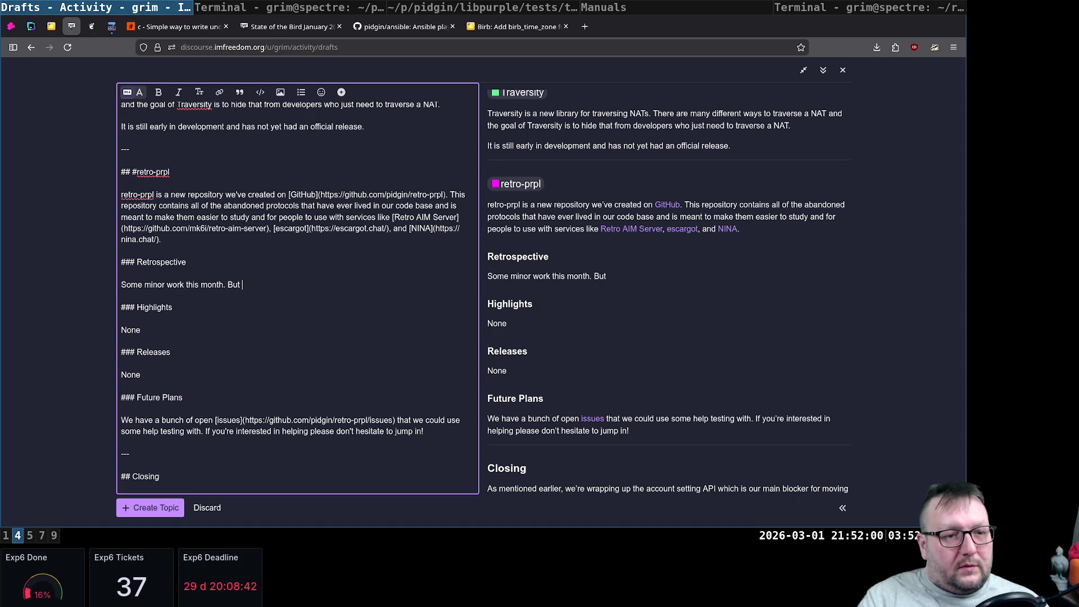
{"action": "type", "text": "we packa"}
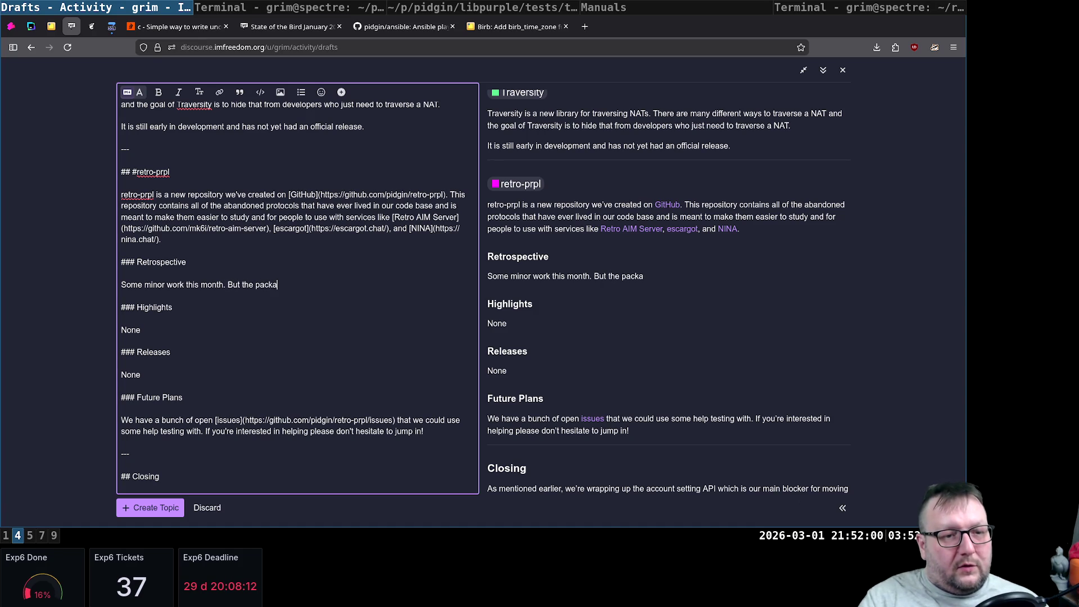
{"action": "type", "text": " get addedo"}
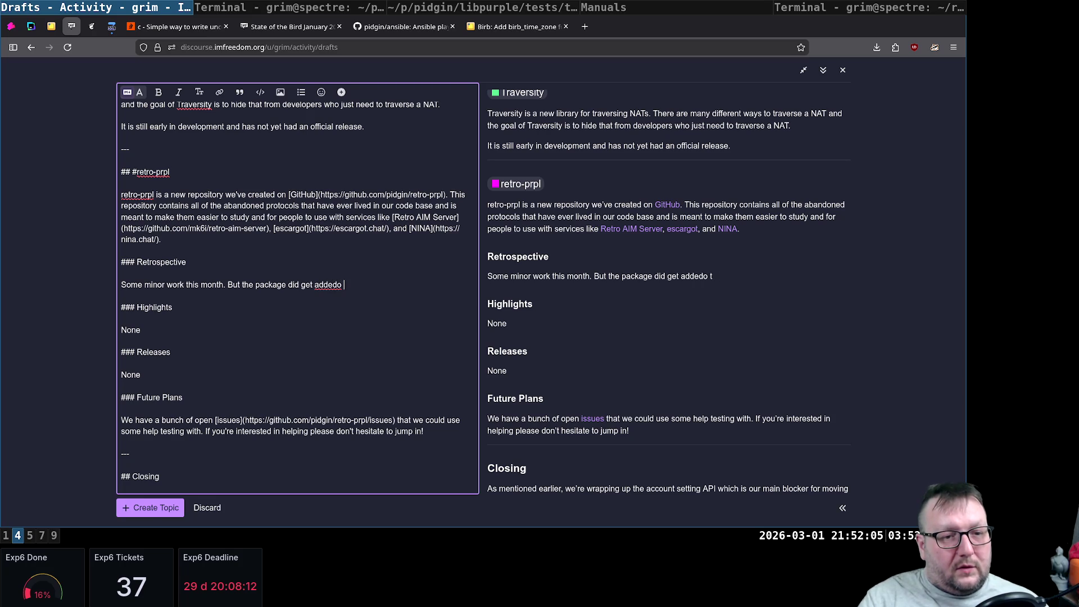
{"action": "type", "text": "the "}
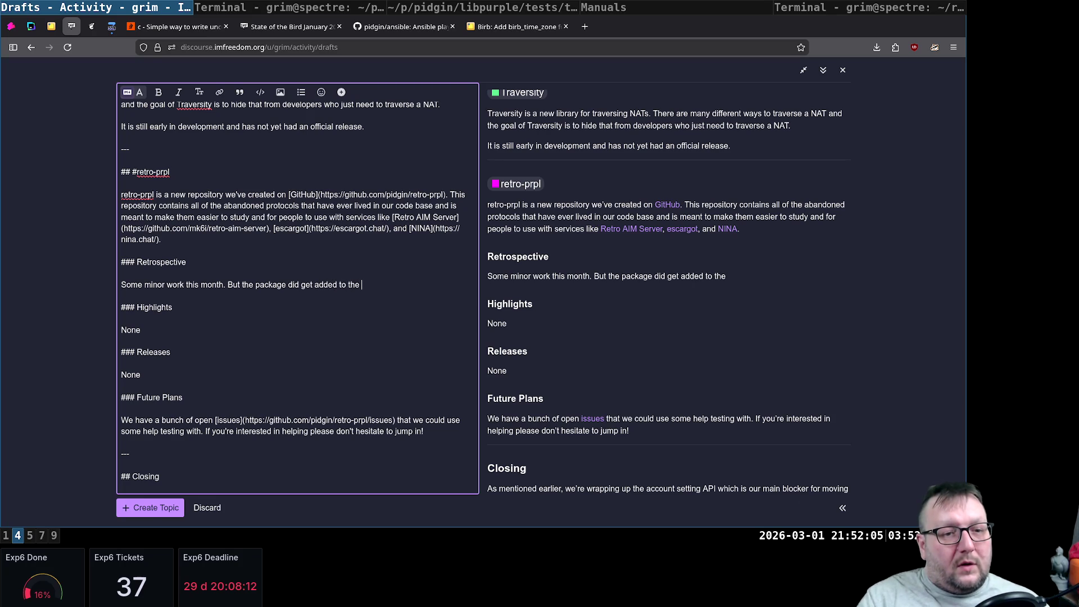
{"action": "type", "text": "AUR]("}
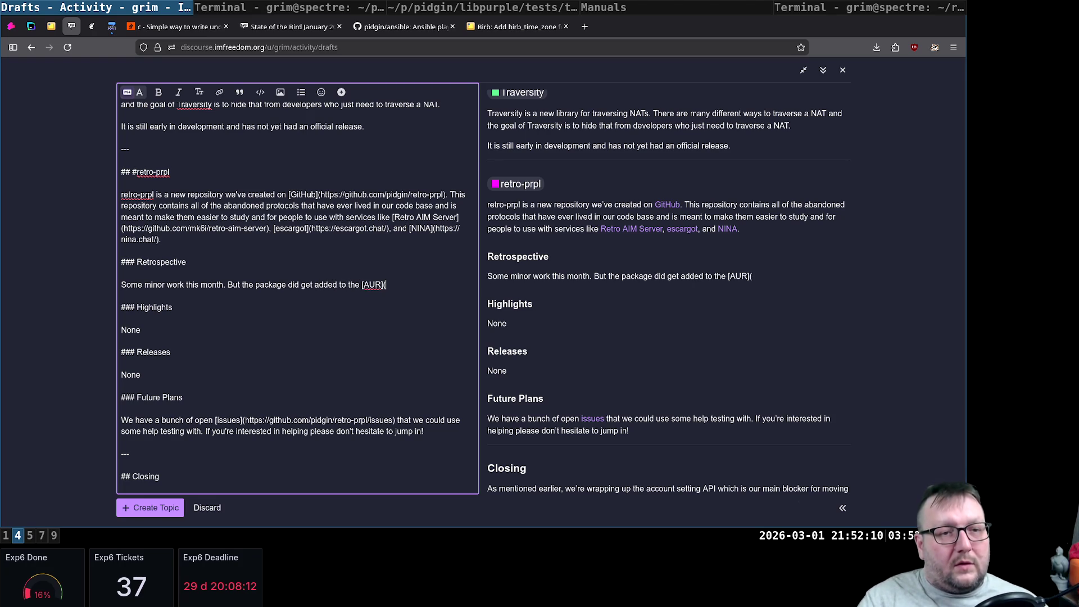
{"action": "key", "text": "ctrl+t"}
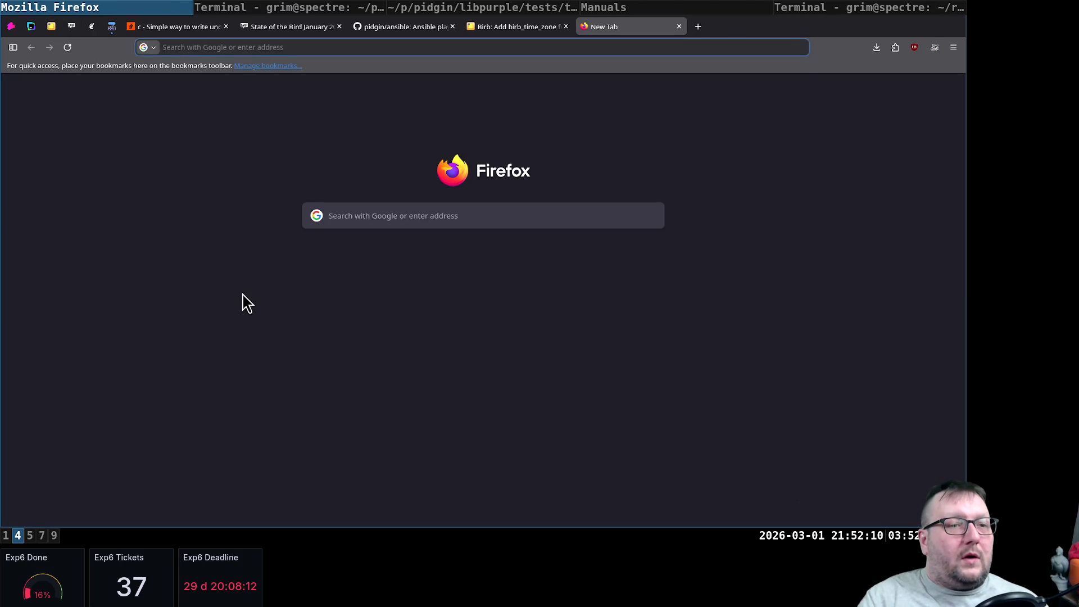
{"action": "type", "text": "arch aur retro-prpl"}
Step: Search 'arch aur retro-prpl', copy the retro-prpl-git AUR page address and paste it into the [AUR] link
{"action": "key", "text": "Return"}
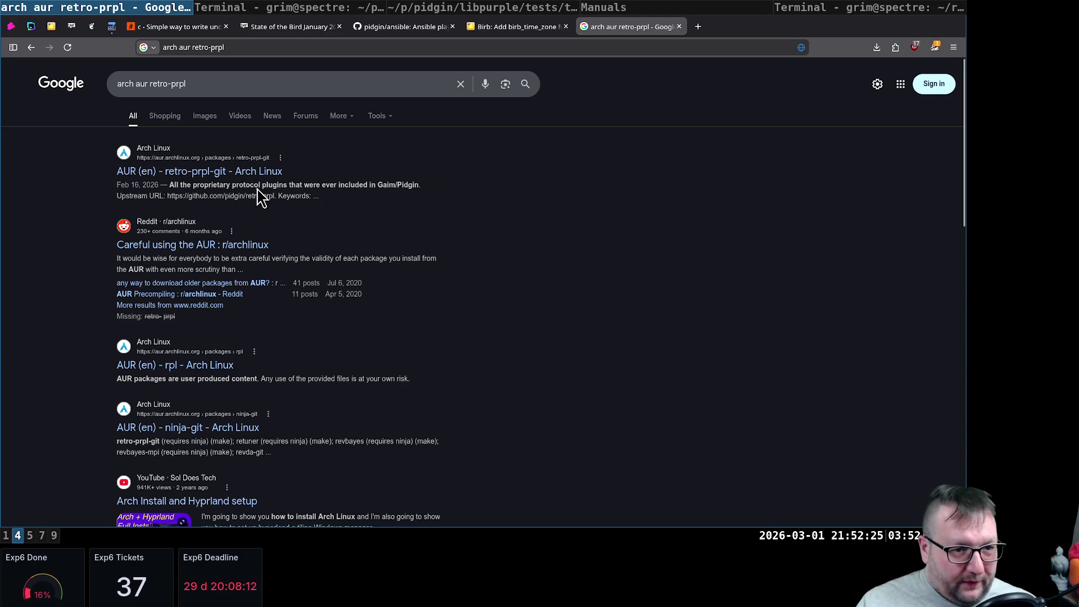
{"action": "left_click", "coordinate": [245, 171]}
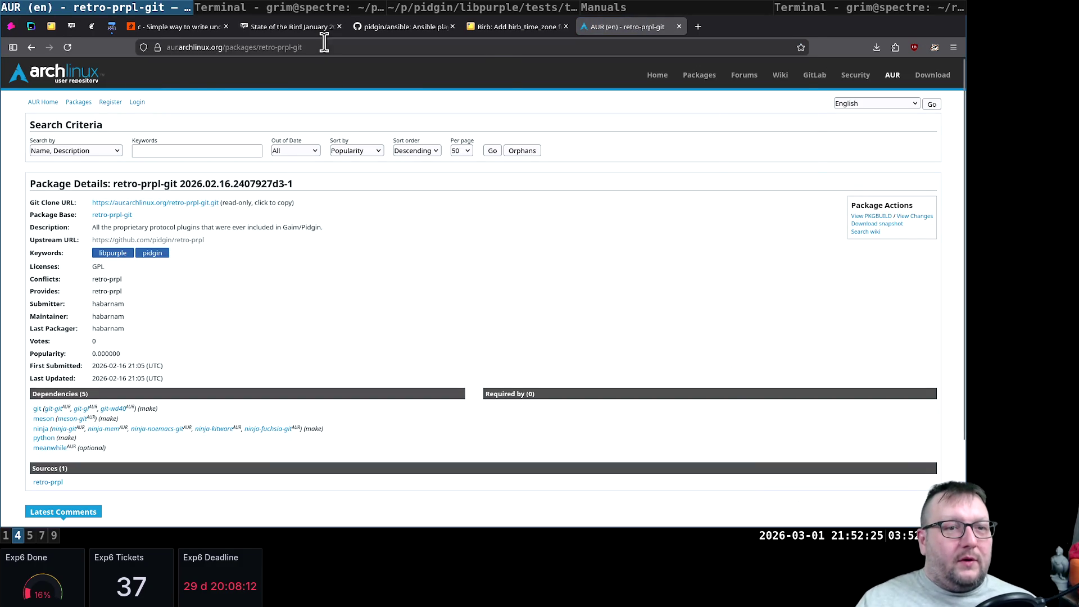
{"action": "left_click", "coordinate": [323, 44]}
{"action": "left_click", "coordinate": [687, 313]}
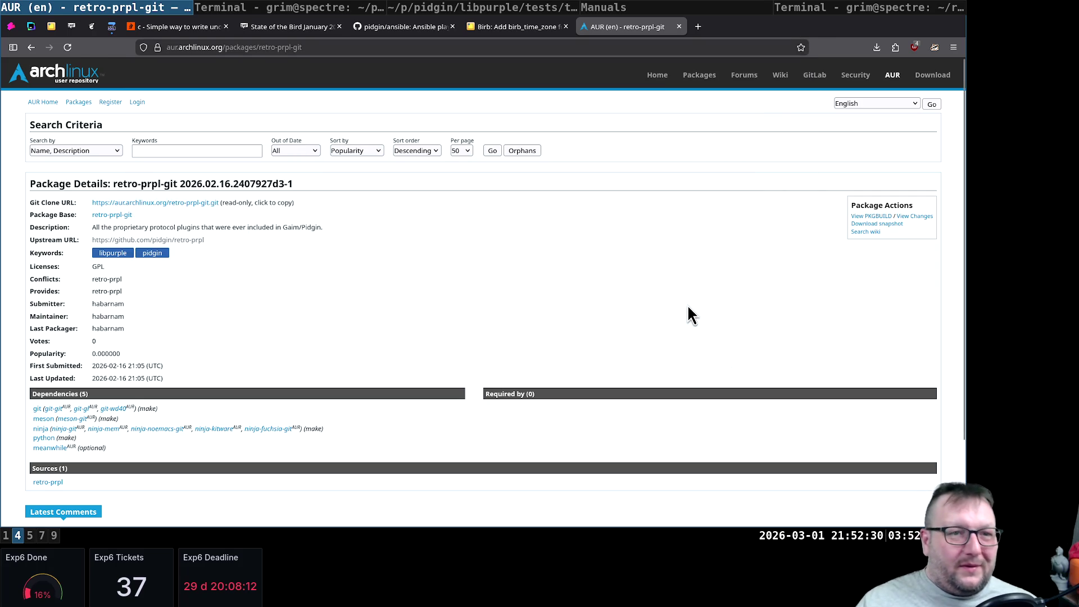
{"action": "left_click", "coordinate": [72, 26]}
{"action": "type", "text": "https://aur.archlinux.org/packages/retro-prpl-git"}
{"action": "type", "text": ")."}
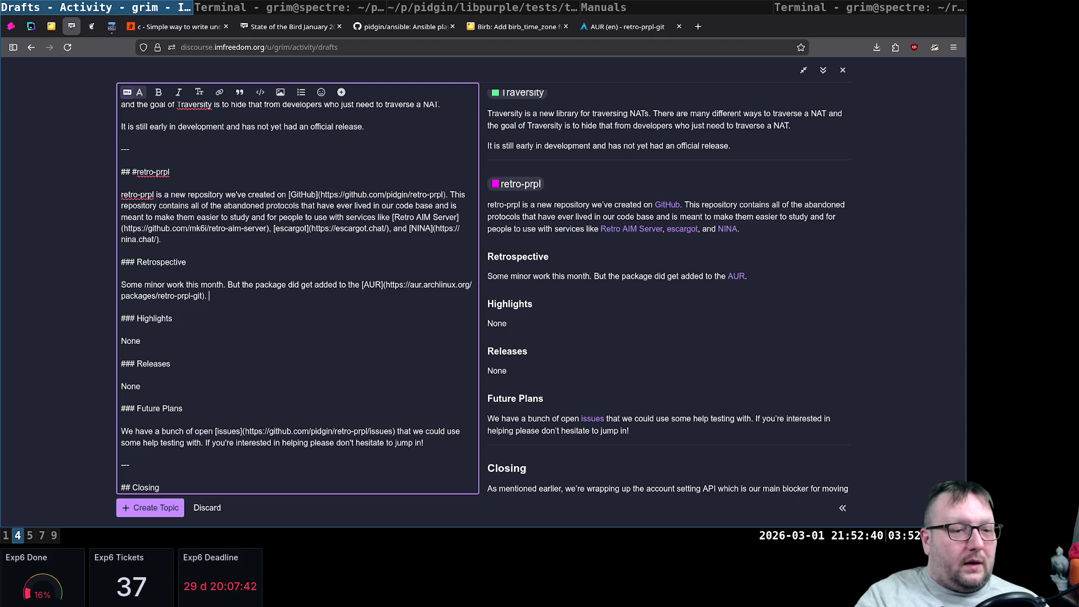
{"action": "type", "text": "was also added to the [Pidgin 2 Flatpak](https://github"}
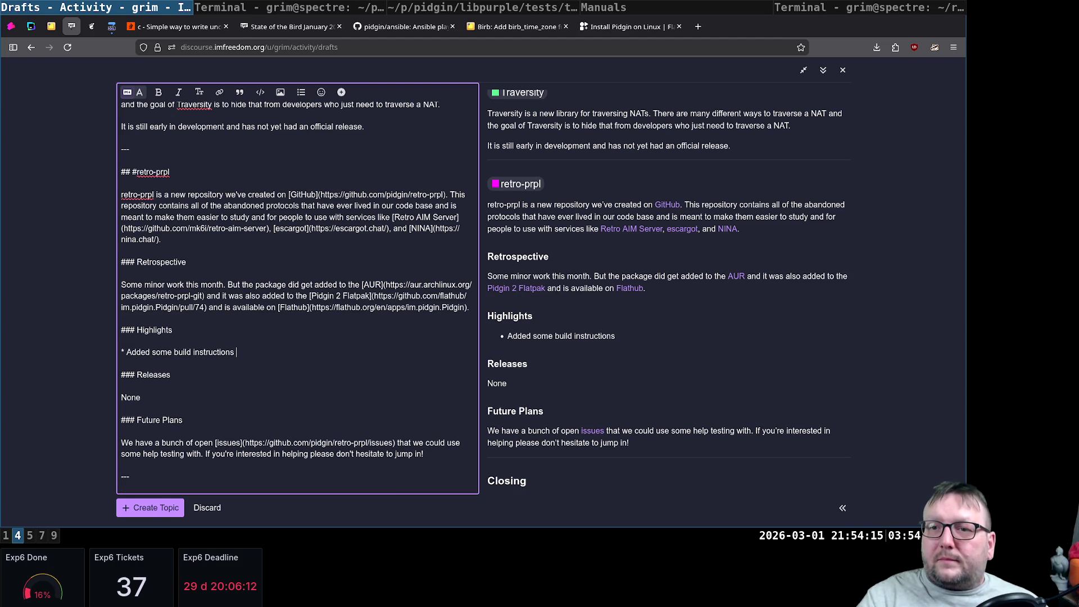
{"action": "type", "text": " (Gary "}
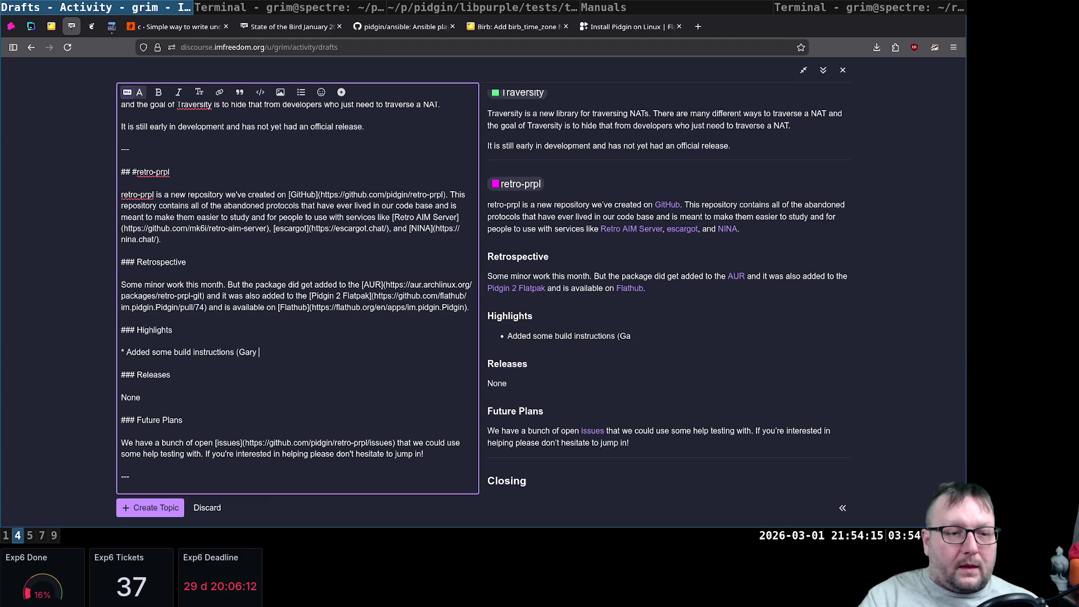
{"action": "type", "text": "lich)"}
Step: Add two retro-prpl highlight bullets — build instructions and special thanks to Marius for the AUR package — fixing the typos
{"action": "key", "text": "Return"}
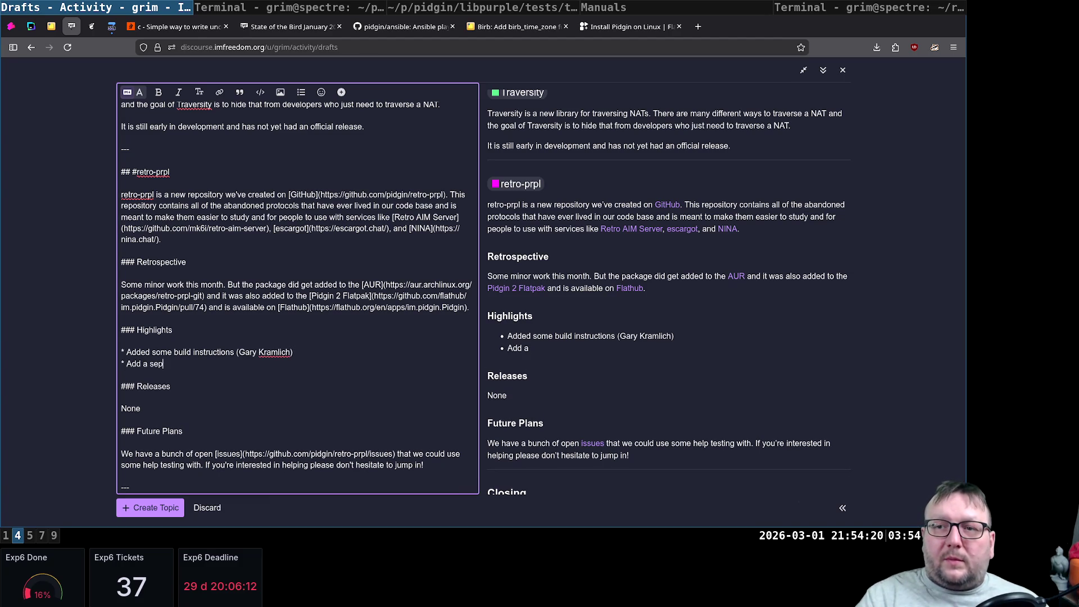
{"action": "type", "text": "thanks section and added ma"}
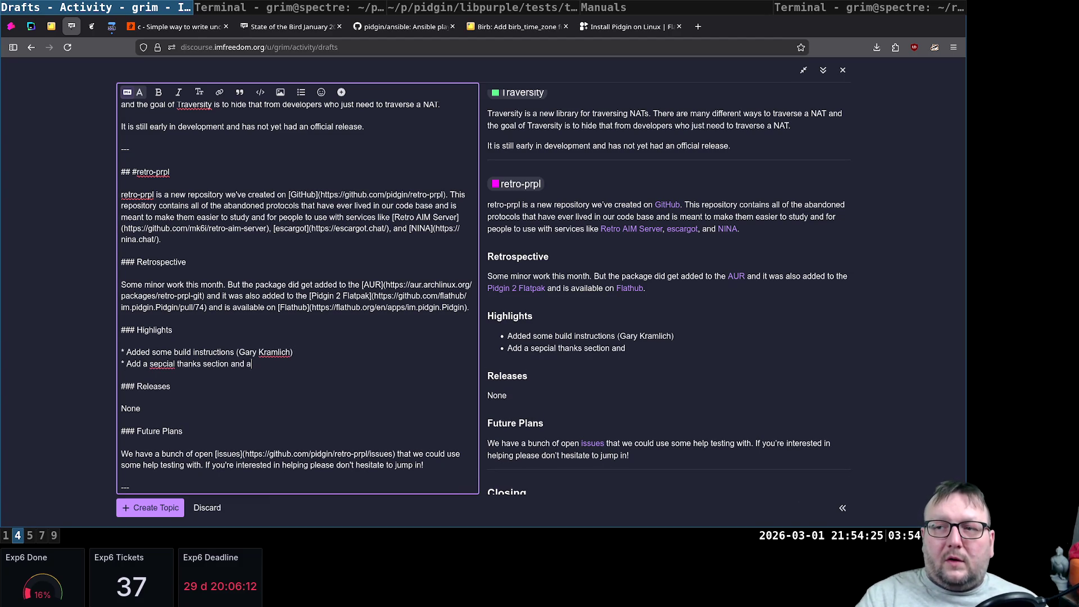
{"action": "type", "text": "rius to it"}
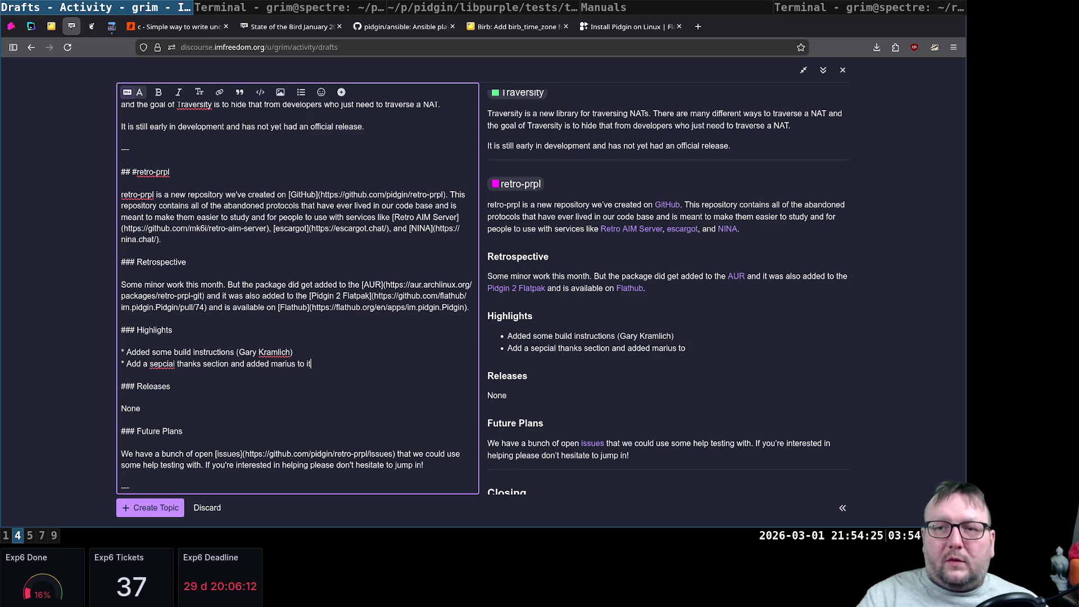
{"action": "type", "text": " for the AUR Package."}
{"action": "key", "text": "Left"}
{"action": "key", "text": "Left"}
{"action": "key", "text": "Left"}
{"action": "key", "text": "BackSpace"}
{"action": "type", "text": "p"}
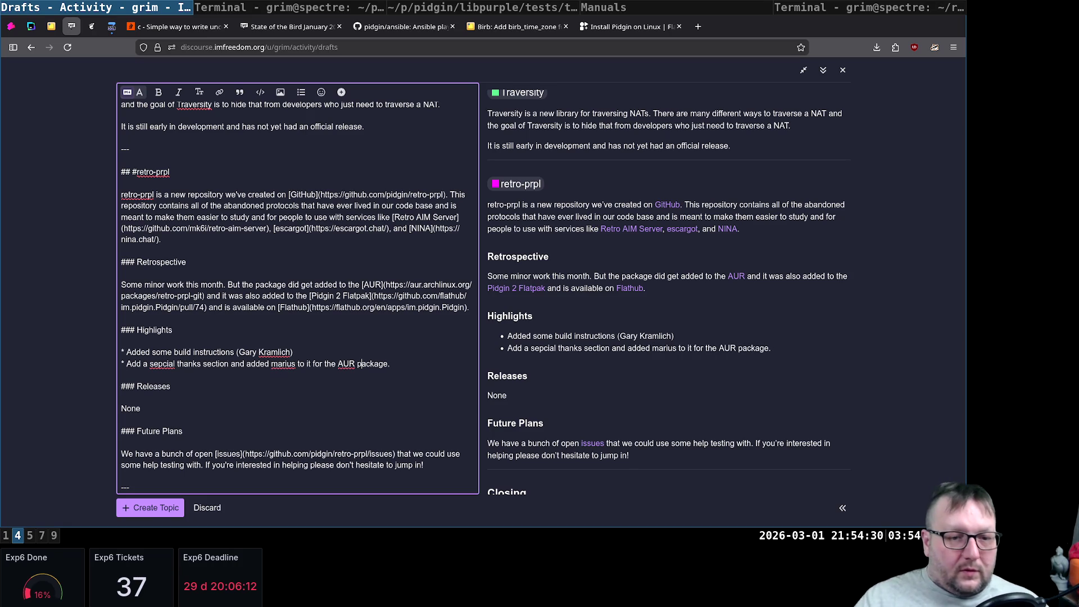
{"action": "key", "text": "End"}
{"action": "key", "text": "BackSpace"}
{"action": "key", "text": "Home"}
{"action": "key", "text": "ctrl+Right"}
{"action": "key", "text": "ctrl+Right"}
{"action": "key", "text": "ctrl+Right"}
{"action": "key", "text": "ctrl+Right"}
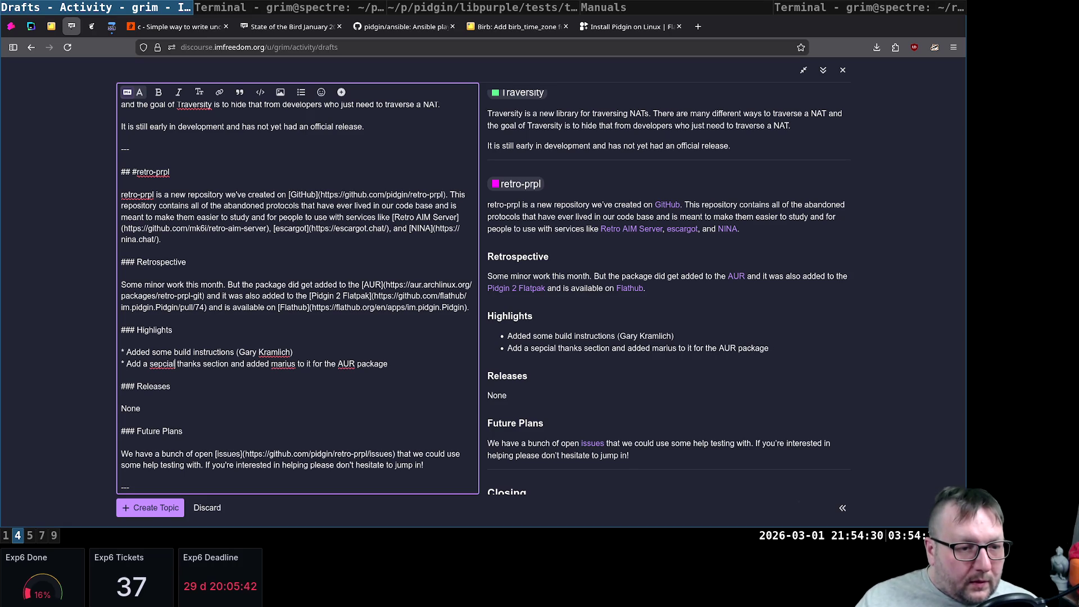
{"action": "key", "text": "Left"}
{"action": "key", "text": "Left"}
{"action": "key", "text": "Left"}
{"action": "key", "text": "Delete"}
{"action": "key", "text": "Delete"}
{"action": "type", "text": "pe"}
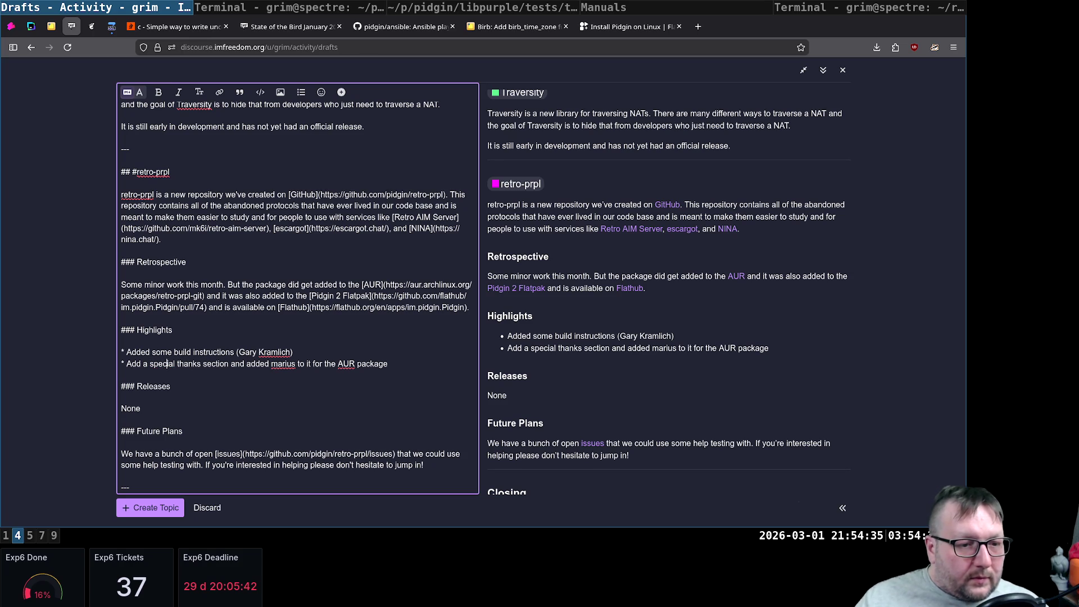
{"action": "key", "text": "Right"}
{"action": "key", "text": "Right"}
{"action": "key", "text": "Right"}
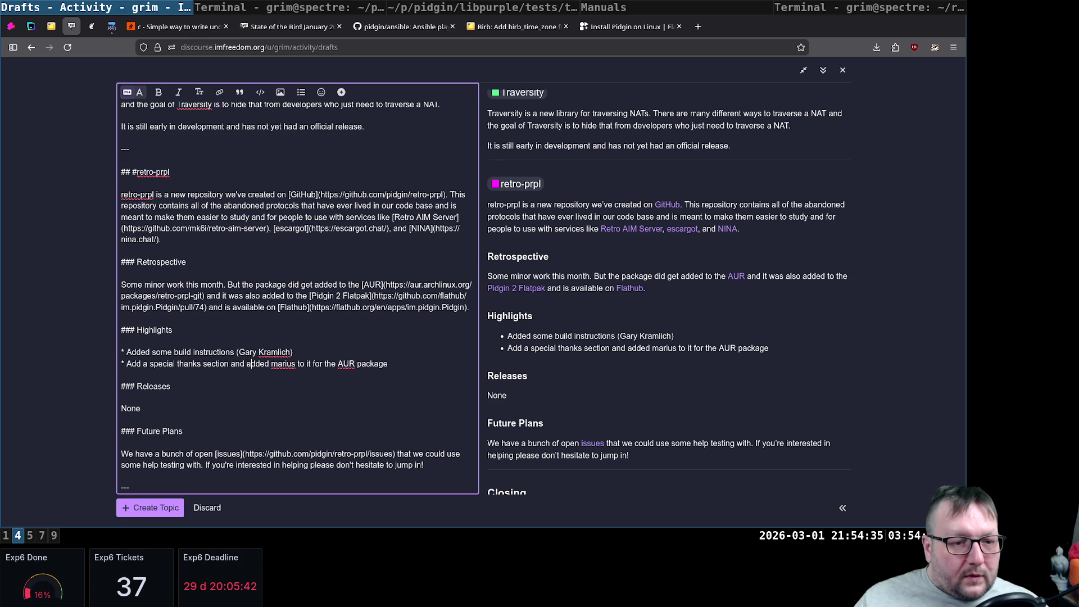
{"action": "key", "text": "Delete"}
{"action": "key", "text": "Delete"}
{"action": "key", "text": "Delete"}
{"action": "type", "text": "M"}
{"action": "key", "text": "End"}
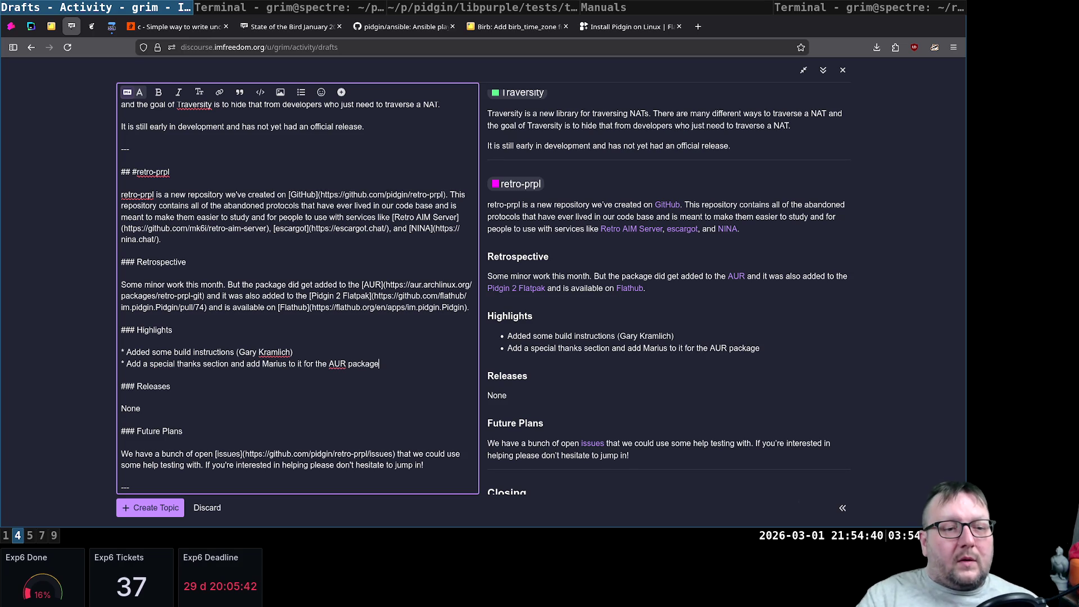
{"action": "type", "text": "Gary Kramlhc"}
{"action": "key", "text": "BackSpace"}
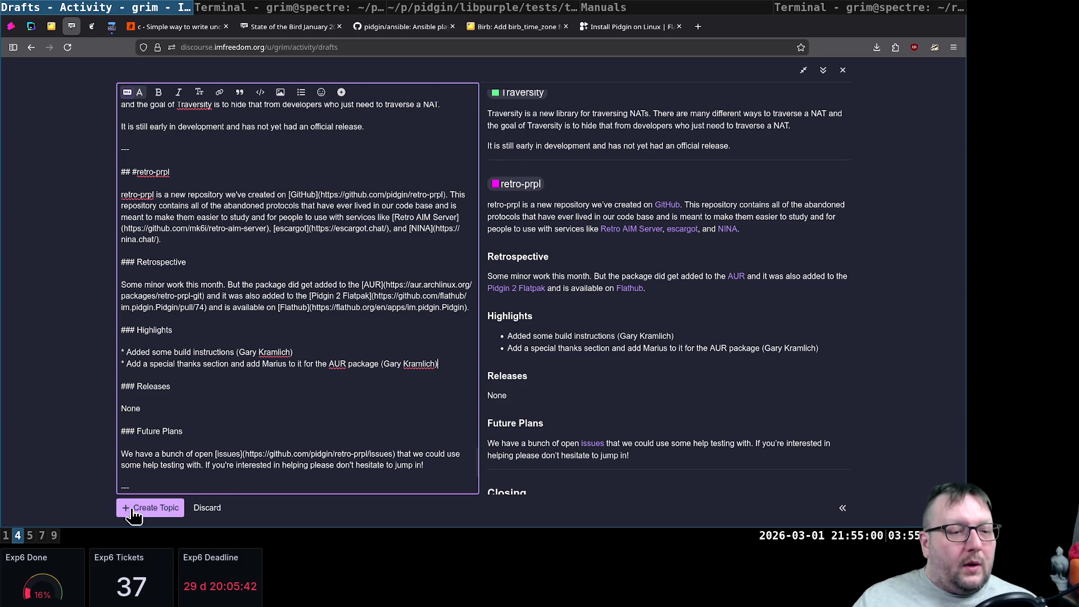
{"action": "scroll", "coordinate": [212, 330], "scroll_direction": "down", "scroll_amount": 3}
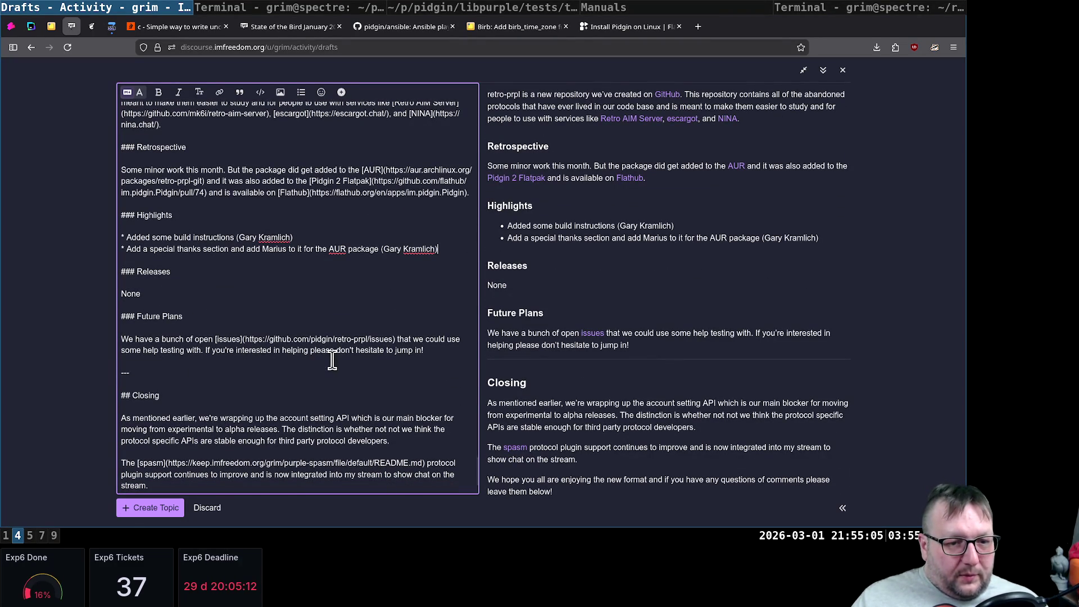
{"action": "scroll", "coordinate": [232, 369], "scroll_direction": "down", "scroll_amount": 2}
{"action": "scroll", "coordinate": [232, 368], "scroll_direction": "down", "scroll_amount": 1}
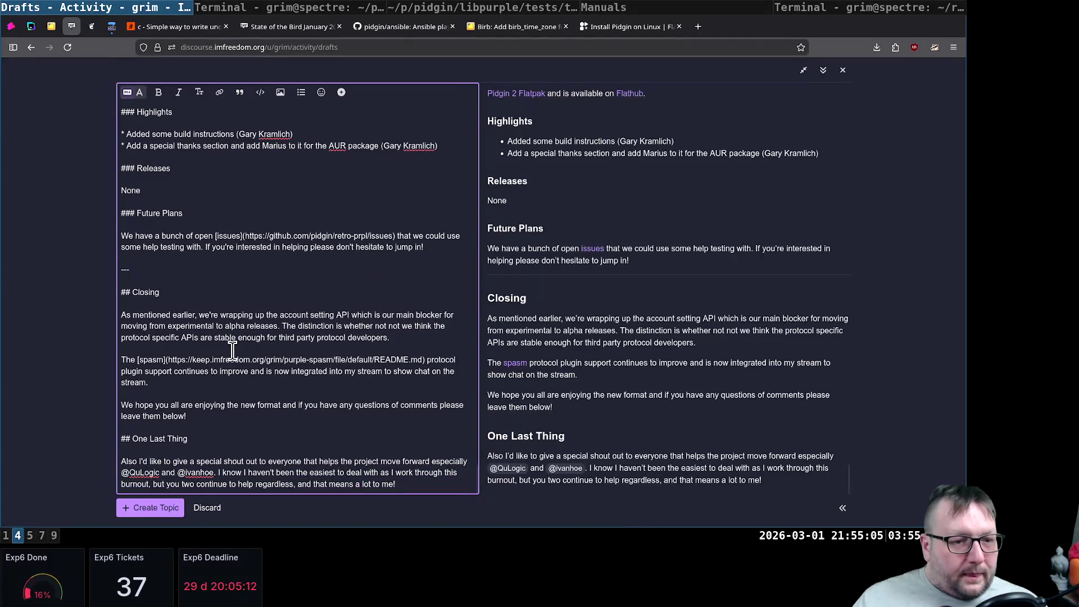
Step: Move to the Closing heading and return the composer to full screen
{"action": "left_click", "coordinate": [283, 305]}
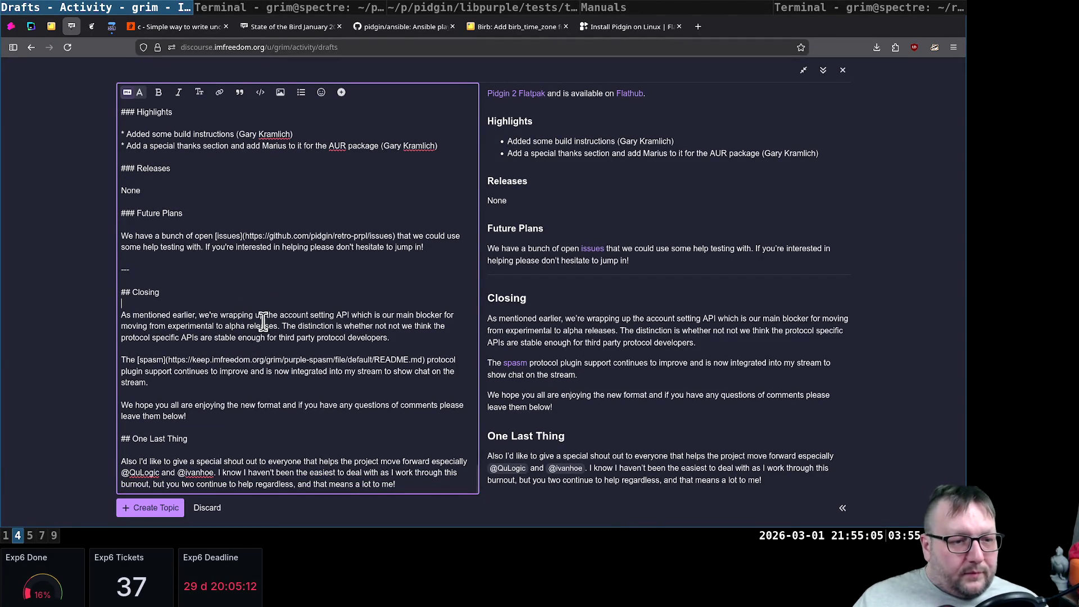
{"action": "scroll", "coordinate": [232, 343], "scroll_direction": "up", "scroll_amount": 8}
{"action": "scroll", "coordinate": [232, 344], "scroll_direction": "up", "scroll_amount": 1}
{"action": "scroll", "coordinate": [233, 344], "scroll_direction": "down", "scroll_amount": 8}
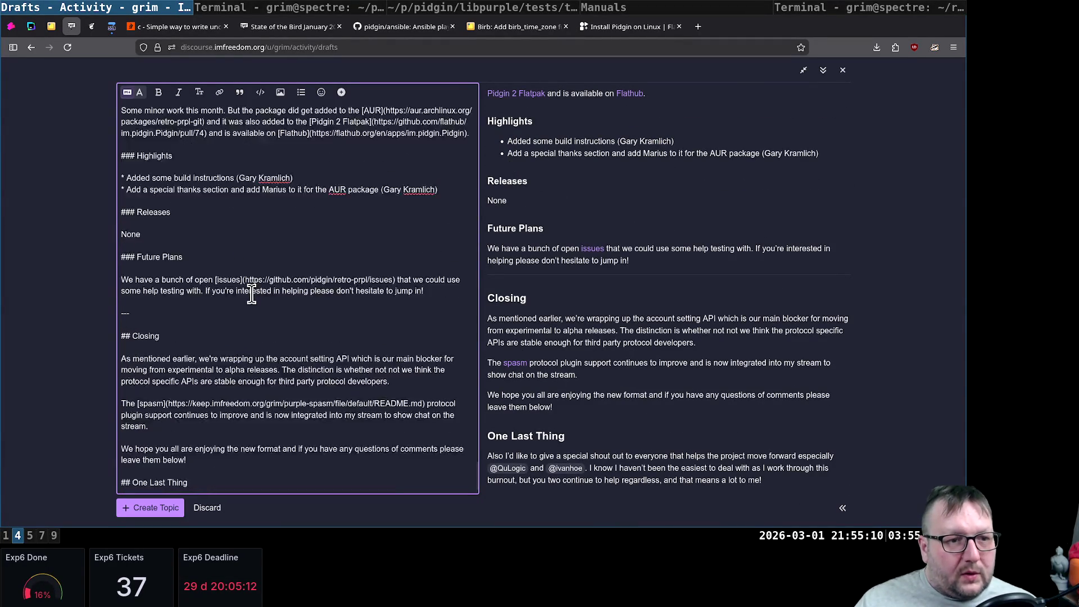
{"action": "scroll", "coordinate": [251, 291], "scroll_direction": "up", "scroll_amount": 10}
{"action": "scroll", "coordinate": [252, 291], "scroll_direction": "up", "scroll_amount": 5}
{"action": "scroll", "coordinate": [252, 291], "scroll_direction": "up", "scroll_amount": 5}
{"action": "scroll", "coordinate": [251, 291], "scroll_direction": "up", "scroll_amount": 5}
{"action": "scroll", "coordinate": [251, 292], "scroll_direction": "up", "scroll_amount": 5}
{"action": "scroll", "coordinate": [252, 290], "scroll_direction": "up", "scroll_amount": 5}
{"action": "scroll", "coordinate": [250, 287], "scroll_direction": "up", "scroll_amount": 5}
{"action": "scroll", "coordinate": [248, 284], "scroll_direction": "down", "scroll_amount": 4}
{"action": "scroll", "coordinate": [246, 280], "scroll_direction": "down", "scroll_amount": 2}
{"action": "key", "text": "Escape"}
{"action": "left_click", "coordinate": [802, 346]}
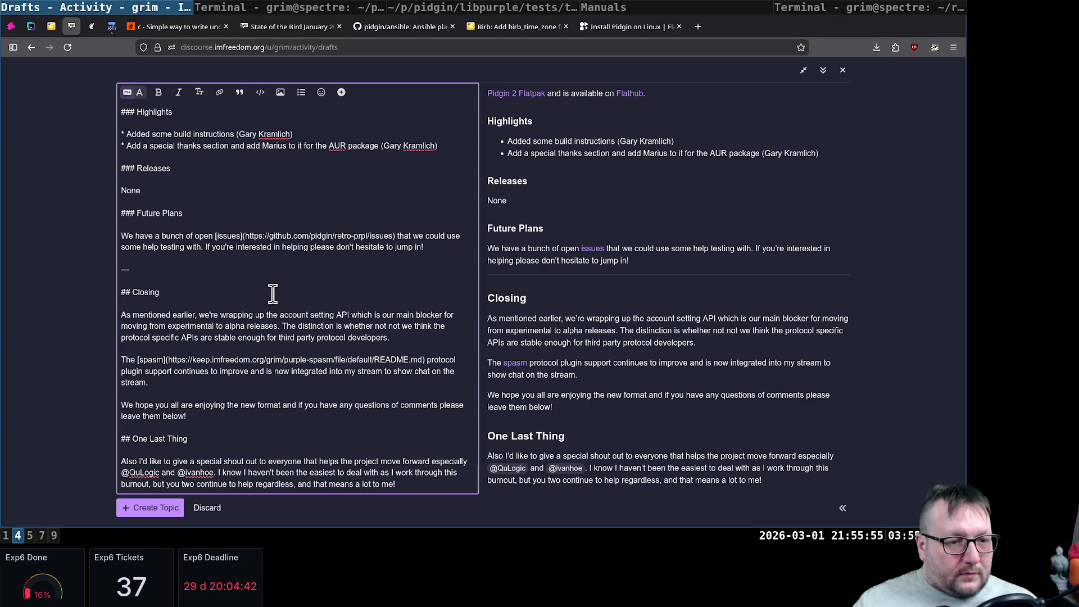
{"action": "scroll", "coordinate": [285, 299], "scroll_direction": "up", "scroll_amount": 5}
{"action": "scroll", "coordinate": [285, 299], "scroll_direction": "up", "scroll_amount": 3}
{"action": "scroll", "coordinate": [285, 300], "scroll_direction": "up", "scroll_amount": 3}
{"action": "scroll", "coordinate": [285, 299], "scroll_direction": "up", "scroll_amount": 3}
{"action": "scroll", "coordinate": [285, 299], "scroll_direction": "up", "scroll_amount": 3}
{"action": "scroll", "coordinate": [285, 299], "scroll_direction": "up", "scroll_amount": 3}
{"action": "scroll", "coordinate": [285, 300], "scroll_direction": "up", "scroll_amount": 3}
{"action": "scroll", "coordinate": [294, 287], "scroll_direction": "up", "scroll_amount": 3}
{"action": "scroll", "coordinate": [293, 287], "scroll_direction": "up", "scroll_amount": 3}
{"action": "scroll", "coordinate": [294, 288], "scroll_direction": "down", "scroll_amount": 5}
{"action": "scroll", "coordinate": [294, 286], "scroll_direction": "down", "scroll_amount": 3}
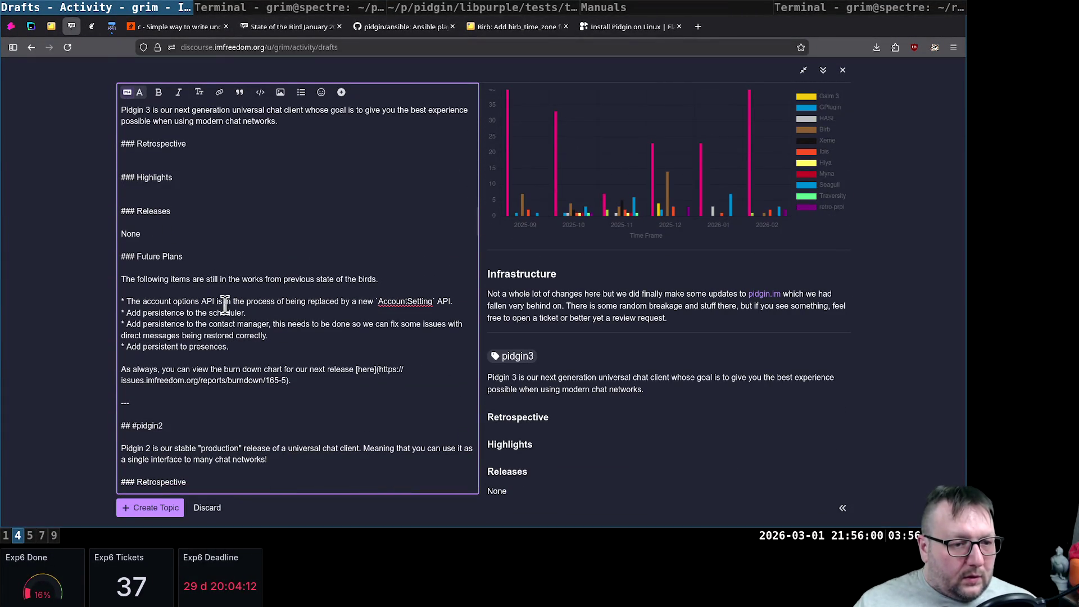
{"action": "scroll", "coordinate": [233, 308], "scroll_direction": "up", "scroll_amount": 1}
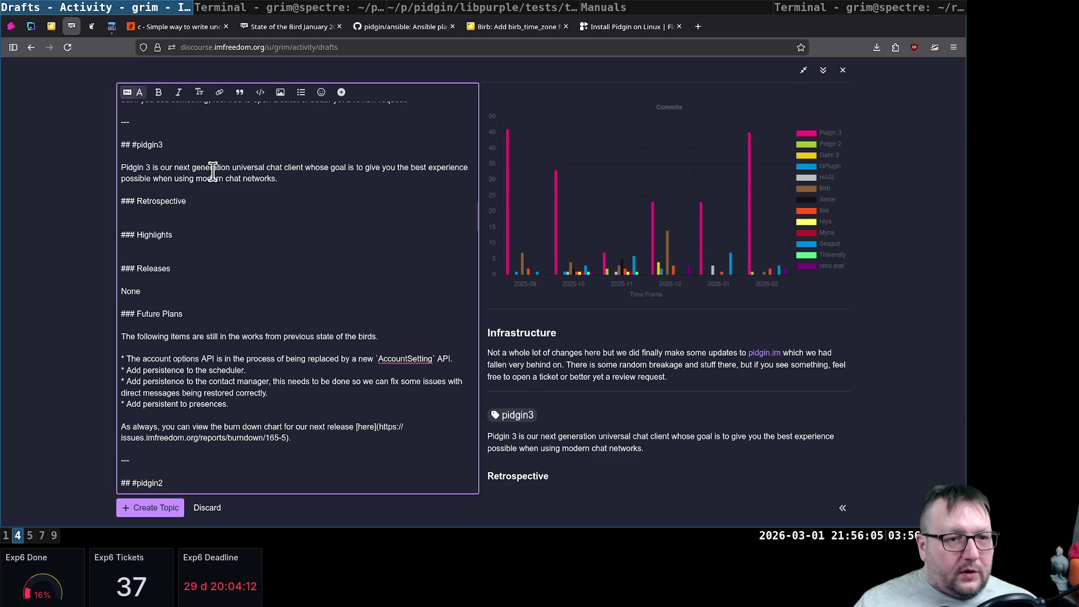
Step: Write the Pidgin 3 retrospective on the merged account settings API and SQLite saving backend
{"action": "left_click", "coordinate": [217, 215]}
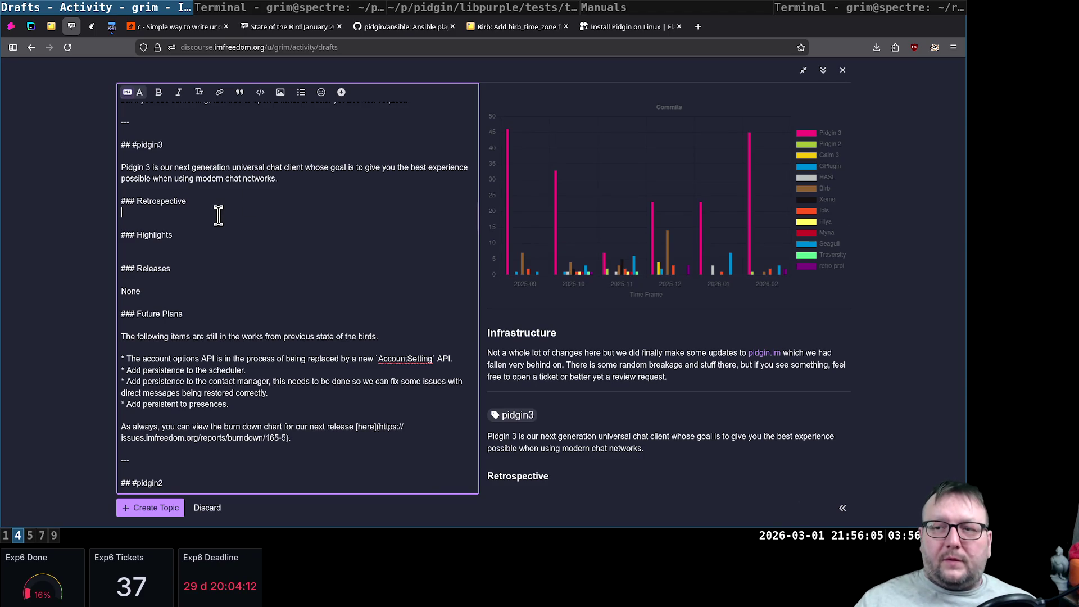
{"action": "key", "text": "Return"}
{"action": "type", "text": "A lot of work this month"}
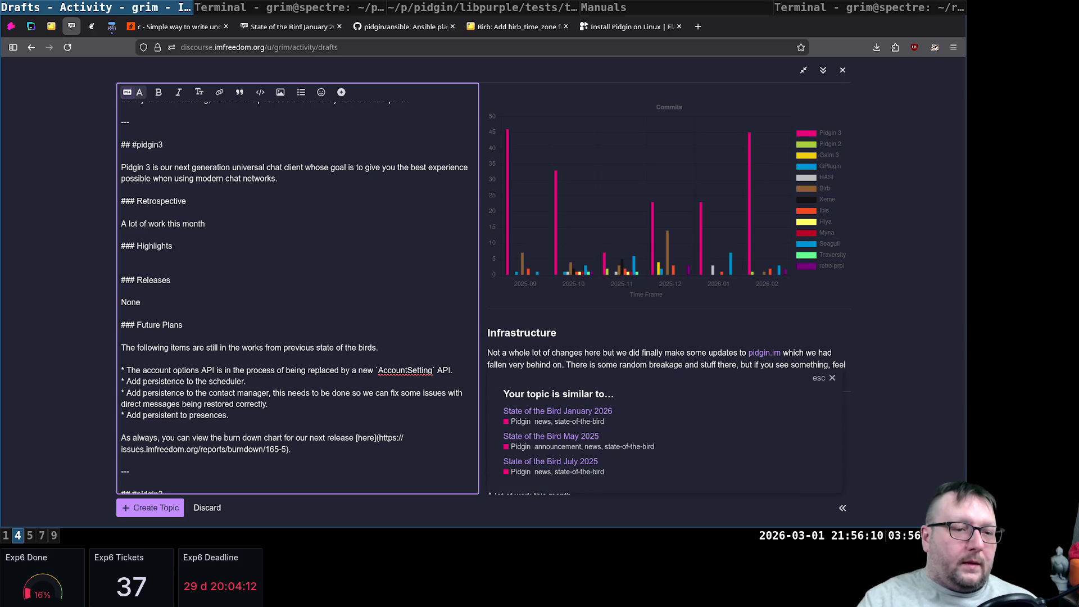
{"action": "type", "text": ", "}
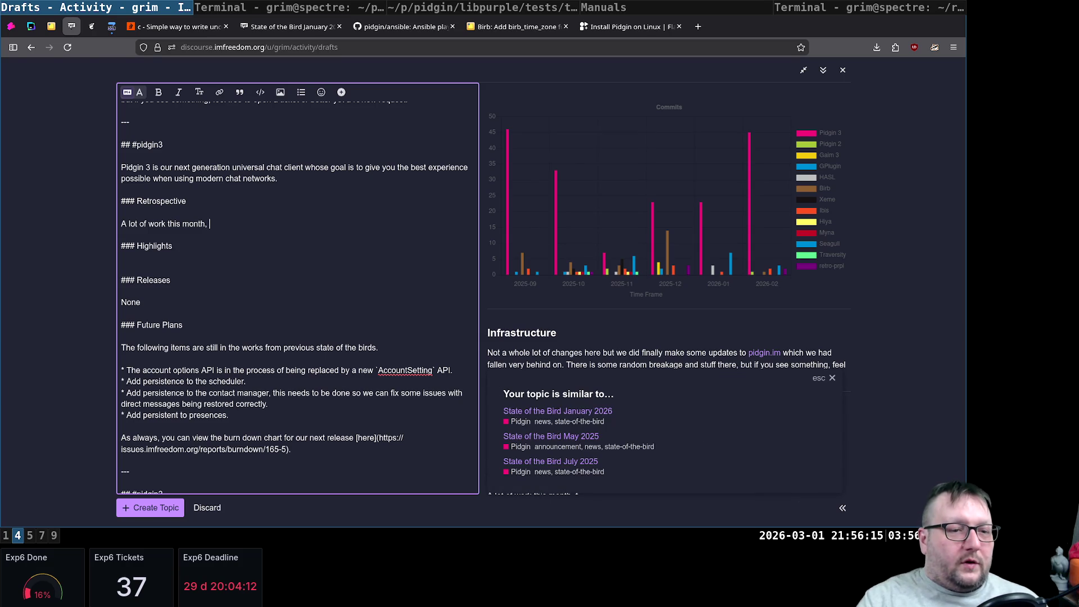
{"action": "type", "text": "unfortunately we"}
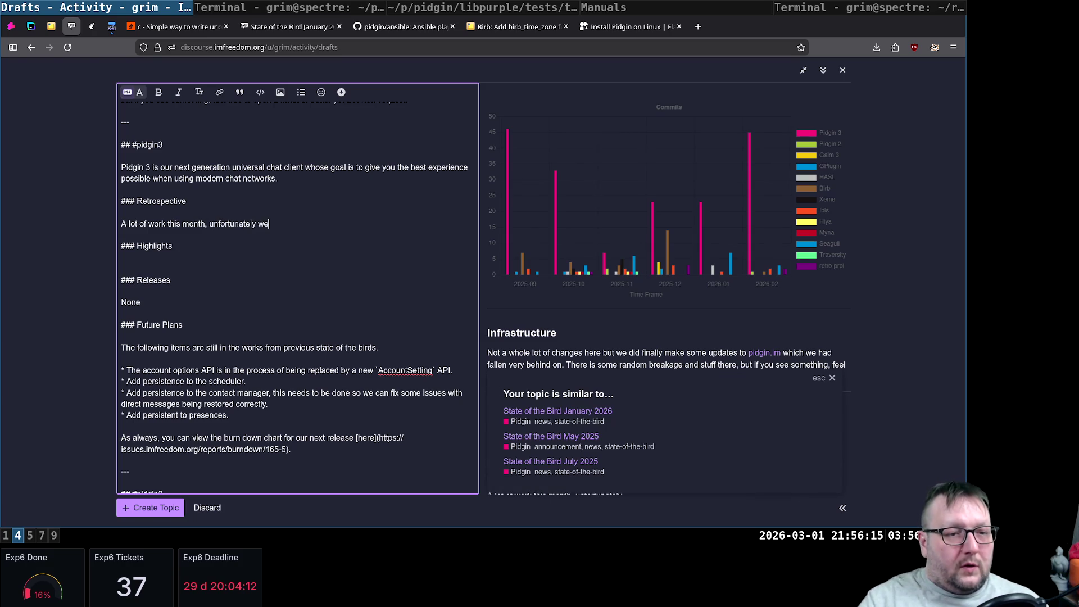
{"action": "type", "text": " didn't get "}
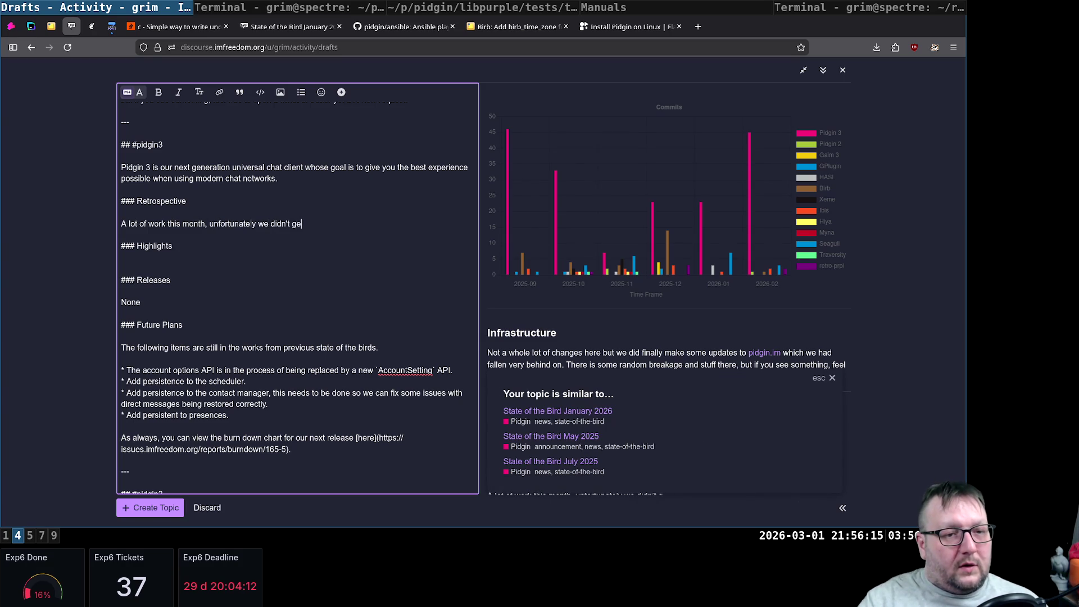
{"action": "type", "text": "everything done that I hoped, "}
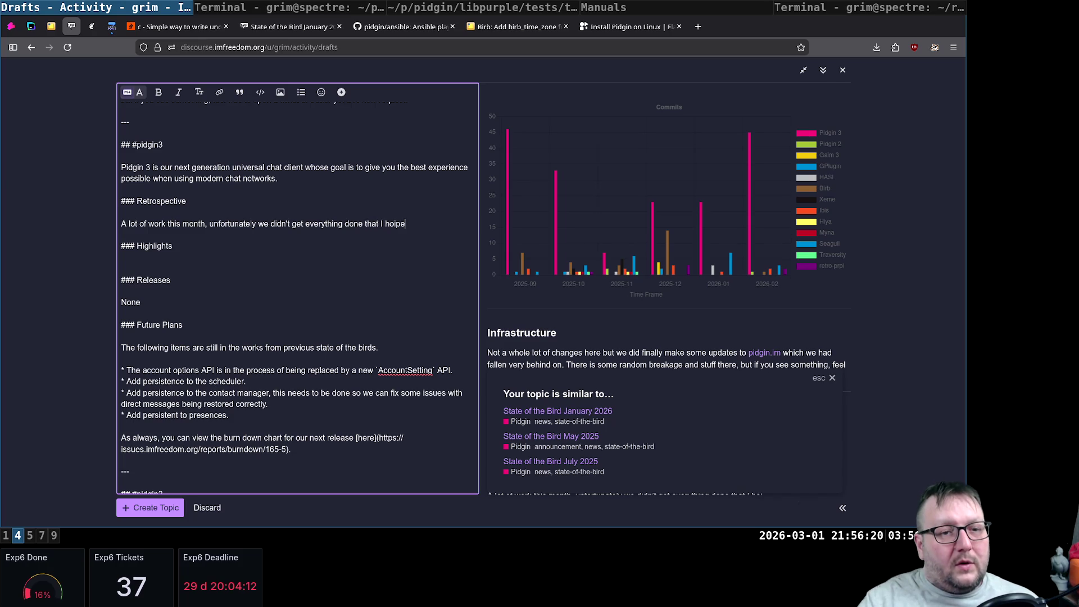
{"action": "type", "text": "but we got a"}
{"action": "key", "text": "ctrl+shift+Right"}
{"action": "key", "text": "ctrl+shift+Right"}
{"action": "key", "text": "ctrl+shift+Right"}
{"action": "key", "text": "ctrl+shift+Right"}
{"action": "key", "text": "ctrl+shift+Right"}
{"action": "key", "text": "ctrl+shift+Right"}
{"action": "key", "text": "ctrl+shift+Right"}
{"action": "key", "text": "ctrl+shift+Right"}
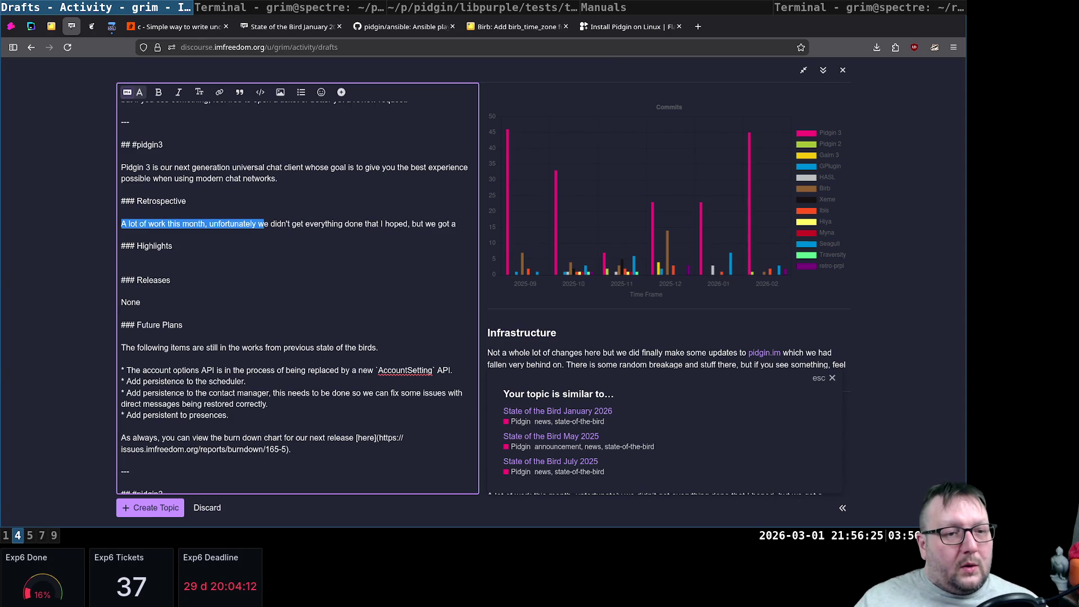
{"action": "type", "text": "W"}
{"action": "key", "text": "ctrl+Left"}
{"action": "key", "text": "ctrl+Left"}
{"action": "key", "text": "ctrl+Left"}
{"action": "key", "text": "ctrl+Left"}
{"action": "key", "text": "ctrl+Left"}
{"action": "key", "text": "ctrl+Left"}
{"action": "type", "text": "this month"}
{"action": "key", "text": "End"}
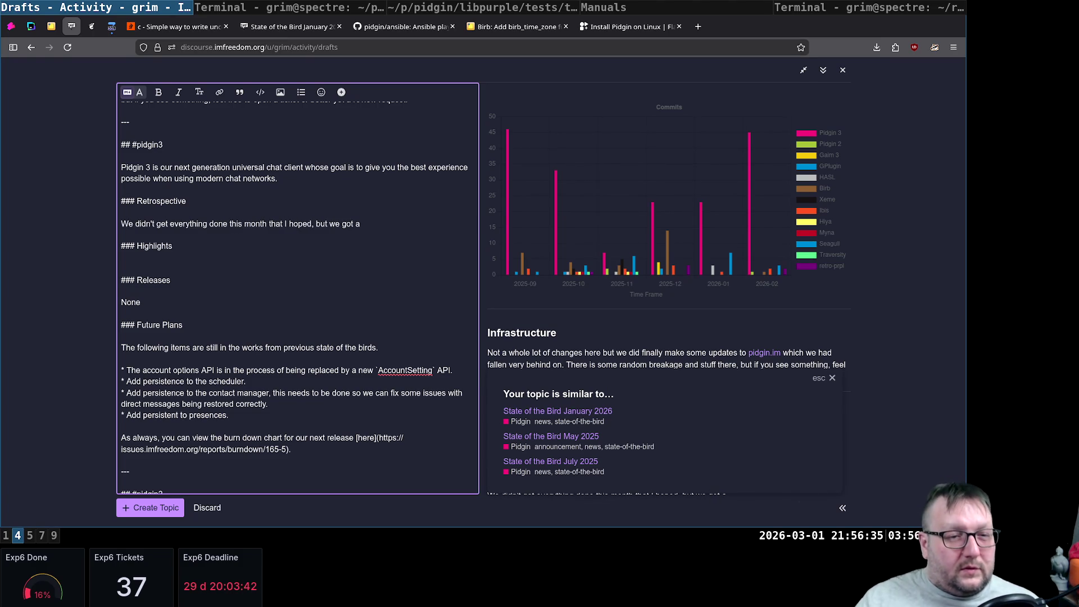
{"action": "type", "text": "didn't get"}
{"action": "key", "text": "shift+End"}
{"action": "type", "text": "quite a lo"}
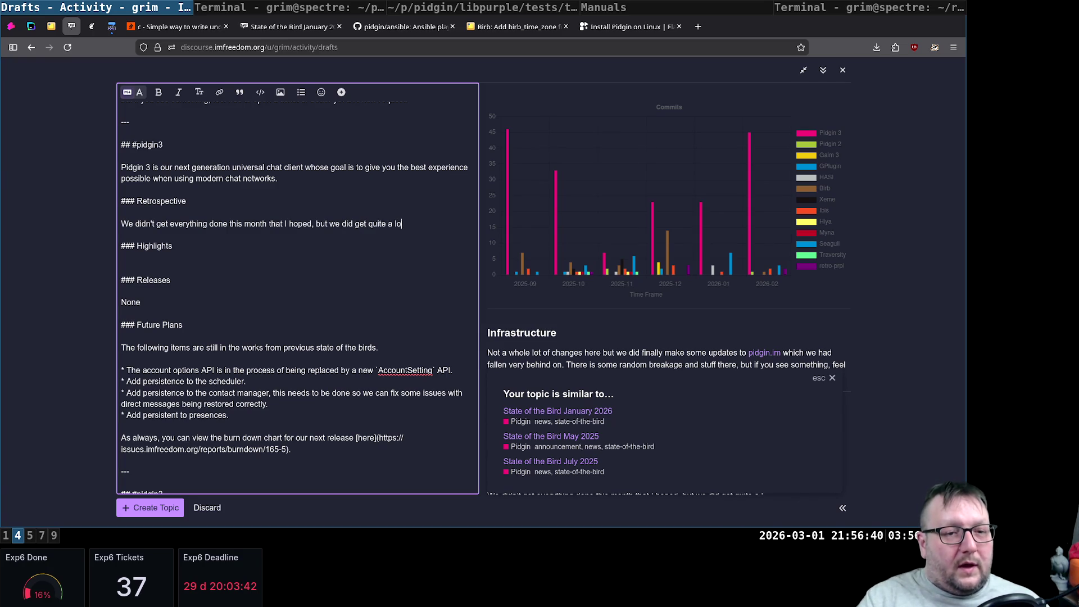
{"action": "type", "text": "t done."}
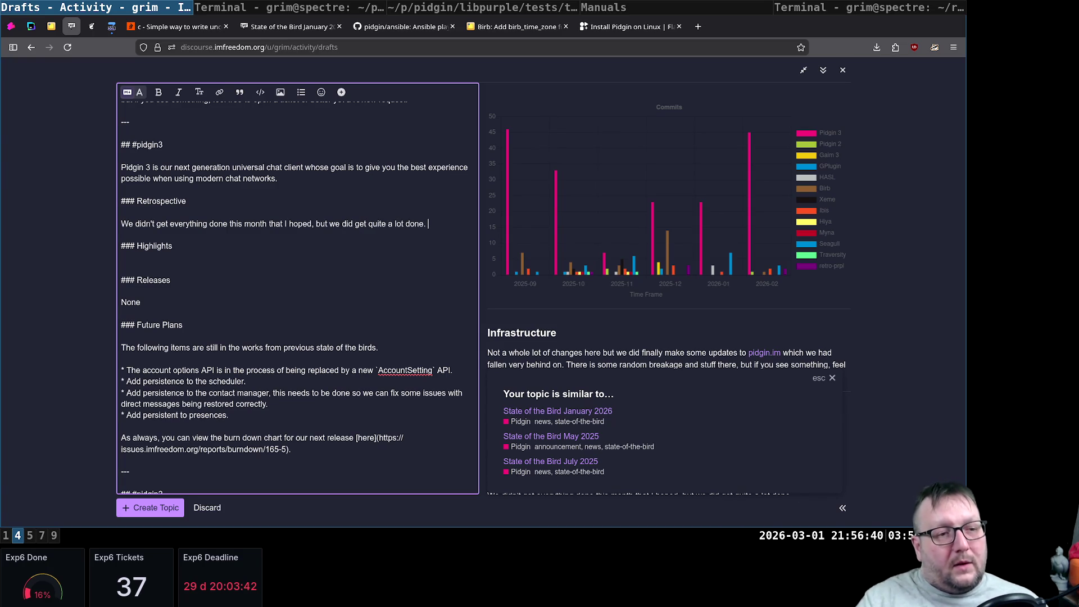
{"action": "type", "text": " The account es"}
{"action": "key", "text": "BackSpace"}
{"action": "type", "text": "settings API has been full merged and everything has b"}
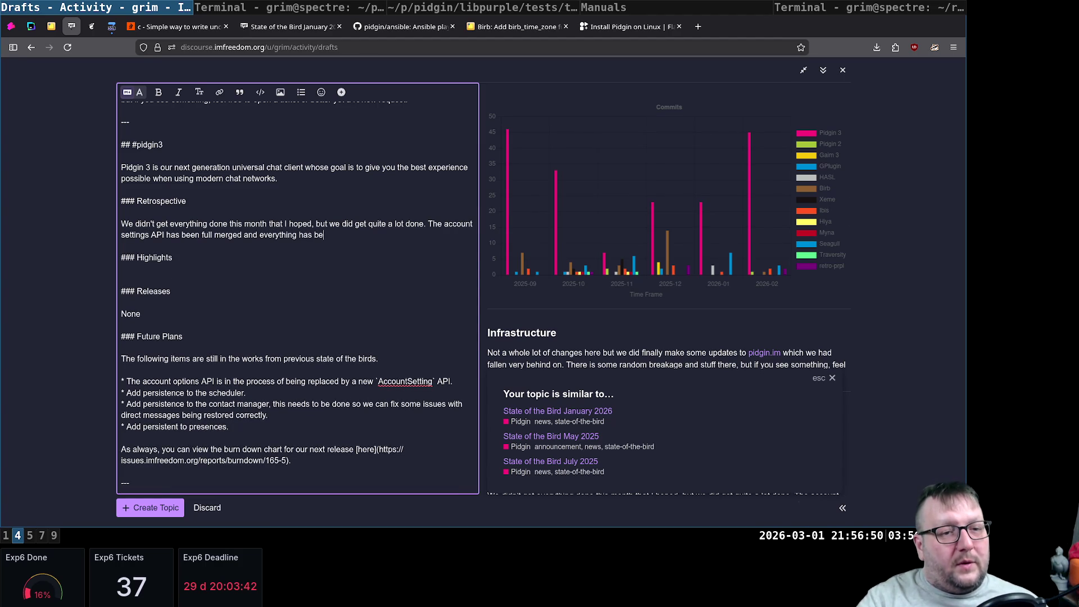
{"action": "type", "text": "en porte"}
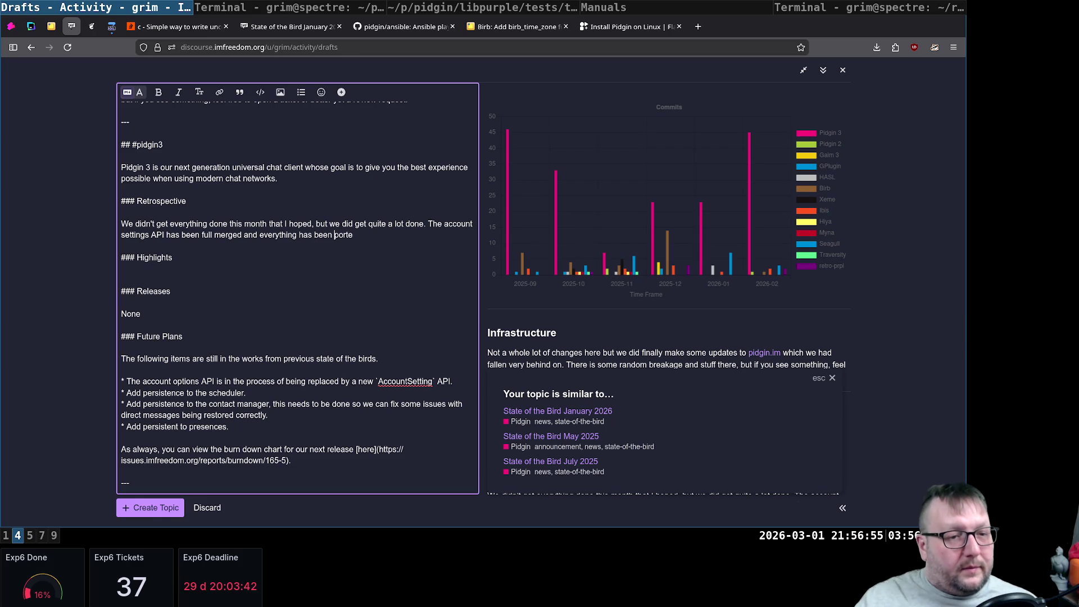
{"action": "double_click", "coordinate": [251, 235]}
{"action": "key", "text": "BackSpace"}
{"action": "type", "text": ", "}
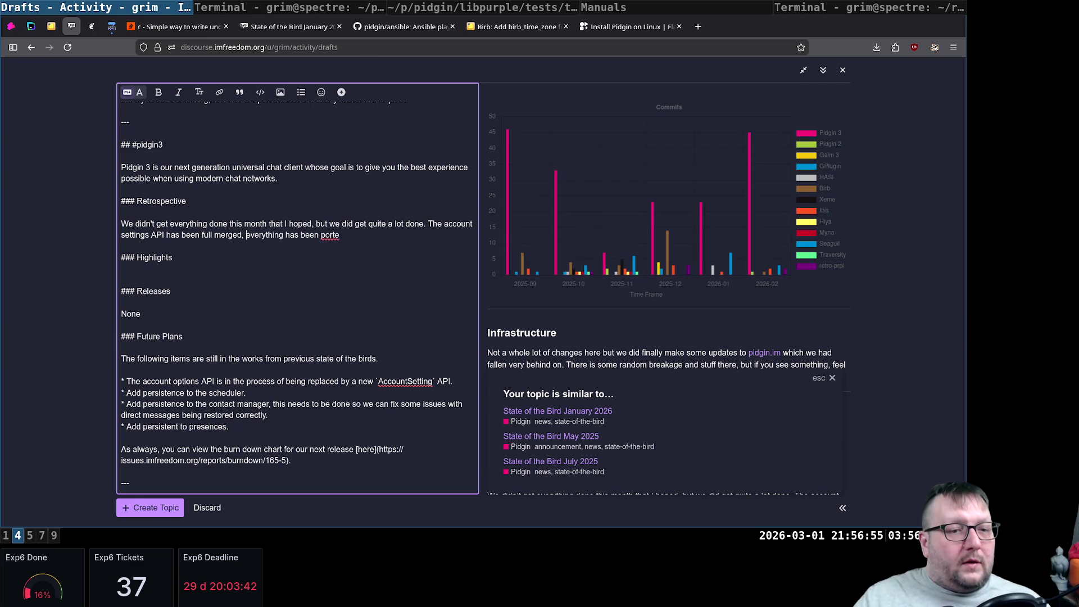
{"action": "type", "text": "d "}
{"action": "type", "text": ", and we "}
{"action": "type", "text": "hav bee"}
{"action": "key", "text": "BackSpace"}
{"action": "key", "text": "BackSpace"}
{"action": "key", "text": "BackSpace"}
{"action": "key", "text": "BackSpace"}
{"action": "type", "text": "e default backend"}
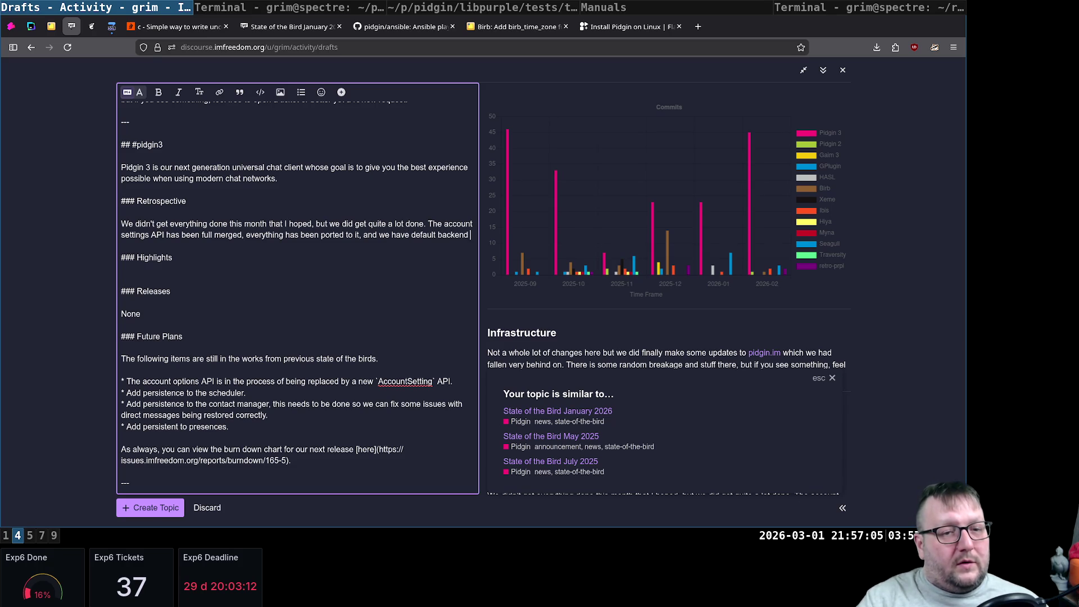
{"action": "type", "text": " saving to a "}
{"action": "type", "text": "QLite database now."}
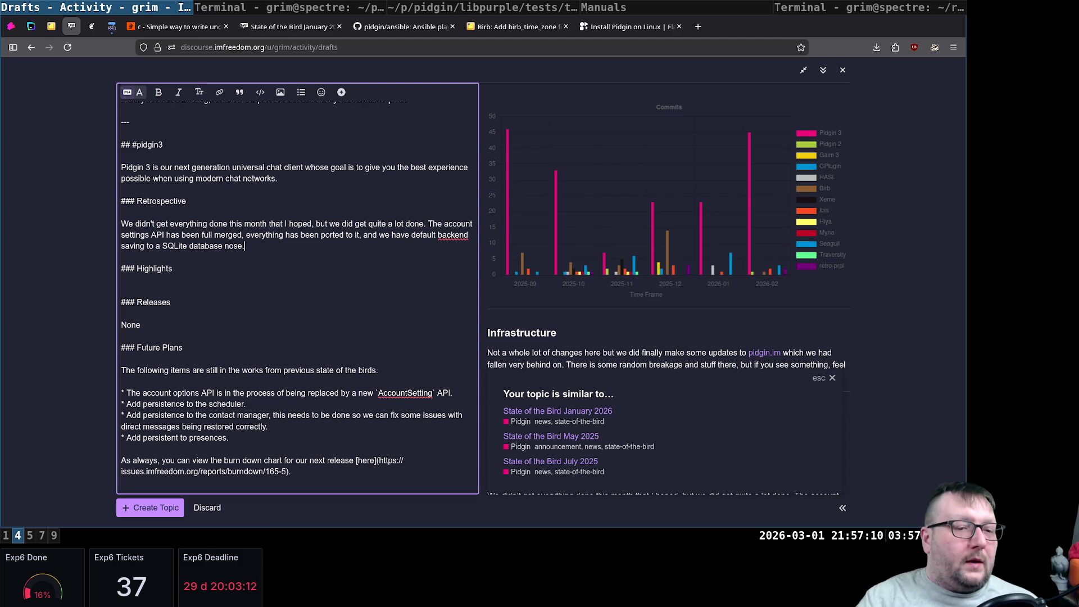
{"action": "key", "text": "BackSpace"}
{"action": "key", "text": "BackSpace"}
{"action": "key", "text": "BackSpace"}
{"action": "type", "text": "w."}
{"action": "key", "text": "Return"}
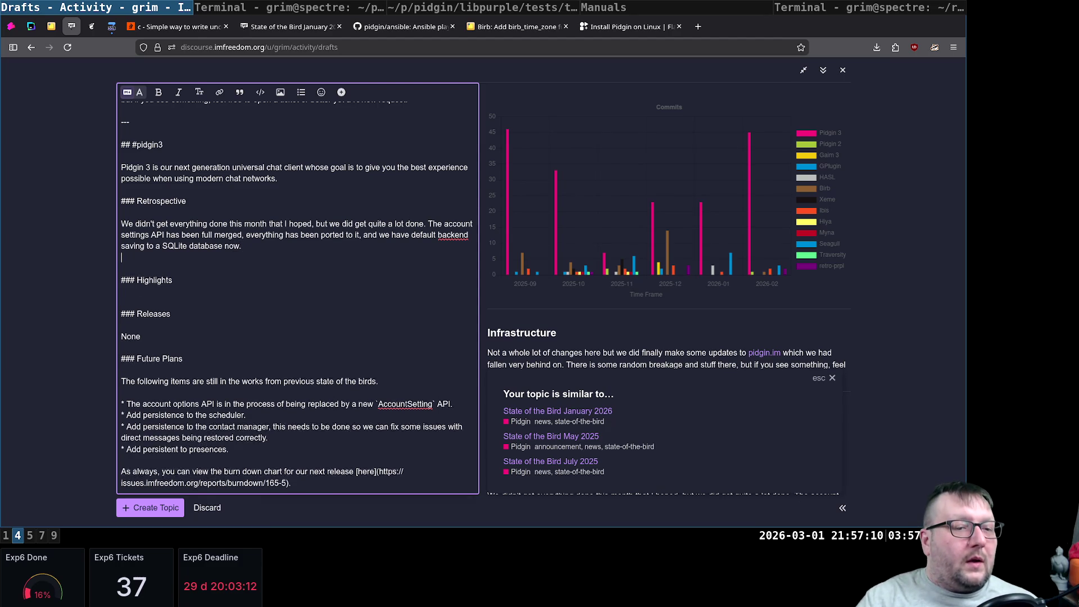
{"action": "key", "text": "Return"}
{"action": "type", "text": "We "}
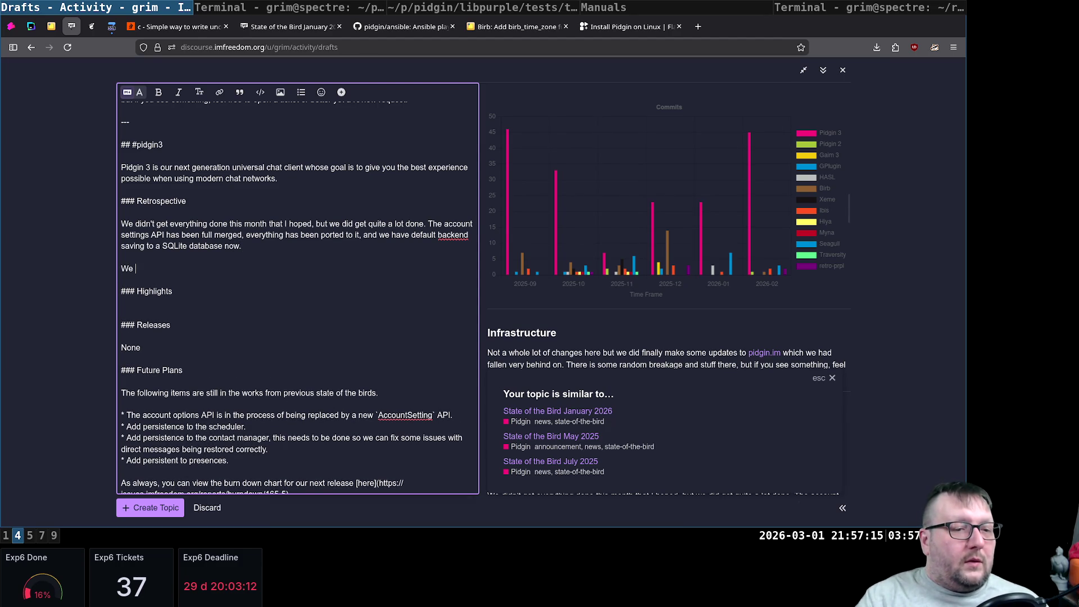
{"action": "type", "text": "also decided to add a new protocol, [Zulip]("}
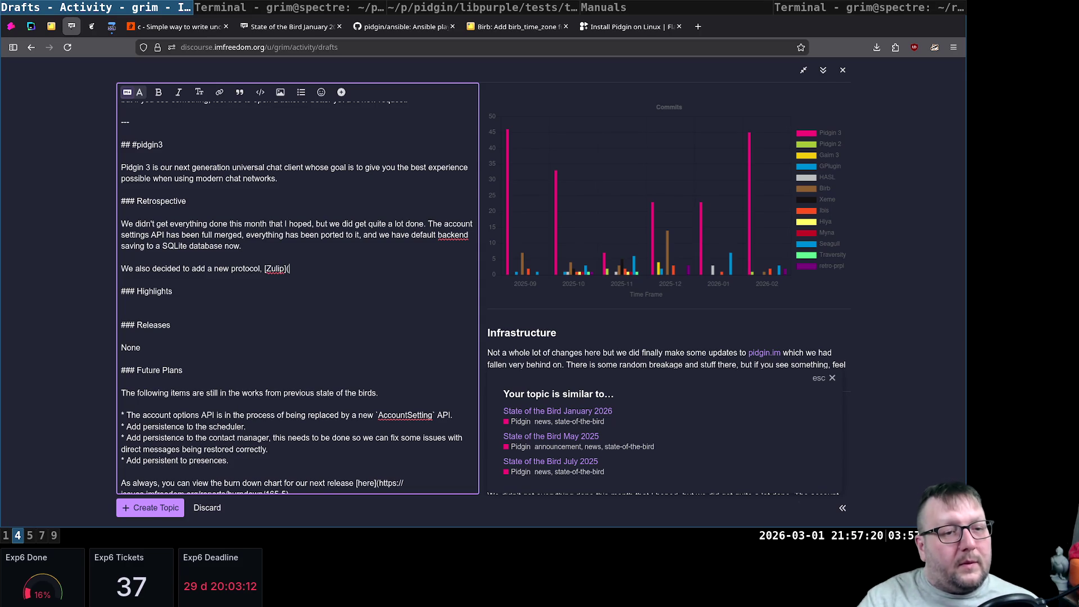
Step: Start a Zulip paragraph and link [Zulip] to the zulip.com address copied from a new tab
{"action": "key", "text": "ctrl+t"}
{"action": "type", "text": "zulip.com/"}
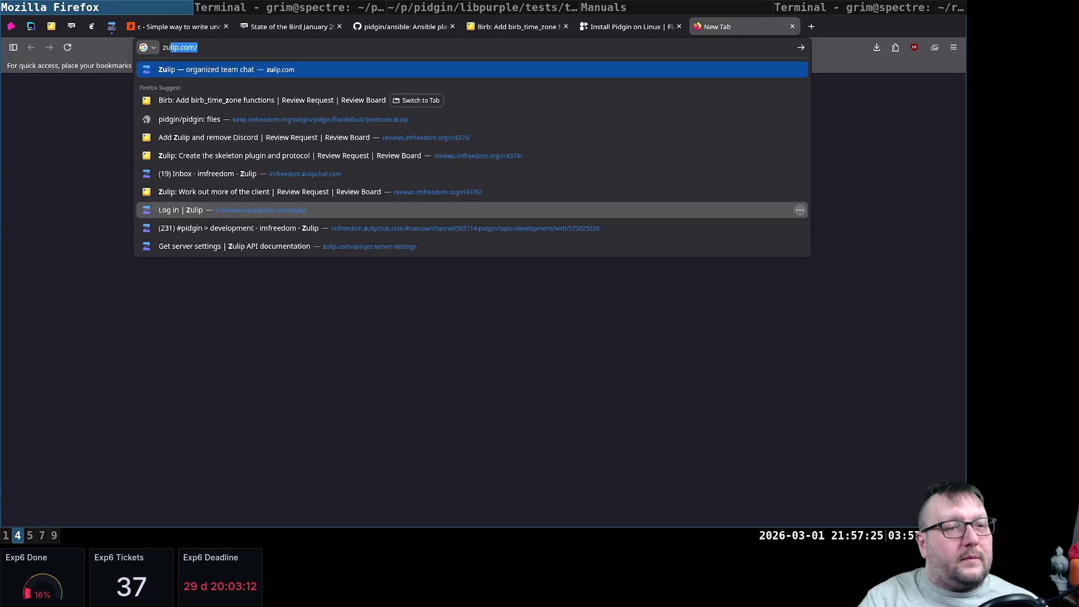
{"action": "key", "text": "Return"}
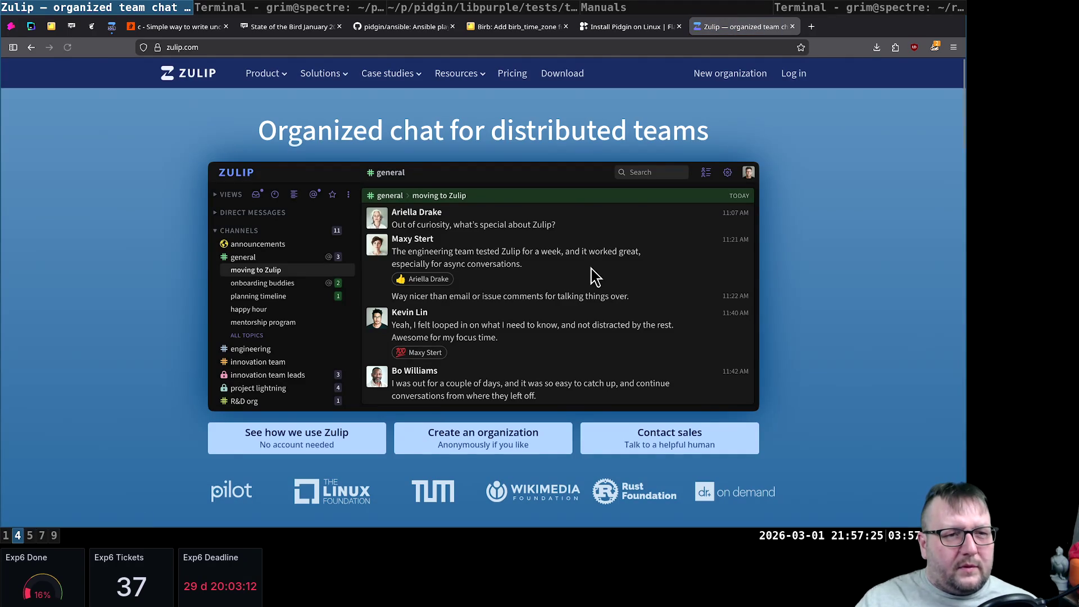
{"action": "key", "text": "ctrl+l"}
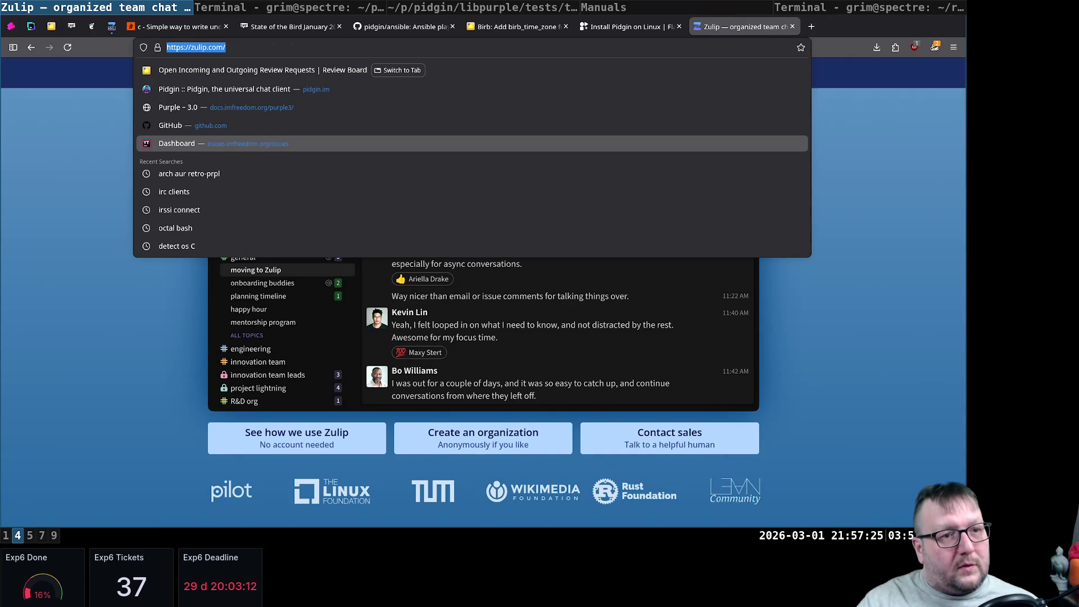
{"action": "key", "text": "ctrl+w"}
{"action": "type", "text": "https://zulip.com/"}
{"action": "type", "text": ") "}
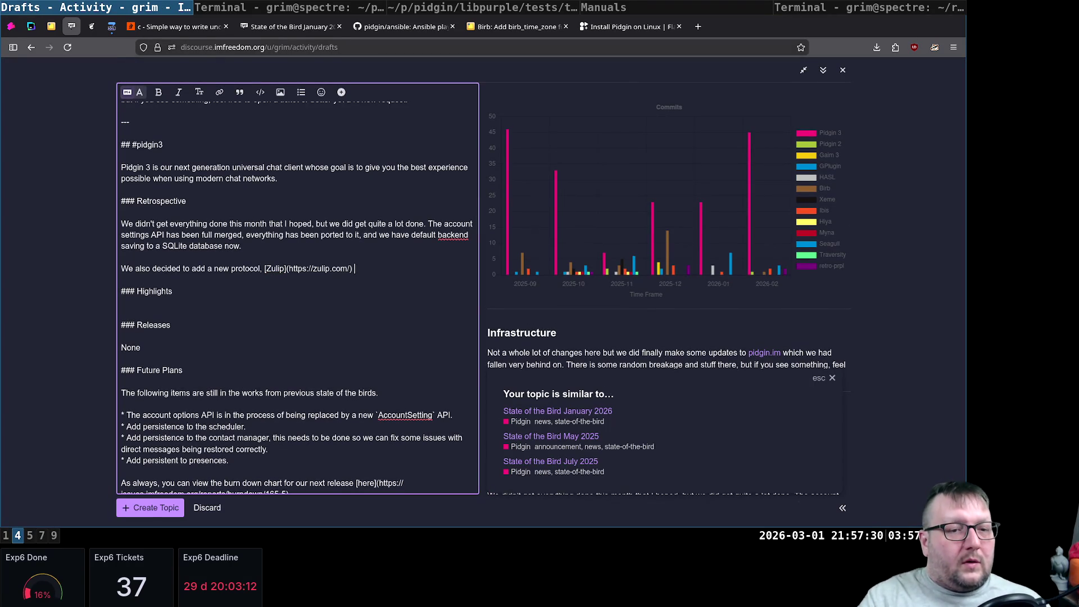
{"action": "type", "text": "which I had hope"}
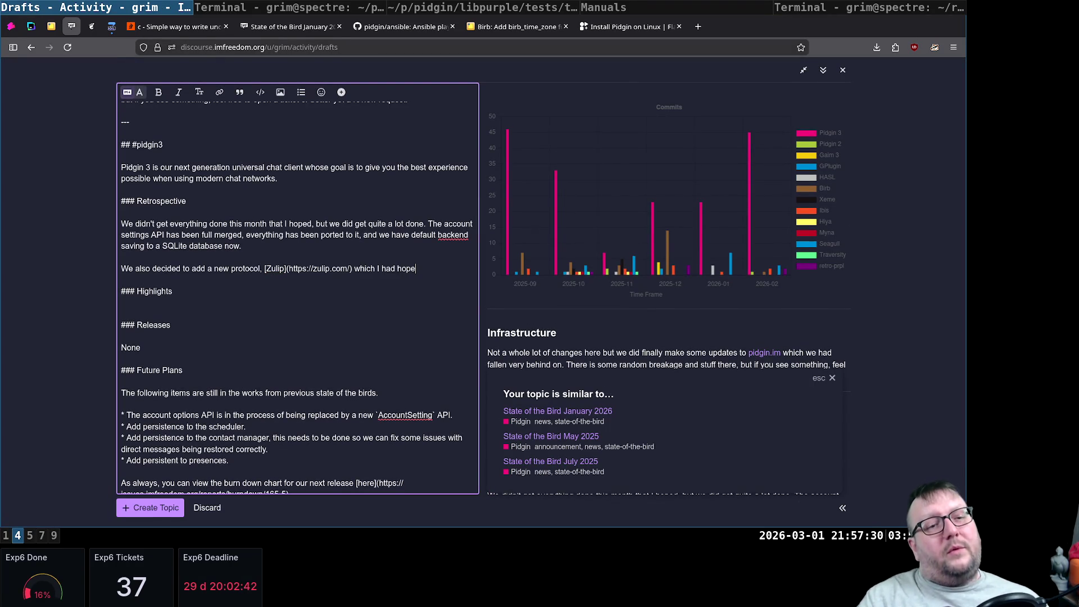
{"action": "type", "text": "d to have basic "}
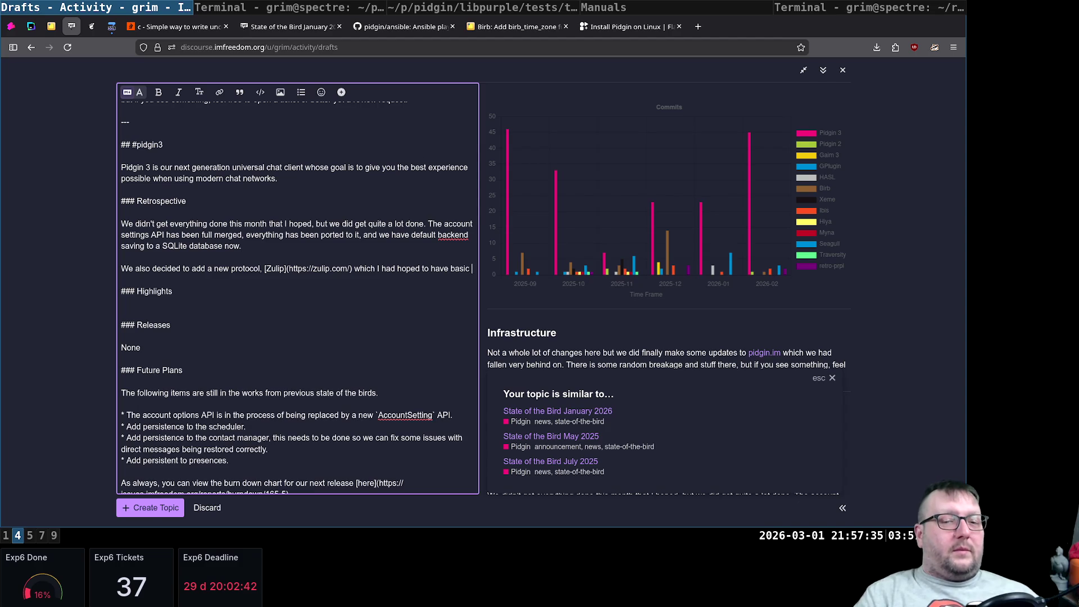
{"action": "type", "text": "messaging working, but unf"}
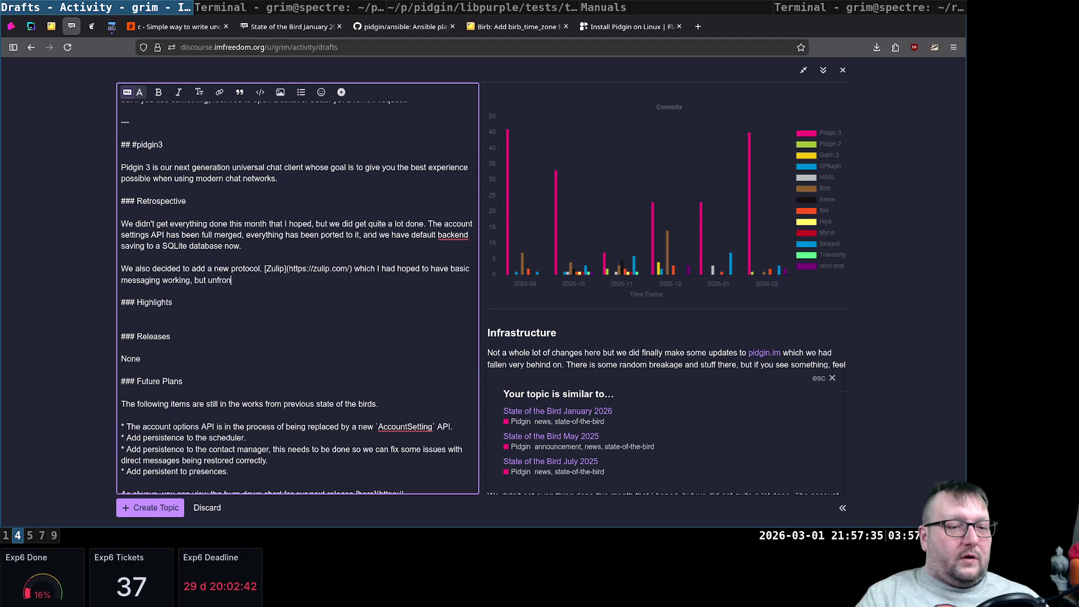
{"action": "type", "text": "ro"}
Step: Finish the Zulip sentence: basic messaging was hoped for but unfortunately 'we just didn't get there.'
{"action": "key", "text": "BackSpace"}
{"action": "type", "text": "or"}
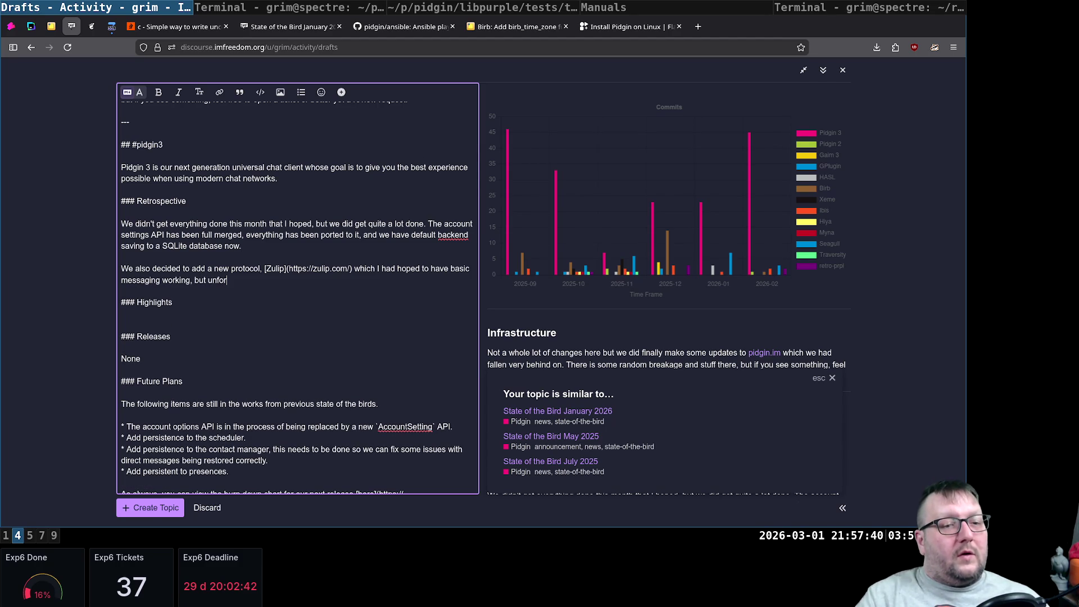
{"action": "type", "text": "tunately, we just didn't get there."}
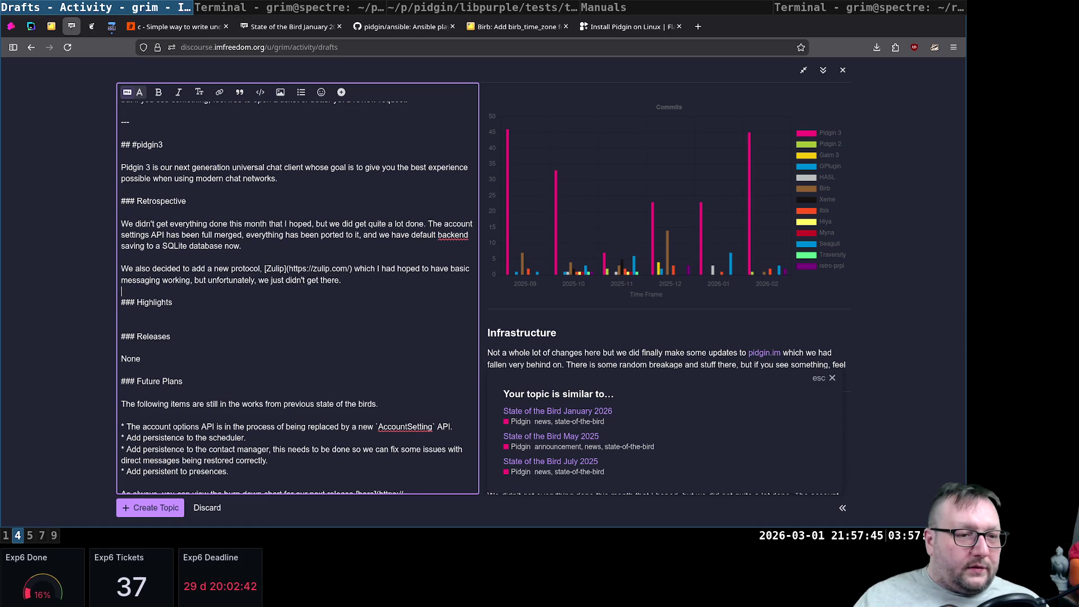
{"action": "key", "text": "Down"}
{"action": "key", "text": "Down"}
{"action": "key", "text": "Down"}
{"action": "key", "text": "Return"}
{"action": "type", "text": "We have a brand ne"}
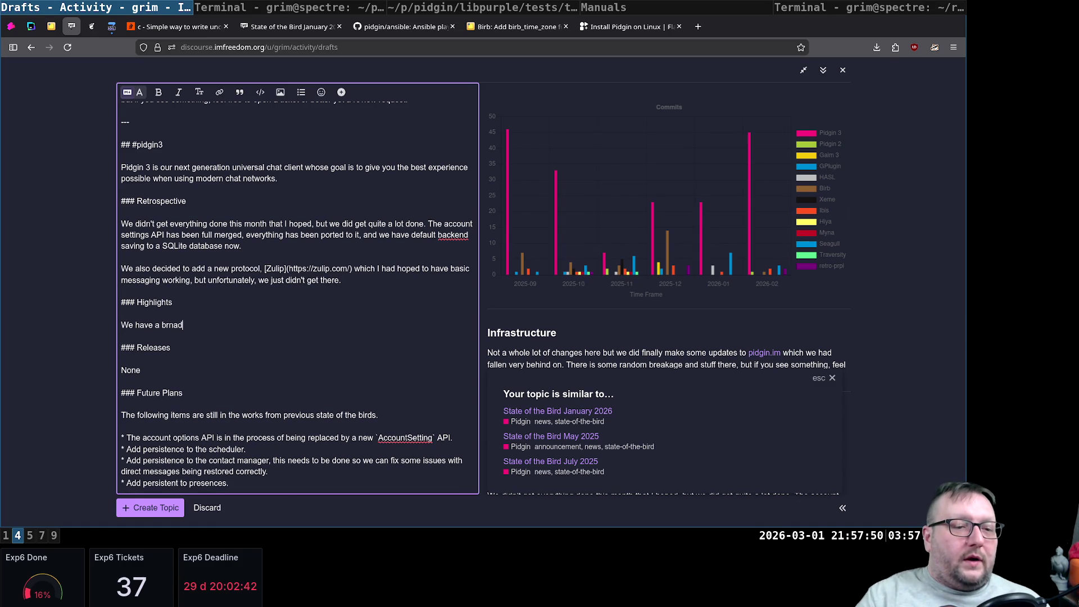
{"action": "type", "text": "w account manager"}
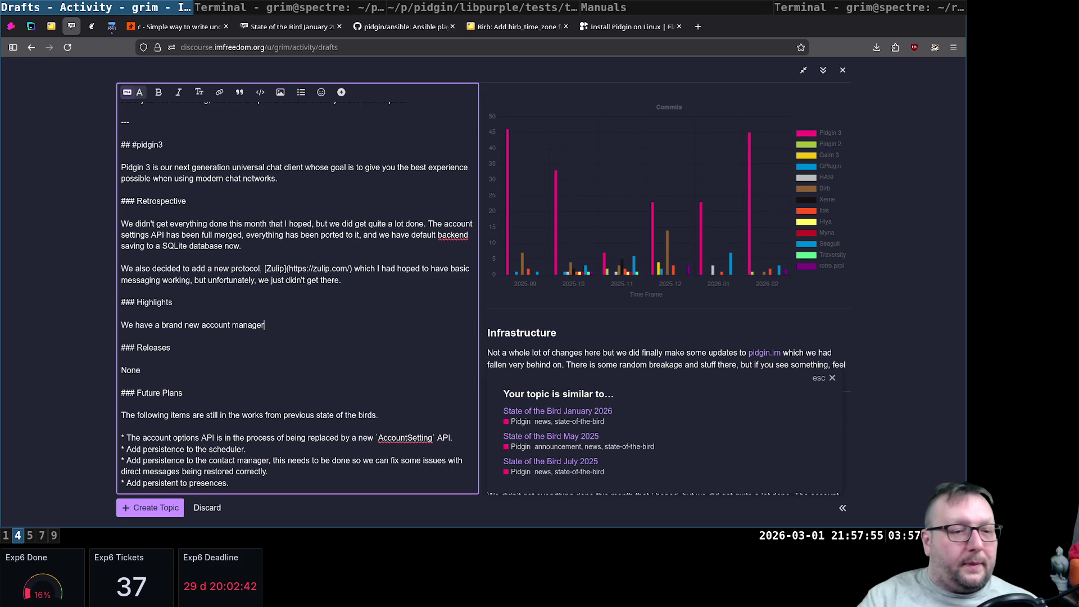
Step: Add the highlight 'We have a brand new account editor thanks to the new account settings API.', correcting 'manager' to 'editor'
{"action": "key", "text": "BackSpace"}
{"action": "key", "text": "BackSpace"}
{"action": "key", "text": "BackSpace"}
{"action": "key", "text": "BackSpace"}
{"action": "key", "text": "BackSpace"}
{"action": "key", "text": "BackSpace"}
{"action": "key", "text": "BackSpace"}
{"action": "type", "text": "editor thanks ot th"}
{"action": "key", "text": "BackSpace"}
{"action": "key", "text": "BackSpace"}
{"action": "key", "text": "BackSpace"}
{"action": "type", "text": "to the new acc"}
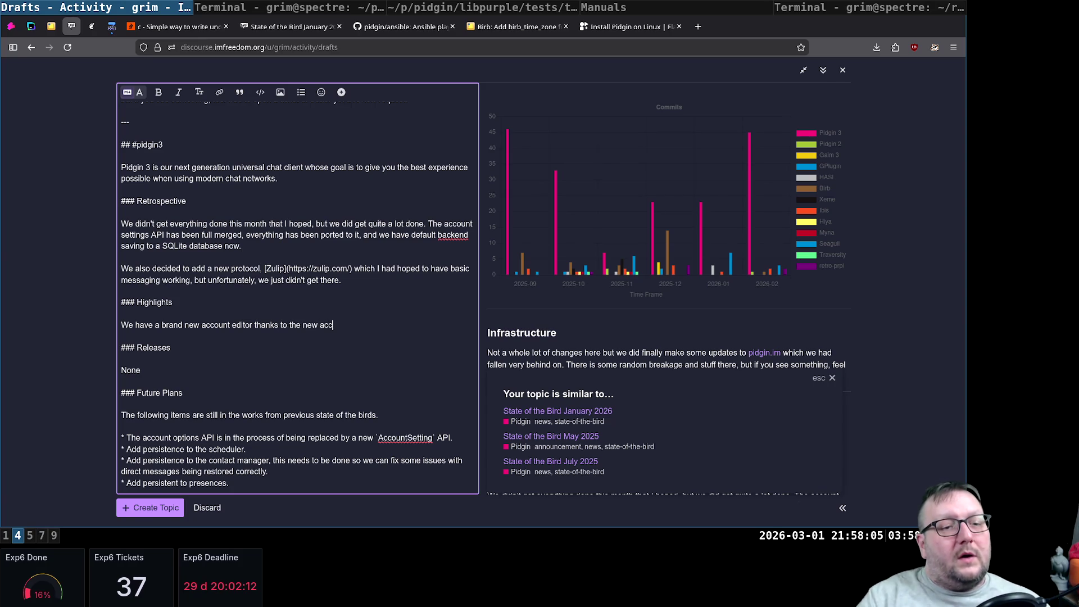
{"action": "type", "text": "ount settings API."}
{"action": "key", "text": "Return"}
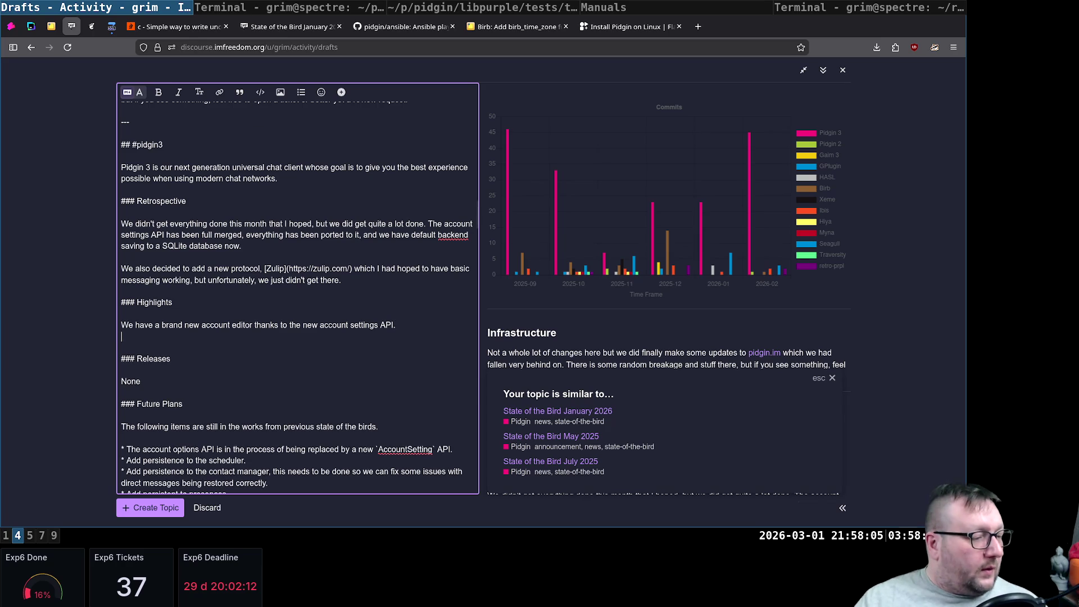
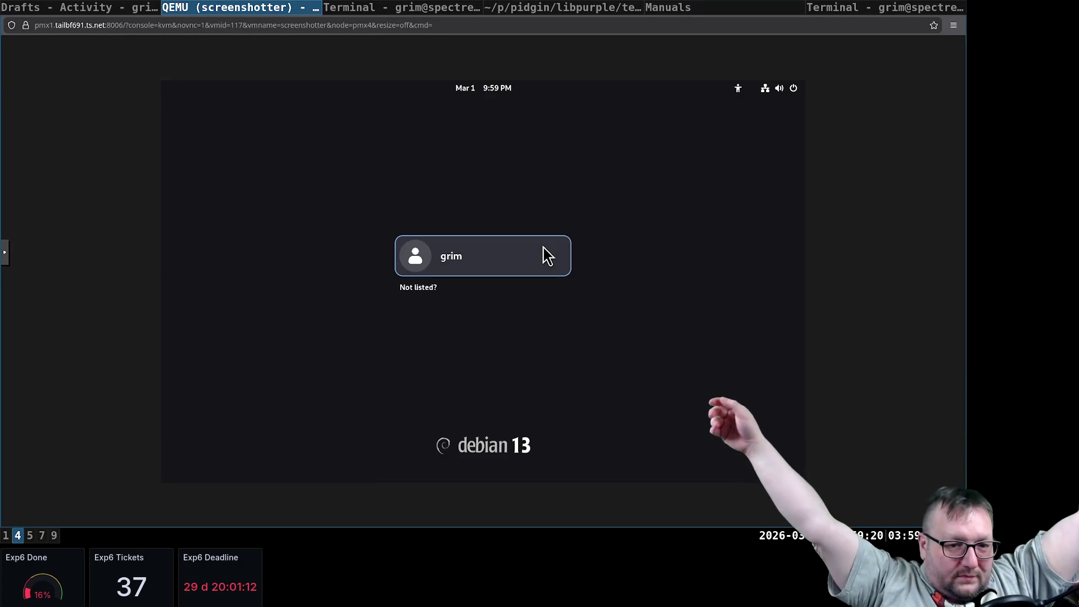
Step: Select the account on the GDM login screen and submit the password until the desktop loads
{"action": "left_click", "coordinate": [521, 253]}
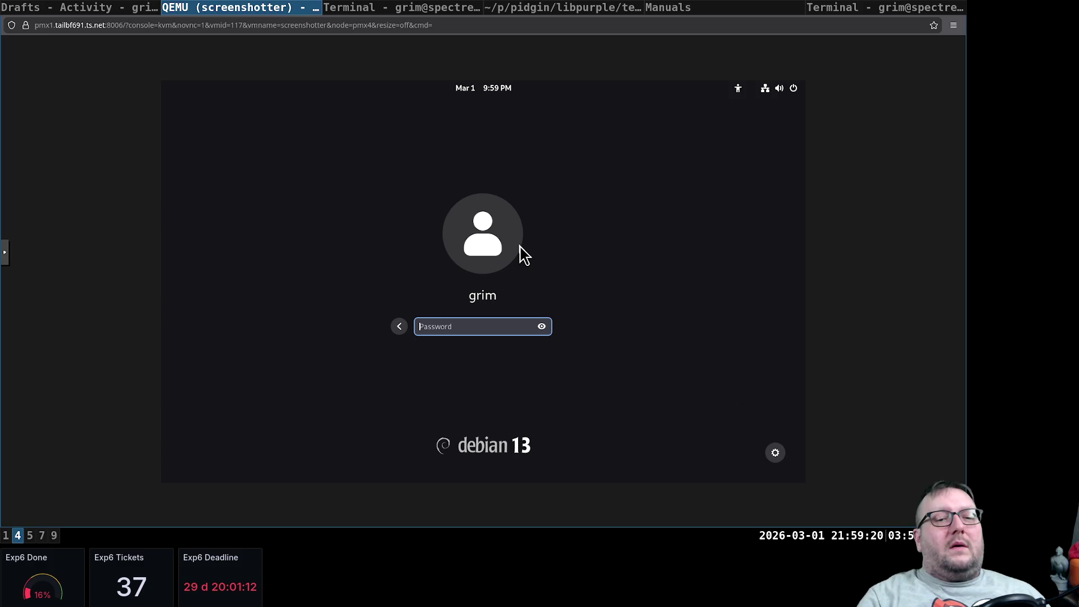
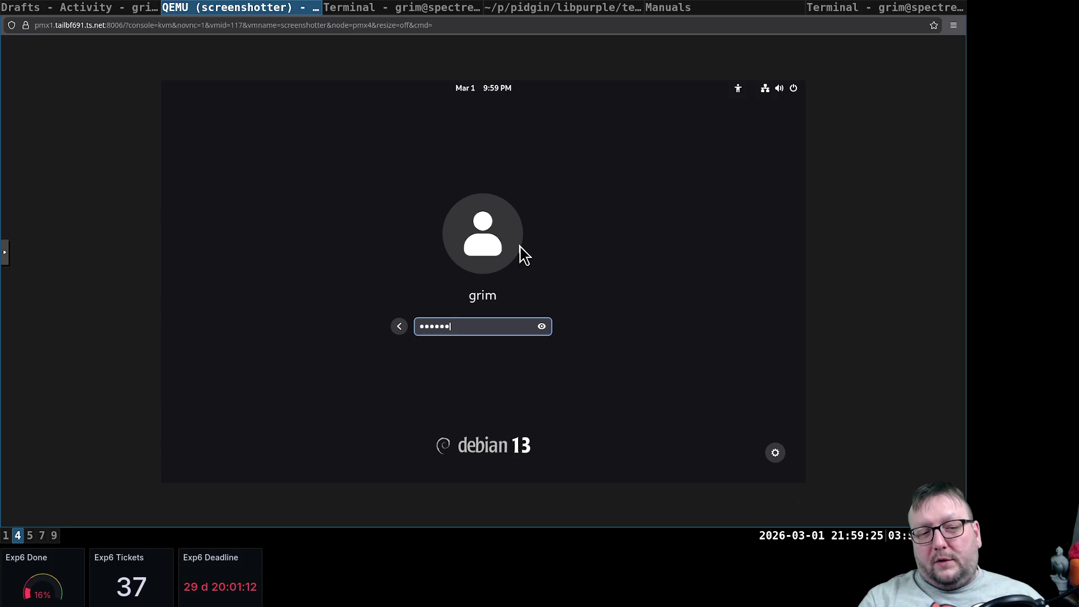
{"action": "key", "text": "Return"}
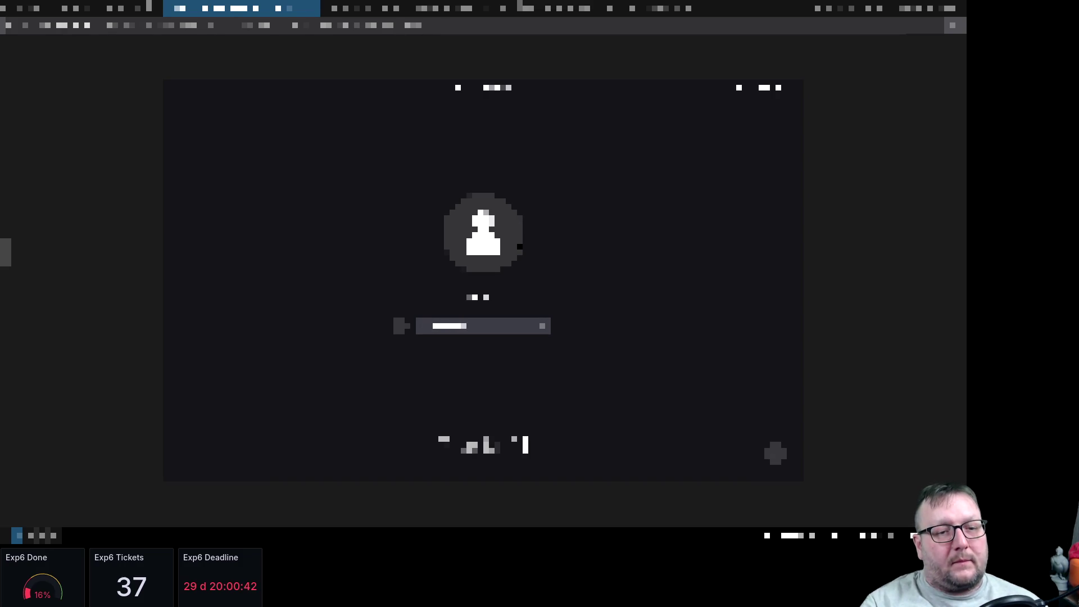
{"action": "key", "text": "Return"}
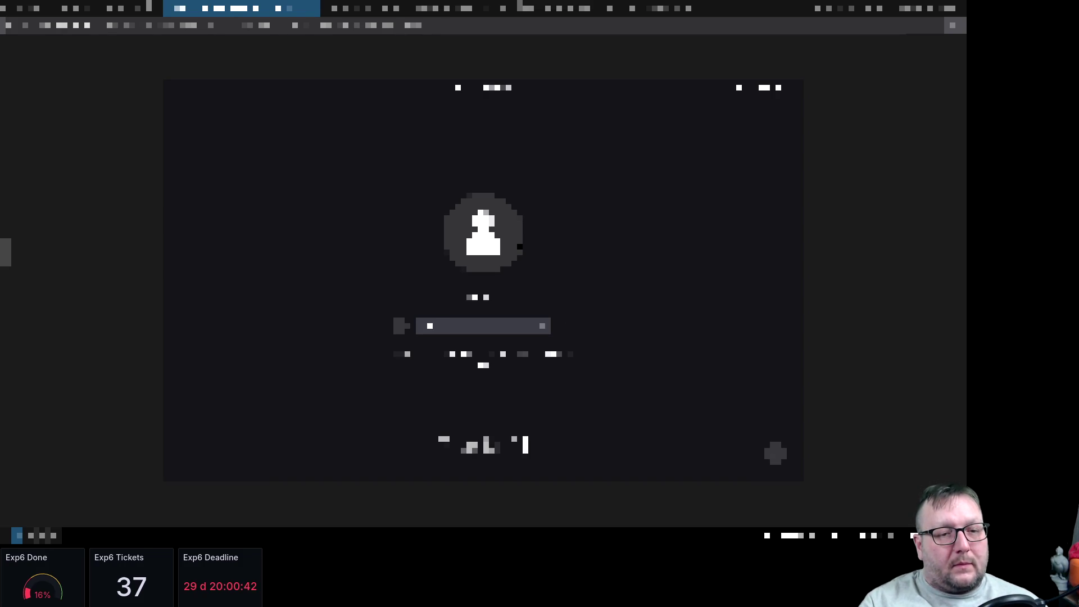
{"action": "key", "text": "Return"}
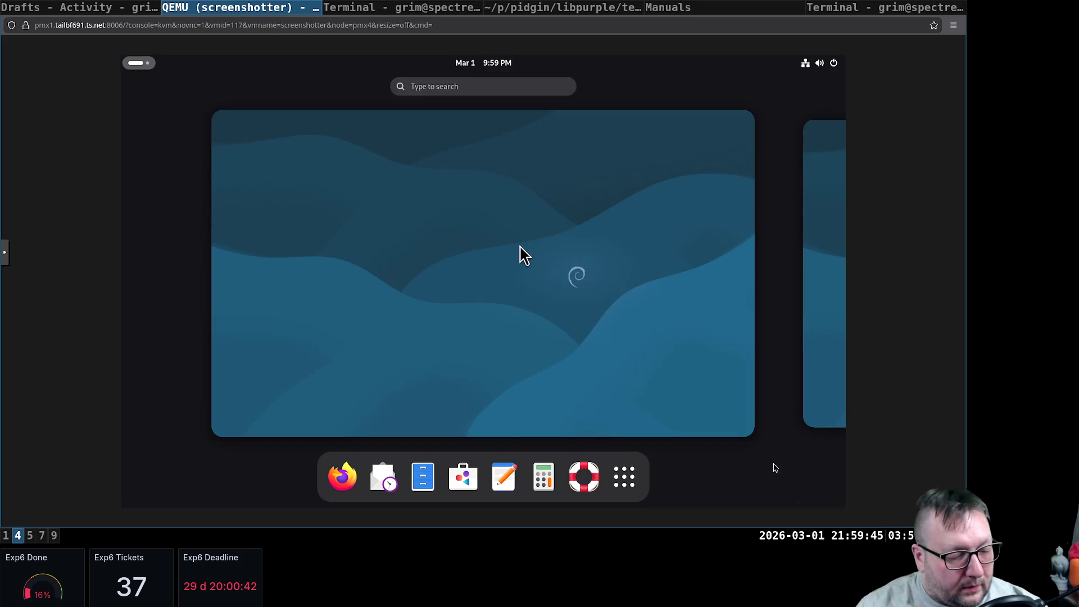
Step: Launch GNOME Terminal from the activities search and get to a clean shell prompt
{"action": "left_click", "coordinate": [427, 224]}
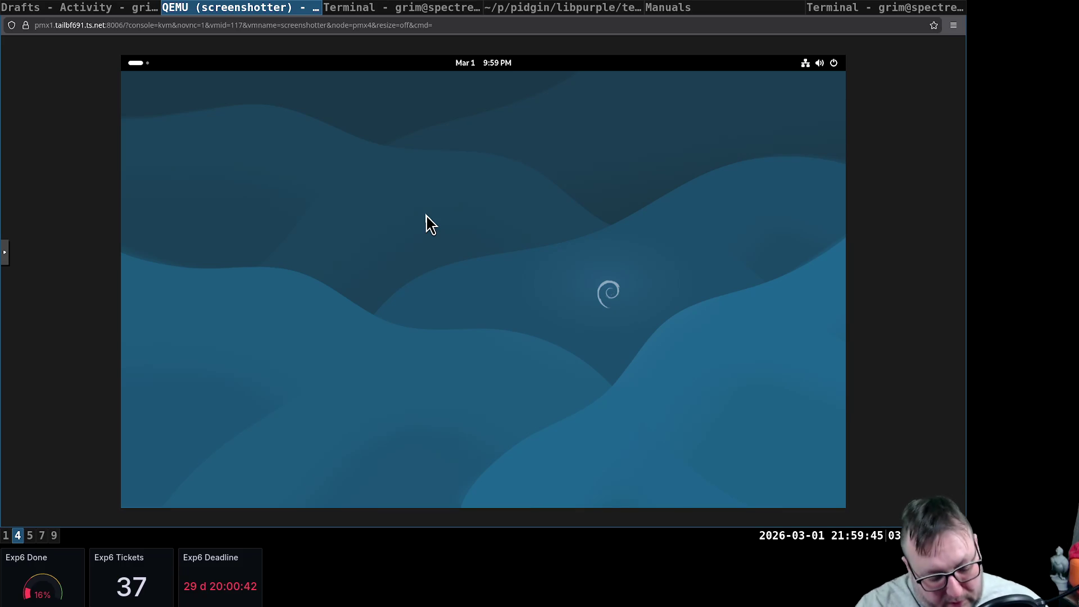
{"action": "key", "text": "super"}
{"action": "type", "text": "termin"}
{"action": "key", "text": "Return"}
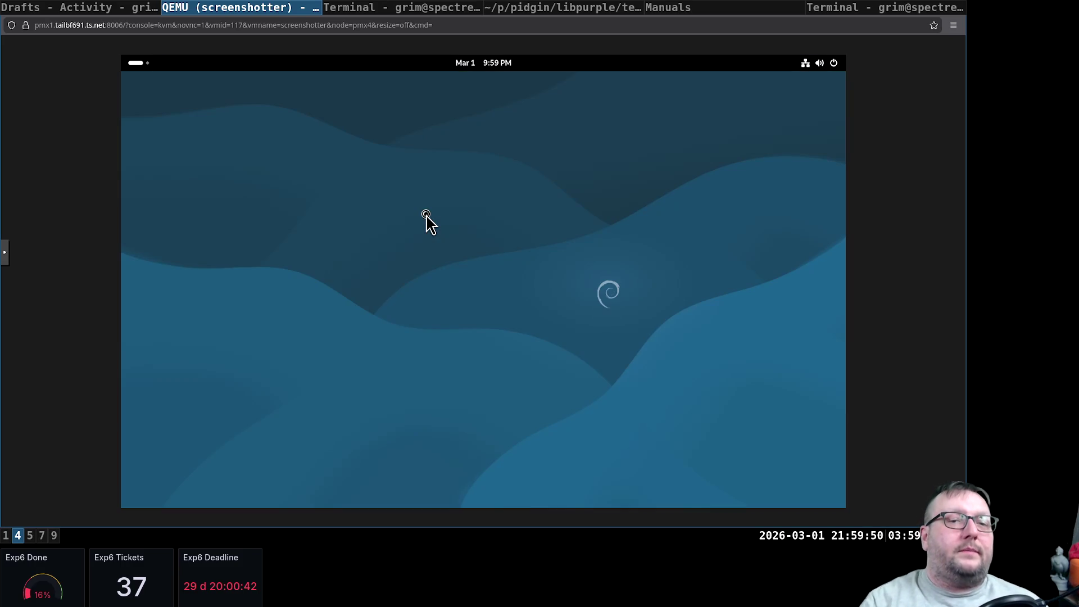
{"action": "type", "text": "cd pi"}
{"action": "key", "text": "Return"}
{"action": "type", "text": "ls"}
{"action": "key", "text": "Return"}
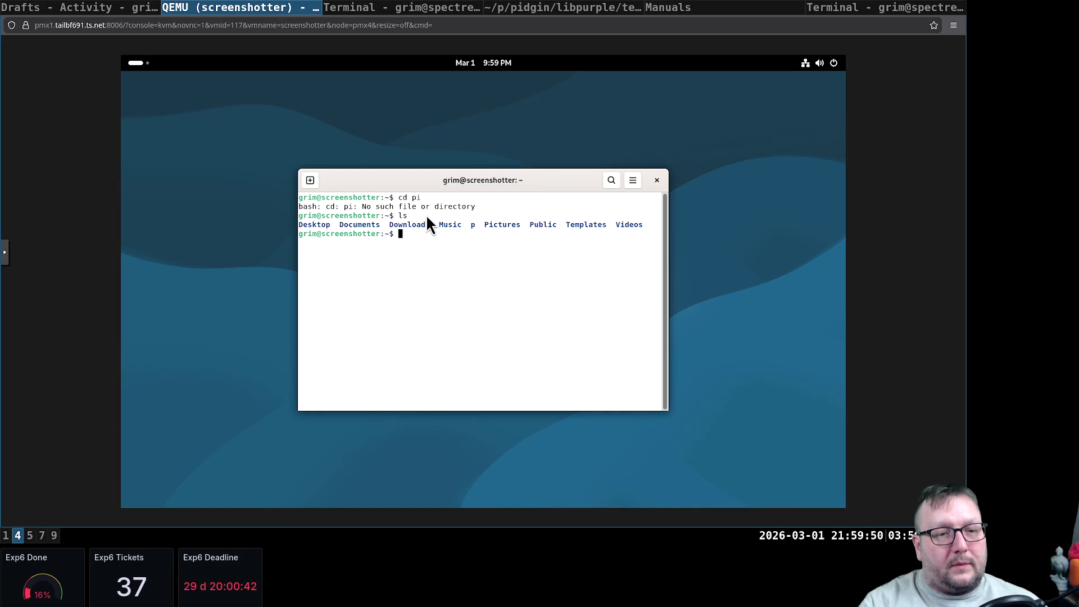
{"action": "key", "text": "BackSpace"}
{"action": "key", "text": "BackSpace"}
{"action": "key", "text": "ctrl+c"}
{"action": "key", "text": "Return"}
{"action": "key", "text": "Return"}
{"action": "type", "text": "sudo apt update"}
{"action": "key", "text": "Return"}
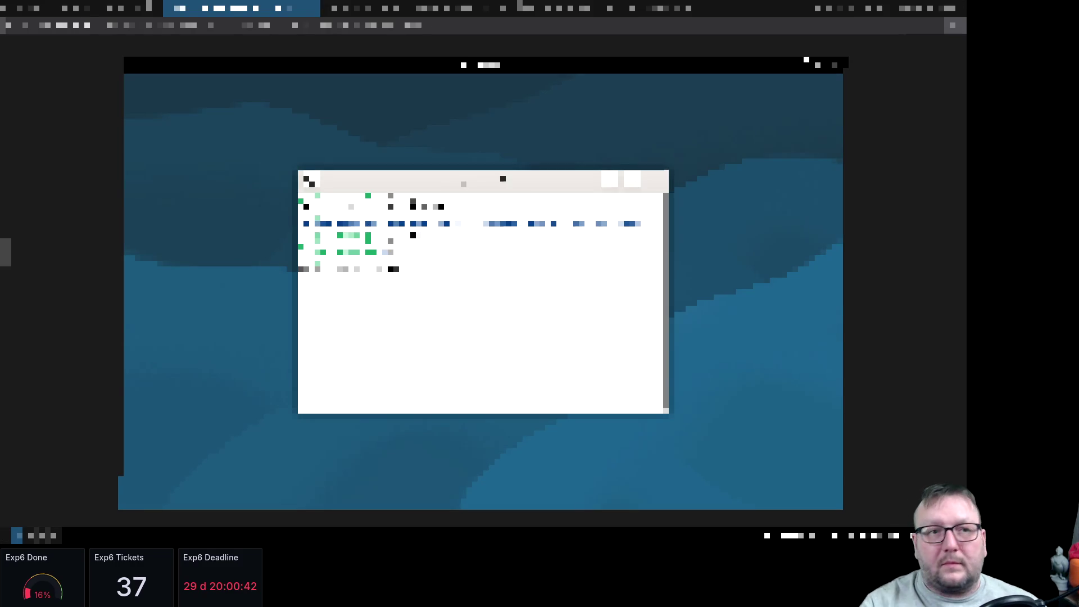
Step: Run sudo apt update, which reports 121 upgradable packages
{"action": "key", "text": "super"}
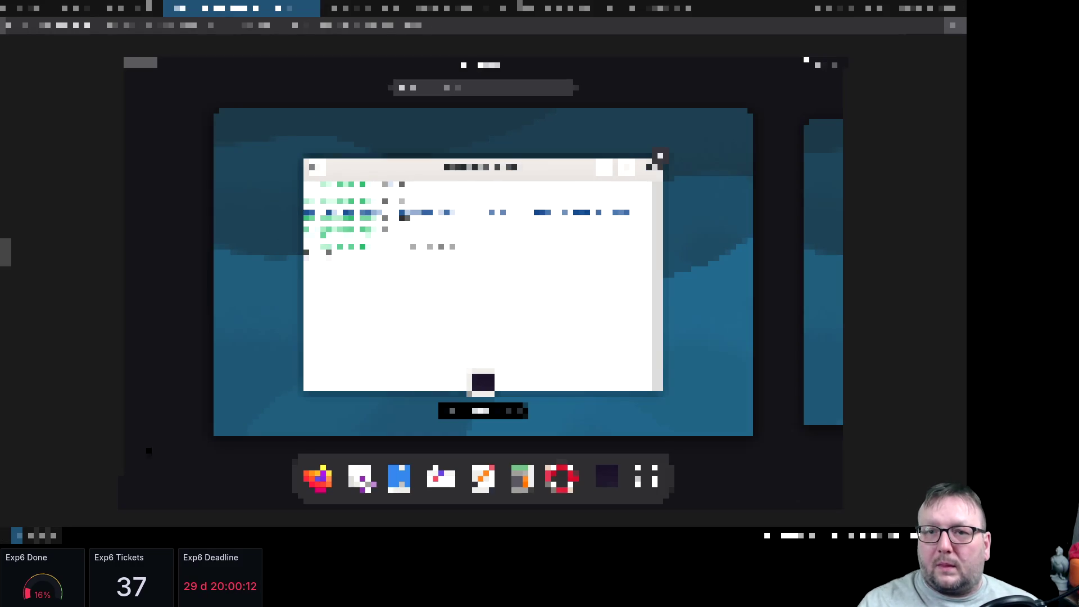
{"action": "left_click", "coordinate": [492, 292]}
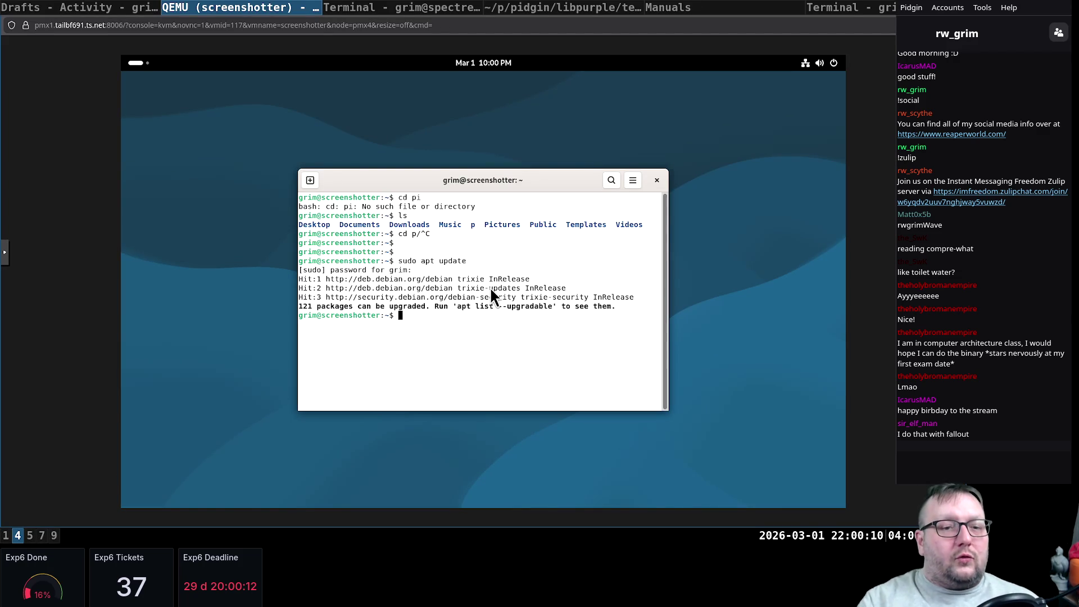
{"action": "type", "text": "sudo apt u"}
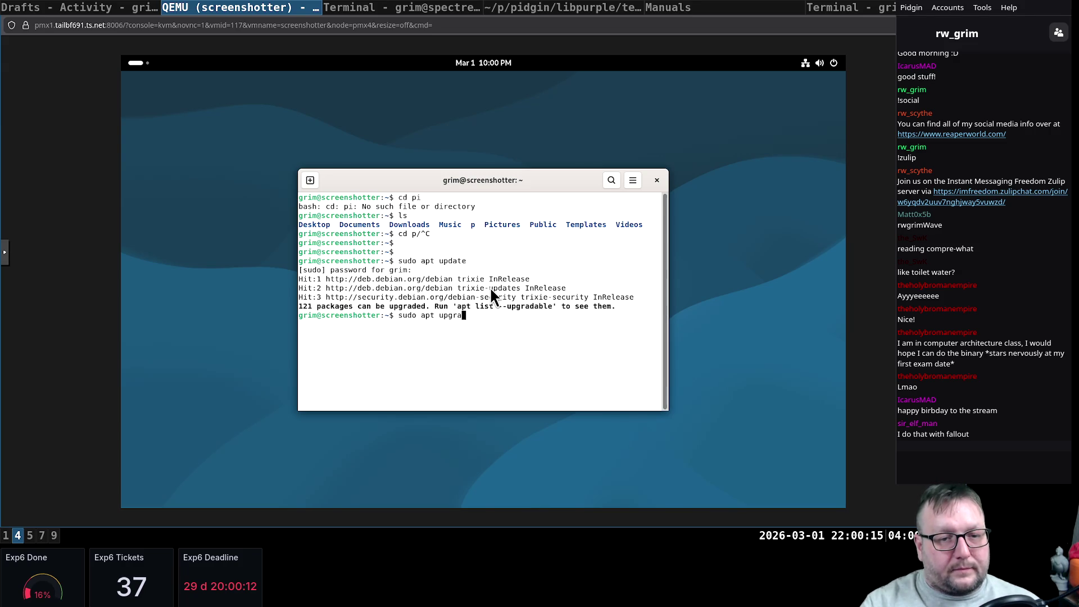
Step: Run sudo apt full-upgrade and answer Y to upgrade all 121 packages
{"action": "key", "text": "BackSpace"}
{"action": "type", "text": "full-upgrade"}
{"action": "key", "text": "Return"}
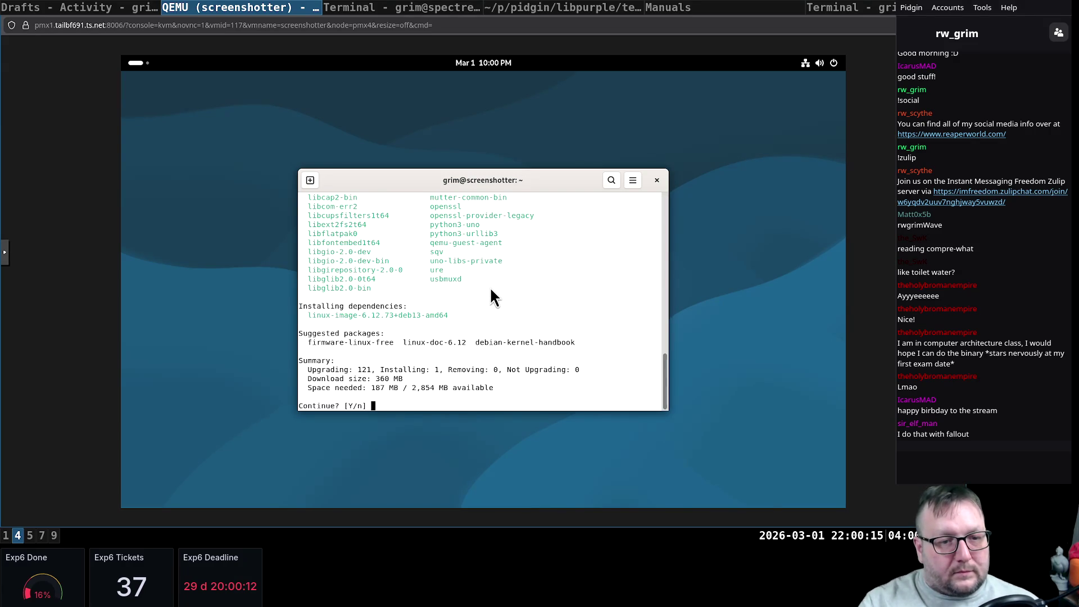
{"action": "key", "text": "Return"}
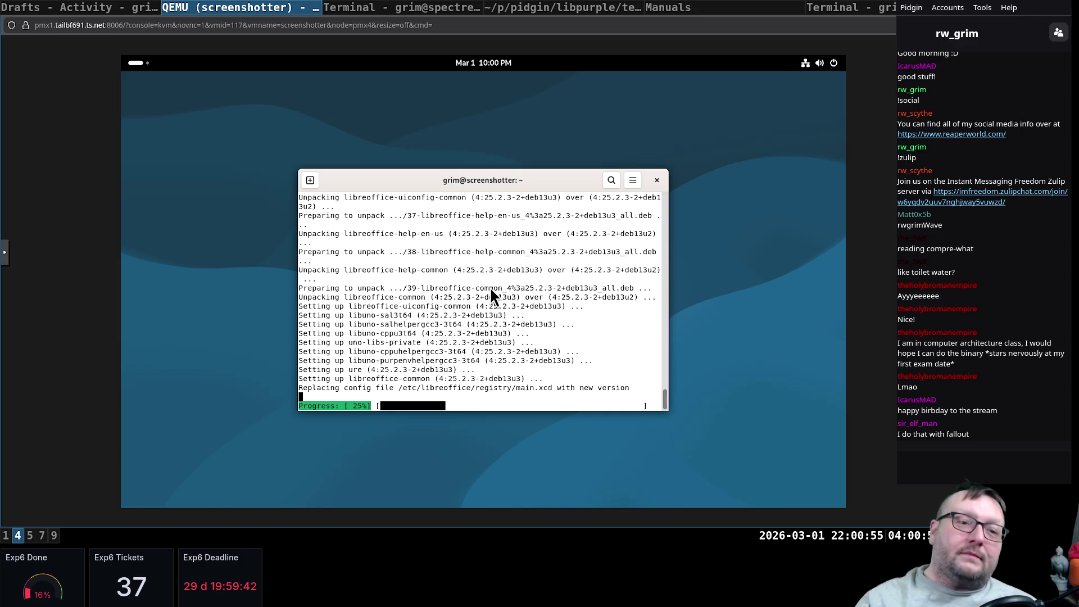
Step: Cycle through the other windows and return to the terminal while the upgrade runs
{"action": "key", "text": "alt+Tab"}
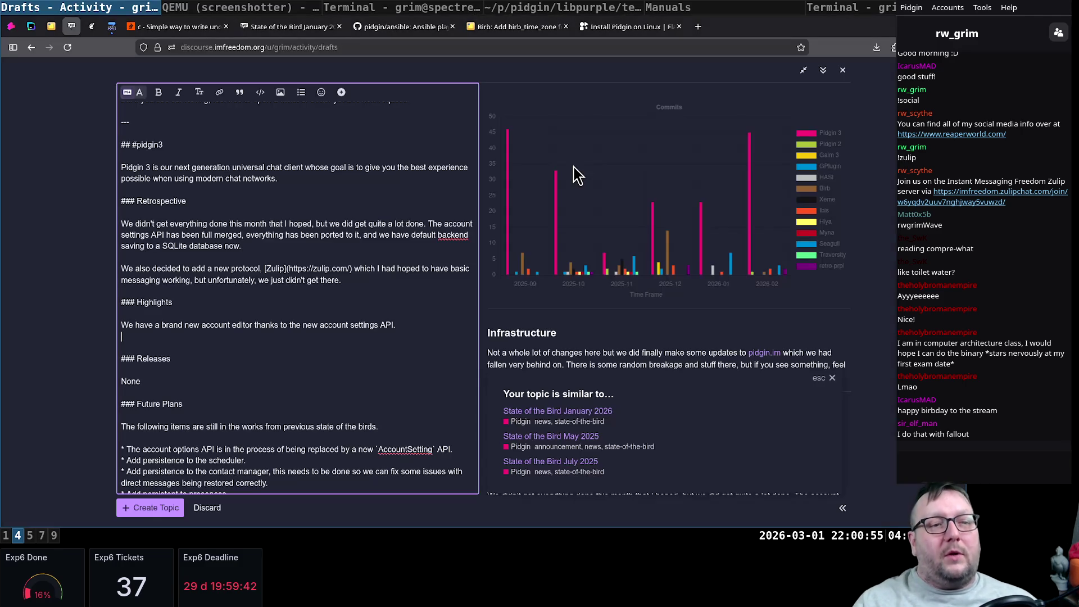
{"action": "key", "text": "alt+Tab"}
{"action": "key", "text": "alt+Tab"}
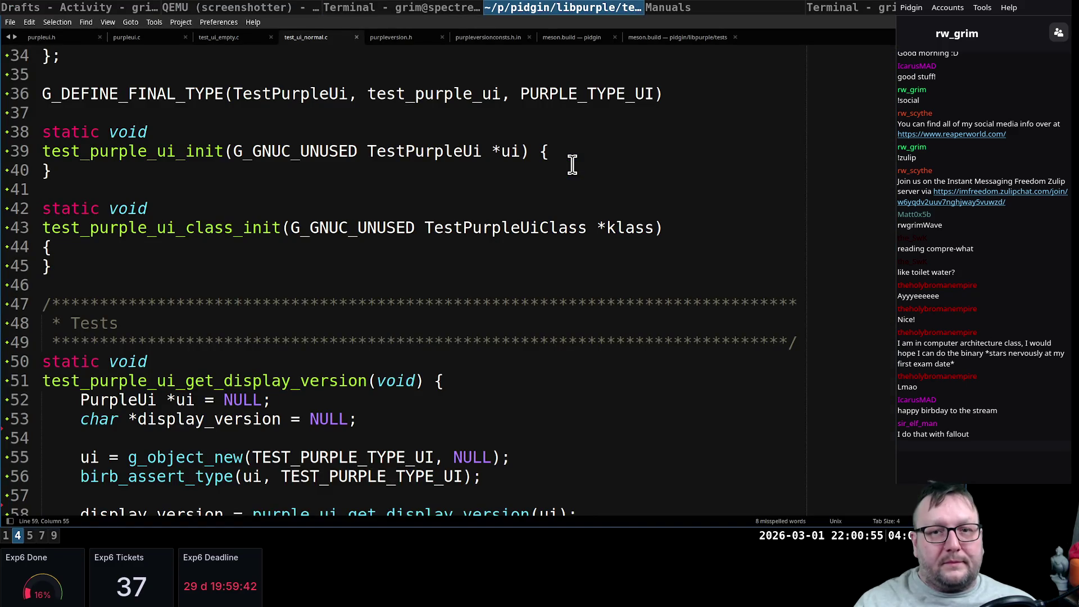
{"action": "key", "text": "alt+Tab"}
{"action": "key", "text": "alt+Tab"}
{"action": "key", "text": "alt+Tab"}
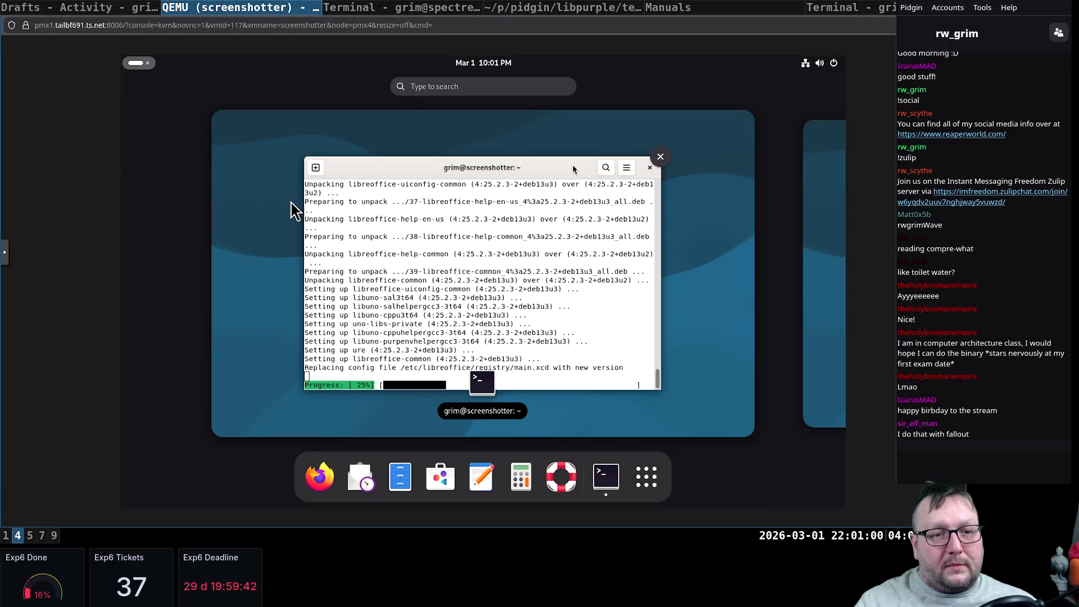
{"action": "left_click", "coordinate": [533, 201]}
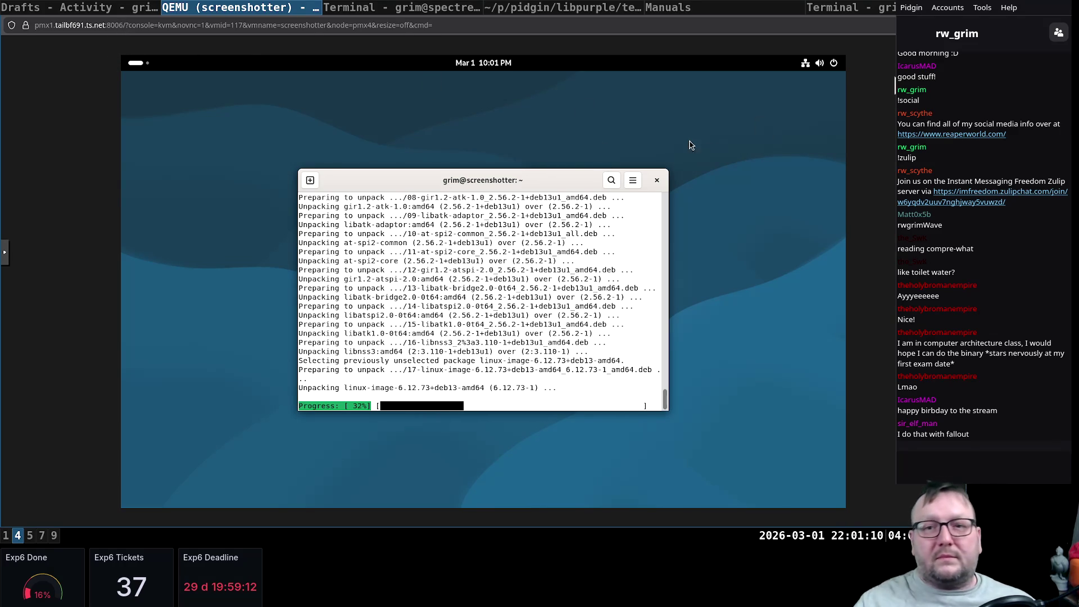
{"action": "right_click", "coordinate": [655, 24]}
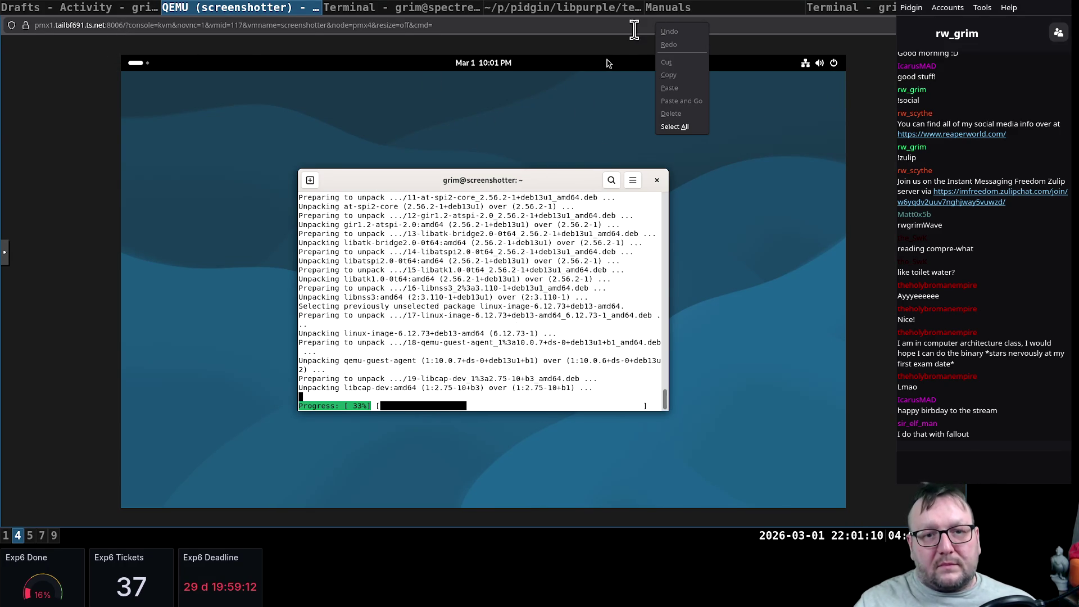
{"action": "left_click", "coordinate": [657, 275]}
{"action": "key", "text": "super+f"}
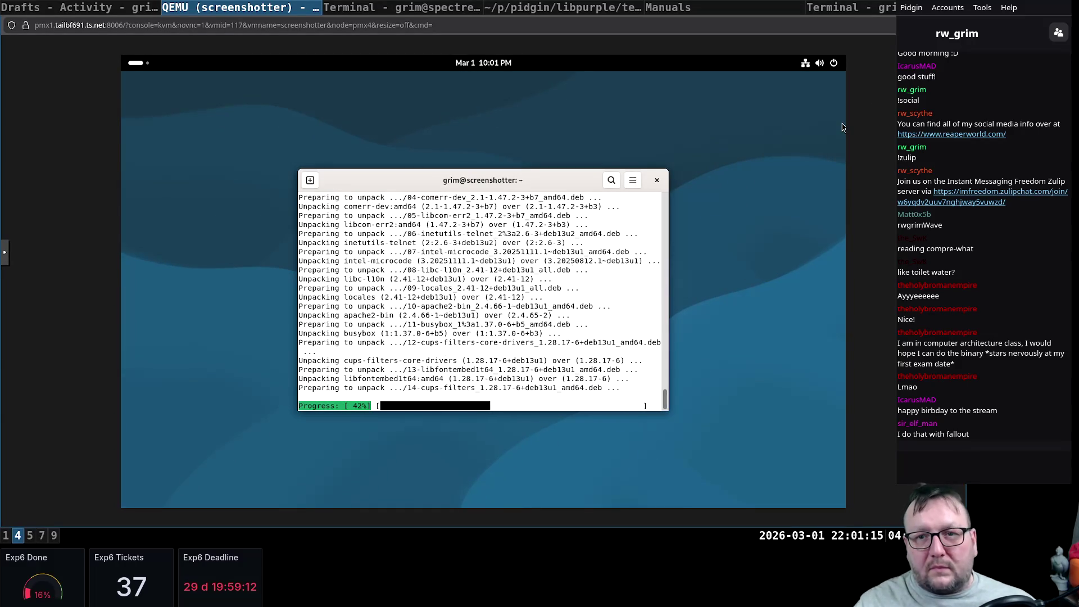
{"action": "right_click", "coordinate": [842, 126]}
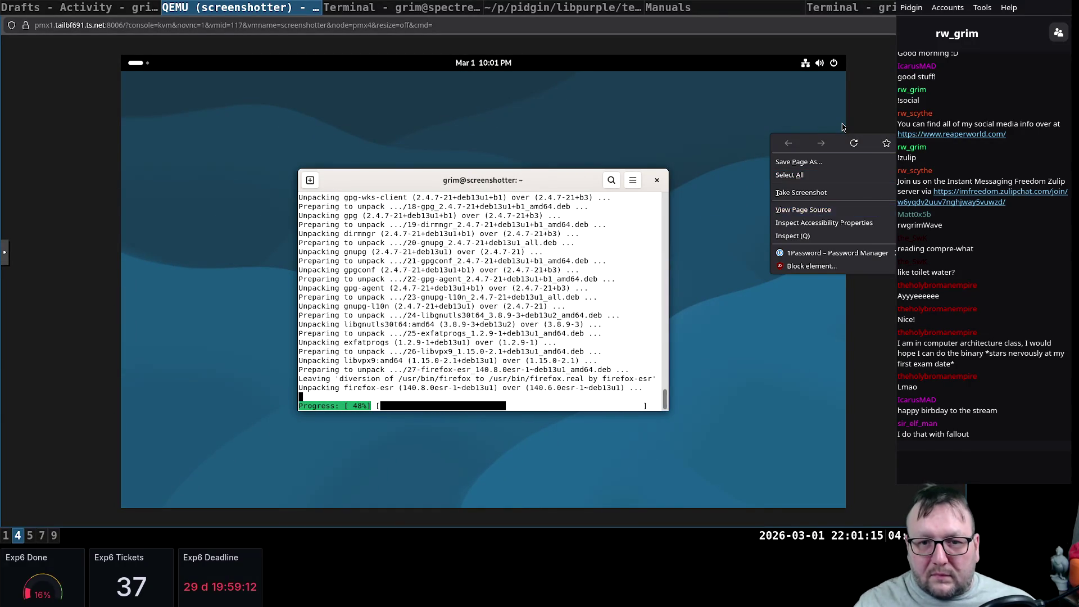
{"action": "left_click", "coordinate": [853, 127]}
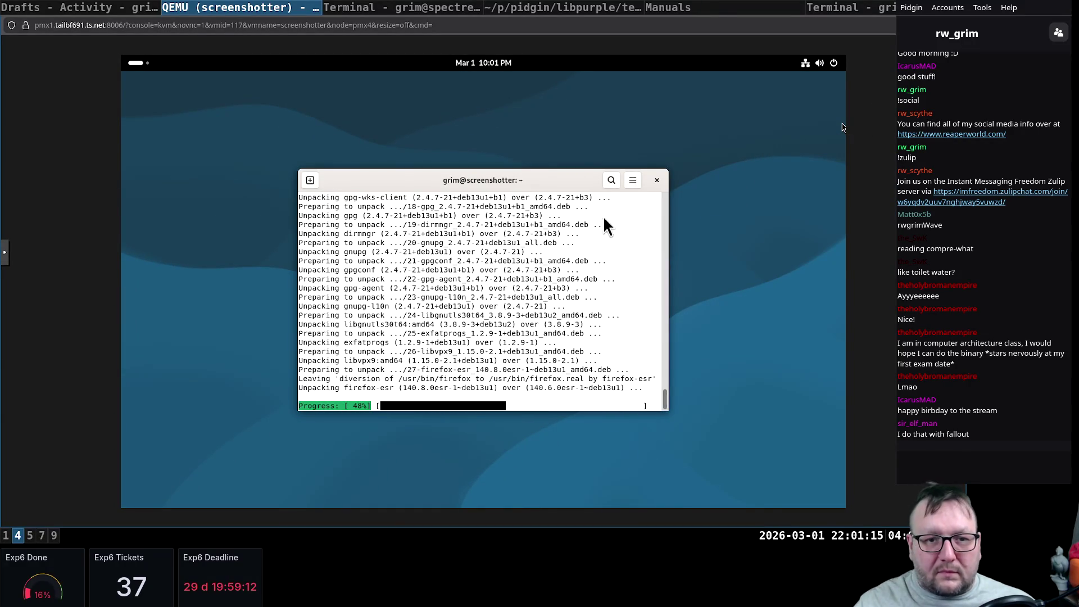
Step: Make the VM console fill the screen from the noVNC sidebar
{"action": "left_click", "coordinate": [5, 253]}
{"action": "left_click", "coordinate": [15, 279]}
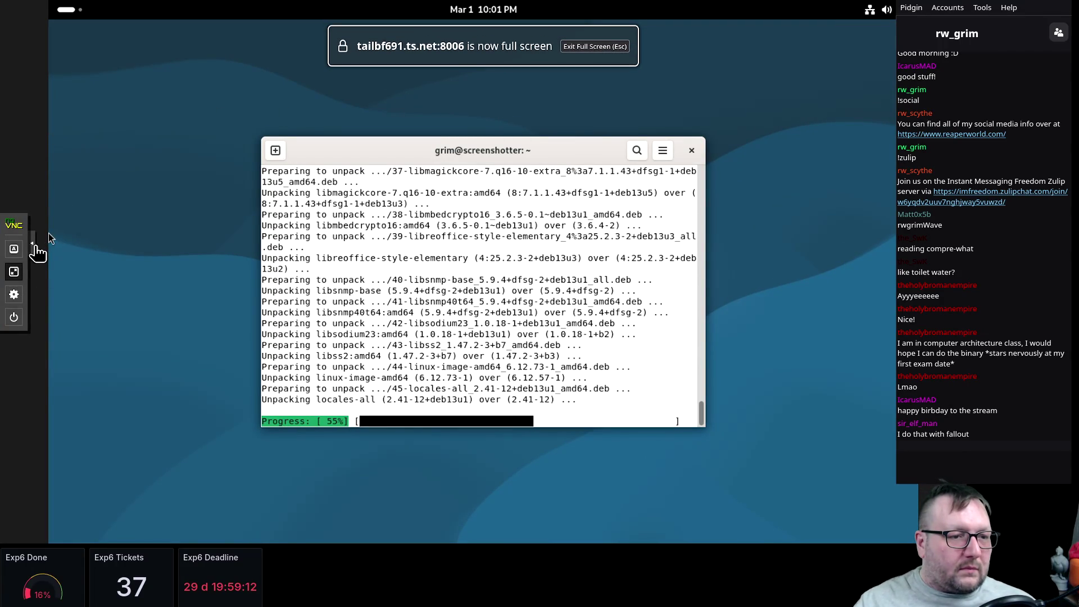
Step: After the upgrade finishes, run sudo reboot to restart the VM into the new kernel
{"action": "left_click", "coordinate": [36, 245]}
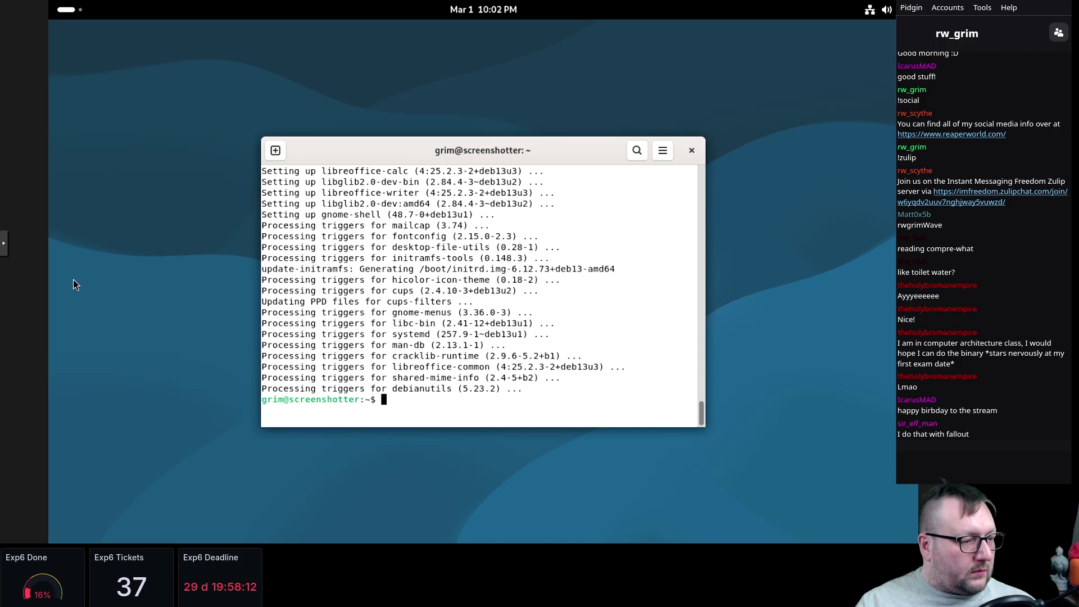
{"action": "type", "text": "sudo reboot"}
{"action": "key", "text": "Return"}
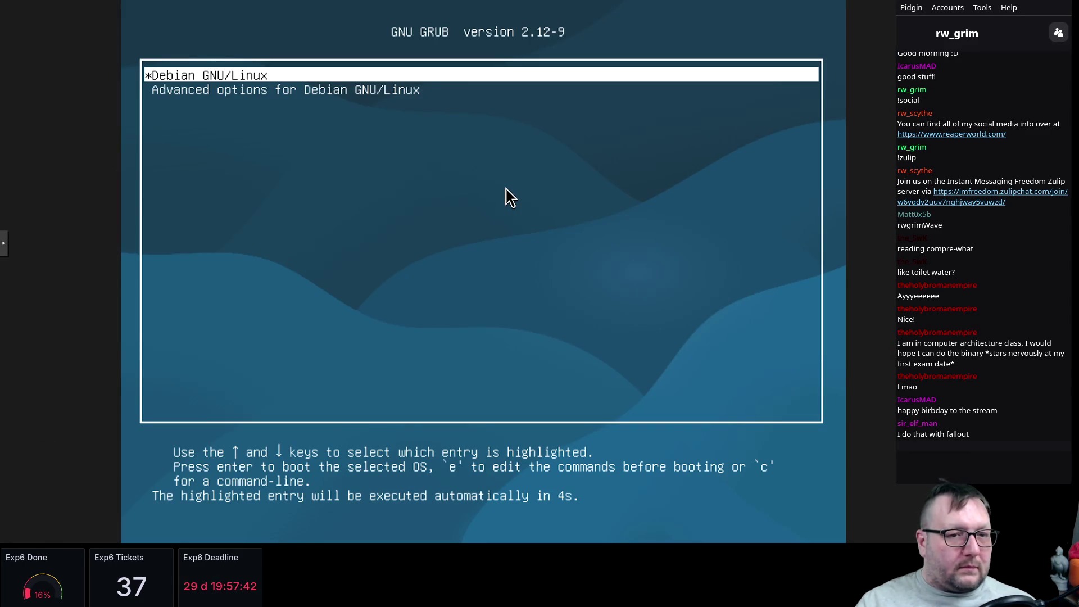
Step: Boot the default Debian entry and log in to the GNOME desktop
{"action": "key", "text": "Return"}
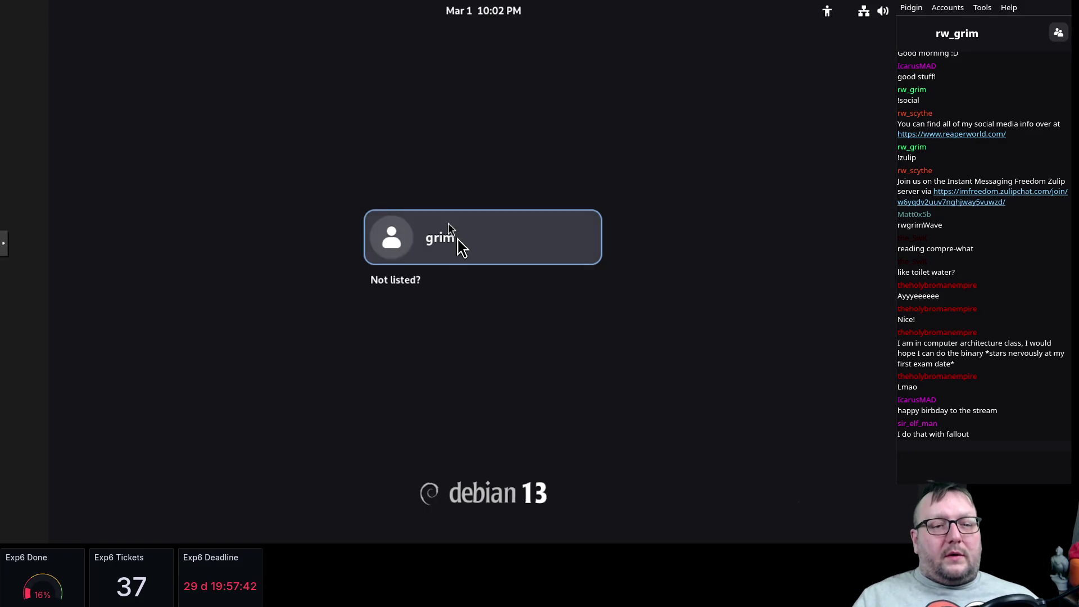
{"action": "left_click", "coordinate": [454, 241]}
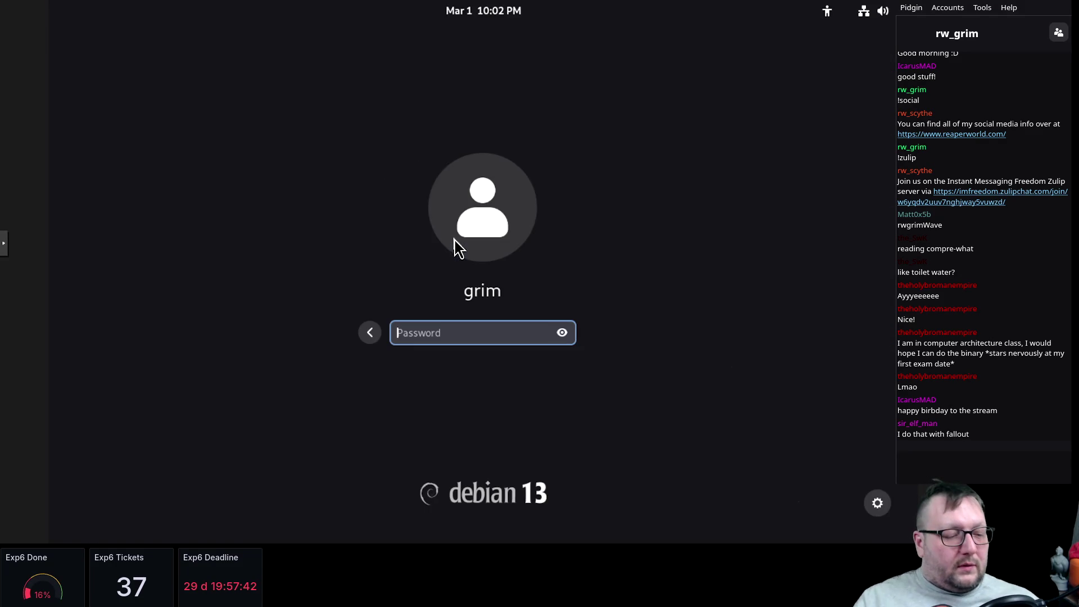
{"action": "type", "text": "****"}
{"action": "key", "text": "BackSpace"}
{"action": "key", "text": "BackSpace"}
{"action": "type", "text": "**"}
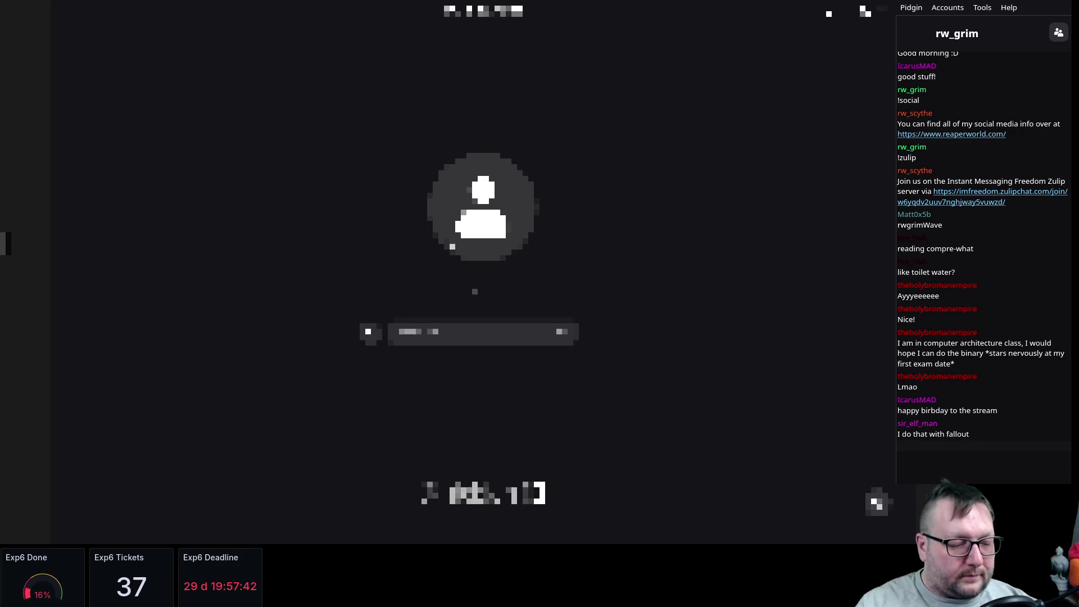
{"action": "key", "text": "Return"}
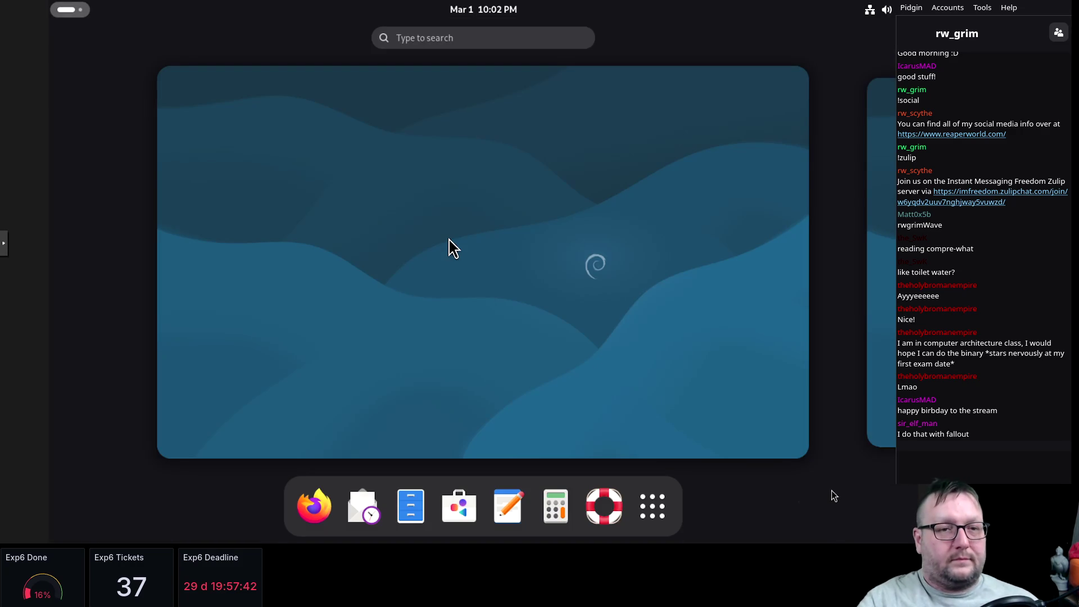
{"action": "type", "text": "term"}
Step: Launch Terminal, cd into p/pidgin/, list its files and start hg pull -u
{"action": "key", "text": "Return"}
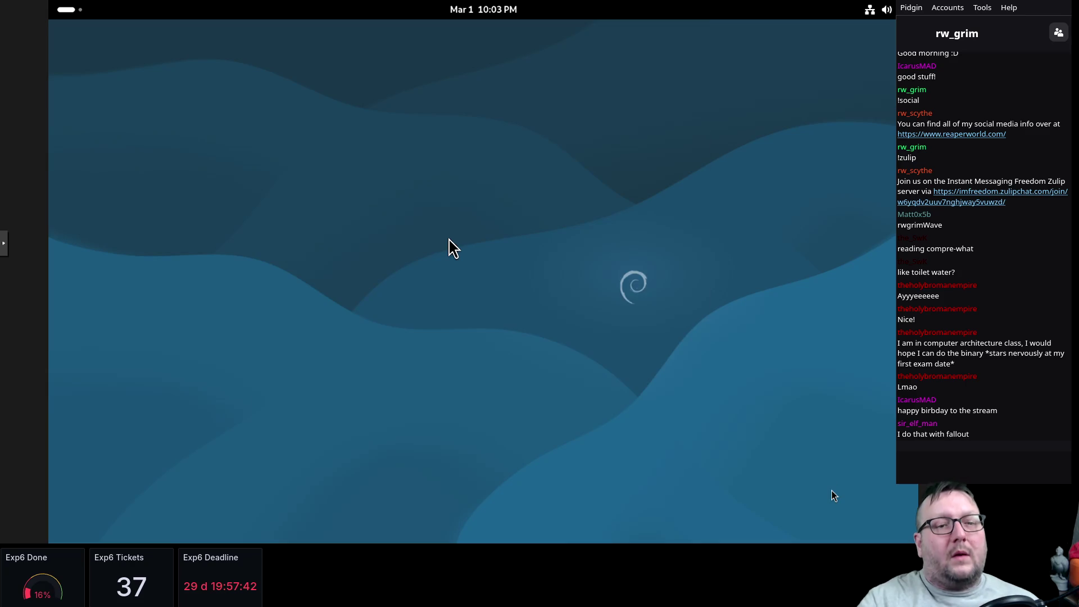
{"action": "type", "text": "cd p/pidgin/"}
{"action": "key", "text": "Return"}
{"action": "type", "text": "ls"}
{"action": "key", "text": "Return"}
{"action": "type", "text": "pull -u"}
{"action": "key", "text": "Return"}
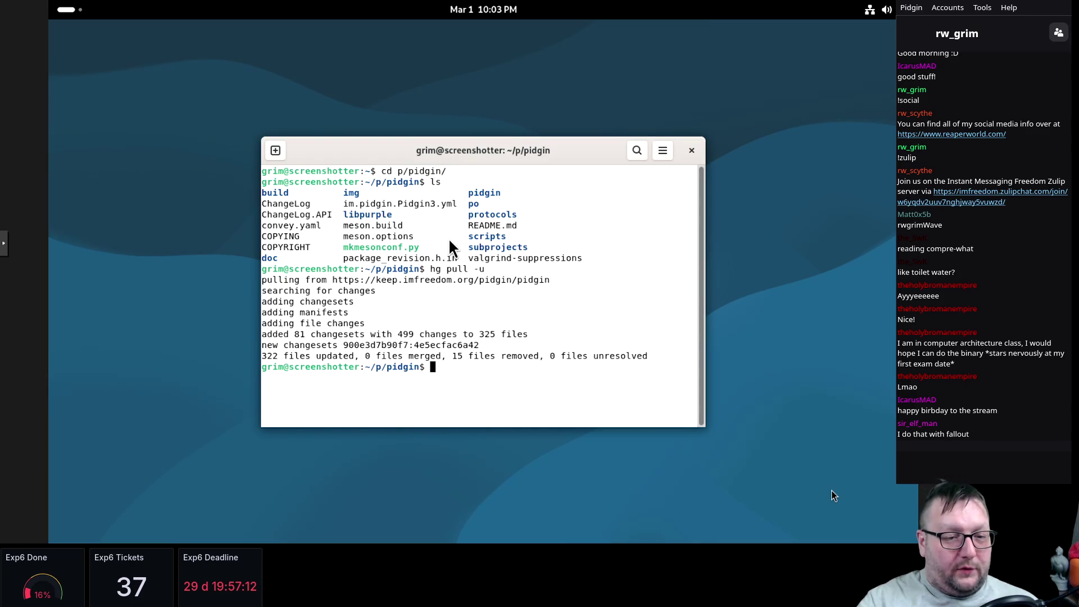
{"action": "type", "text": "cd build/"}
Step: Enter the build folder and run ninja clean, which fails needing gtk4 >= 4.19.4
{"action": "key", "text": "Return"}
{"action": "type", "text": "ninja clean"}
{"action": "key", "text": "Return"}
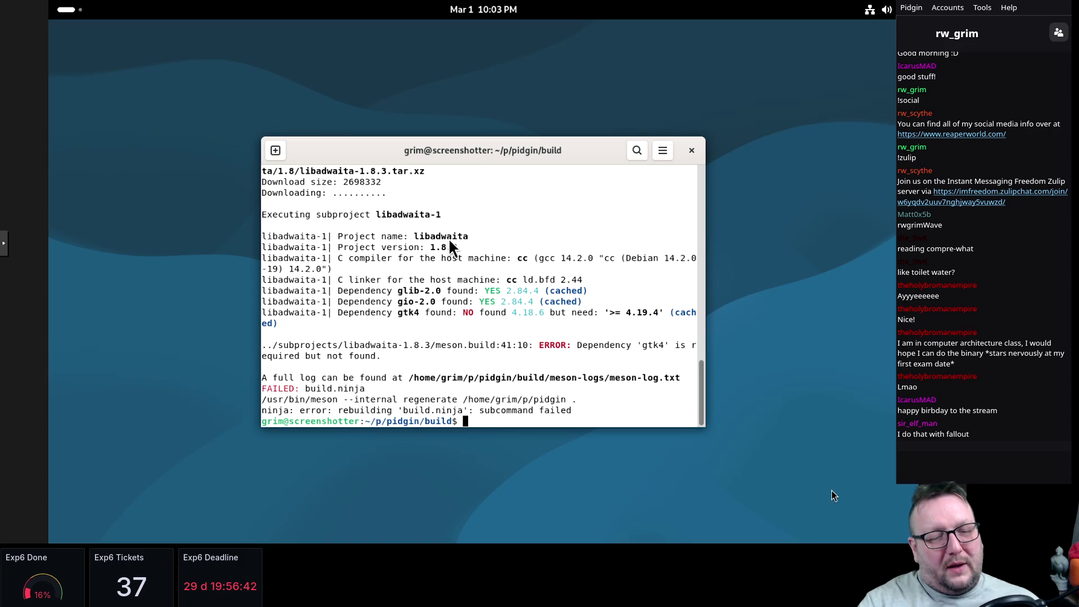
{"action": "type", "text": "apt-cache policy li"}
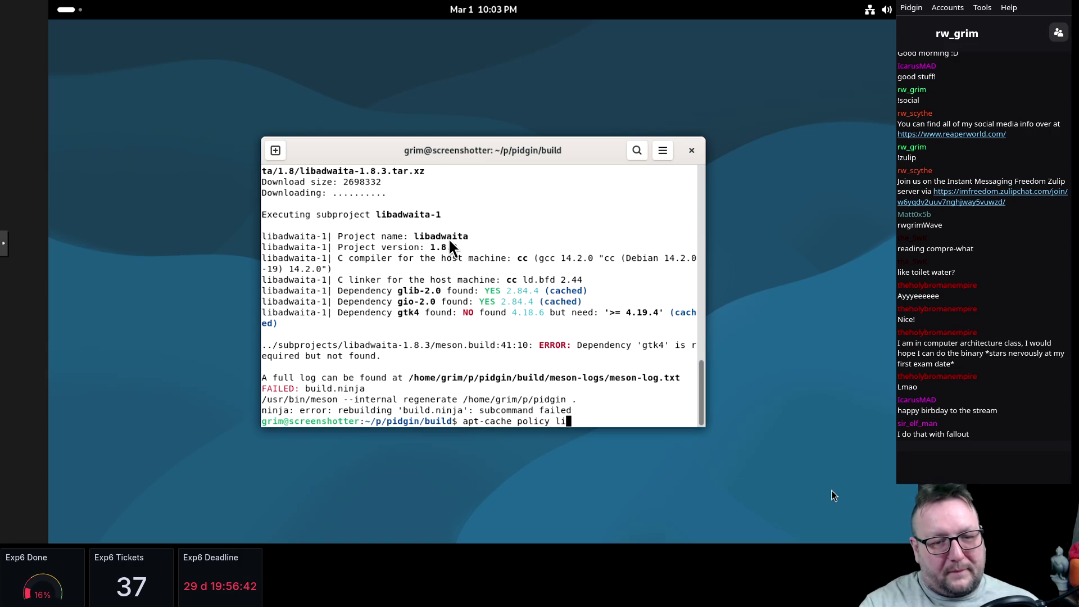
{"action": "type", "text": "badwaita-a"}
Step: Query apt-cache policy for libadwaita-a, libadwaita-1 and libadwaita1 name variants
{"action": "key", "text": "Return"}
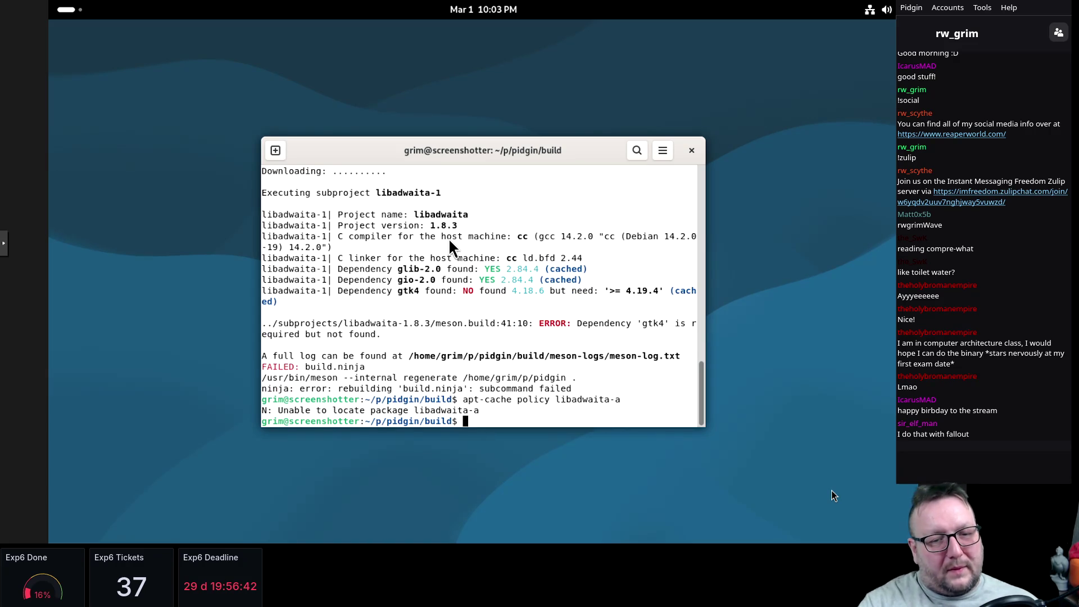
{"action": "key", "text": "Up"}
{"action": "key", "text": "Left"}
{"action": "key", "text": "Left"}
{"action": "key", "text": "Left"}
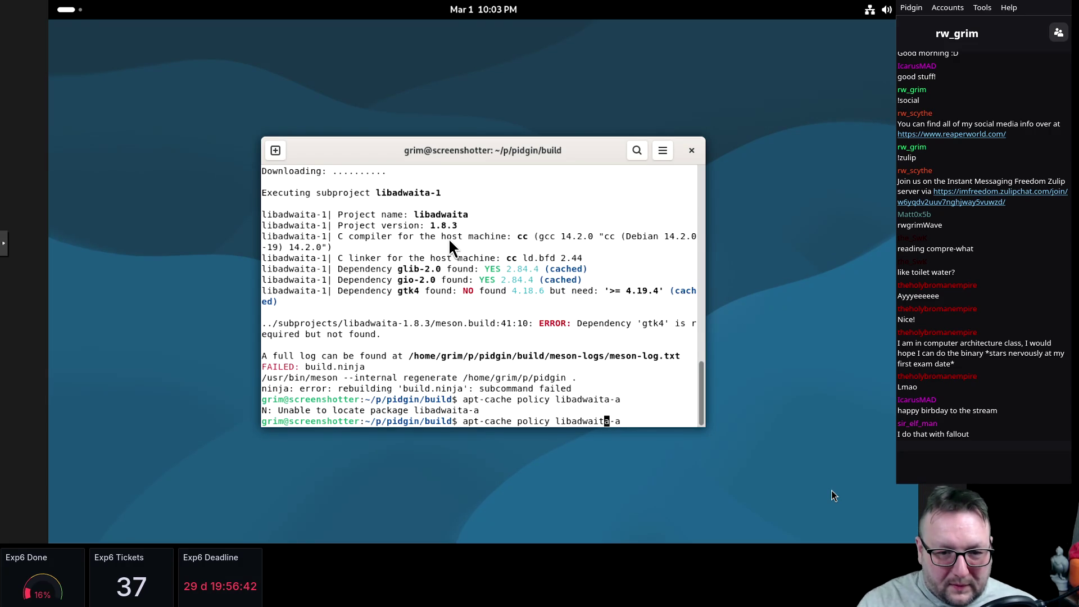
{"action": "type", "text": "1"}
{"action": "key", "text": "Return"}
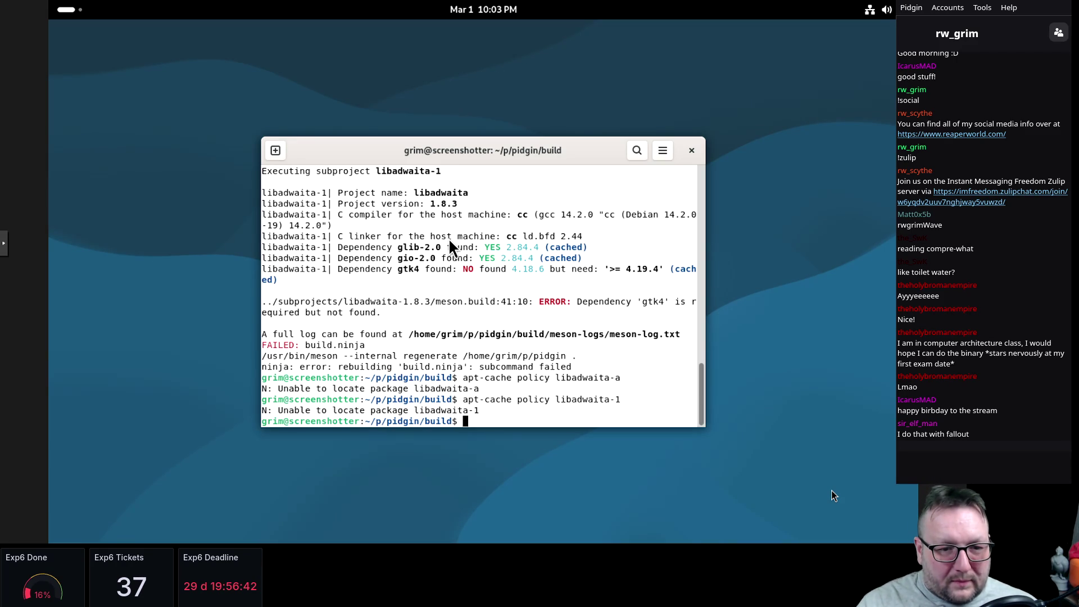
{"action": "key", "text": "Up"}
{"action": "key", "text": "BackSpace"}
{"action": "key", "text": "BackSpace"}
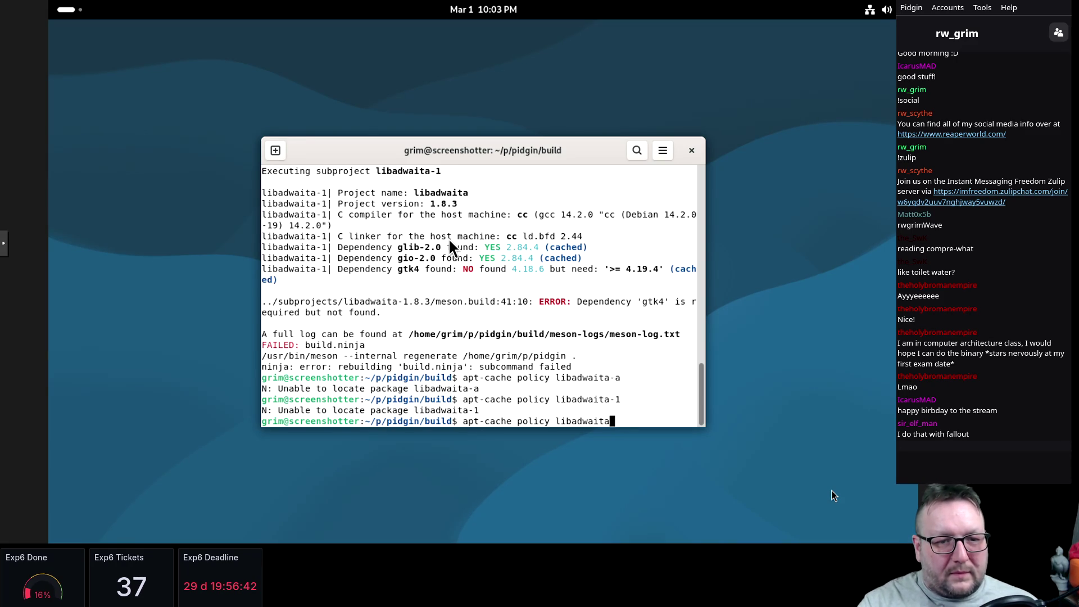
{"action": "type", "text": "1"}
{"action": "key", "text": "Return"}
{"action": "type", "text": "dpkg -l | grpe lib"}
Step: Confirm via dpkg -l and apt-cache policy libadwaita-1.0 that 1.7.6-1~deb13u1 is installed, then cd home
{"action": "key", "text": "BackSpace"}
{"action": "key", "text": "BackSpace"}
{"action": "key", "text": "BackSpace"}
{"action": "key", "text": "BackSpace"}
{"action": "key", "text": "BackSpace"}
{"action": "key", "text": "BackSpace"}
{"action": "type", "text": "ep libadw"}
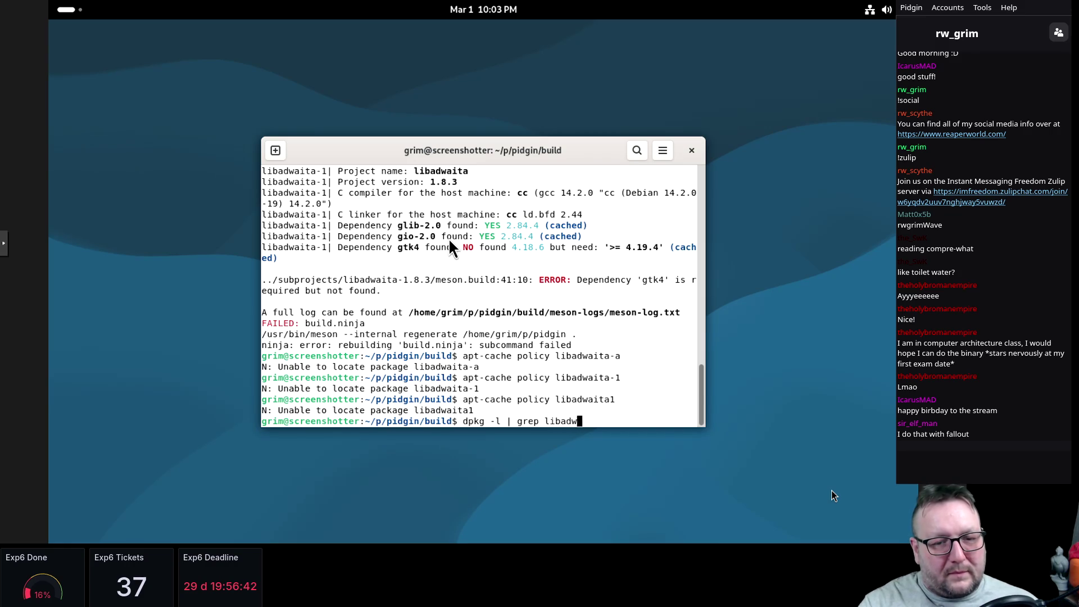
{"action": "type", "text": "ait"}
{"action": "key", "text": "Return"}
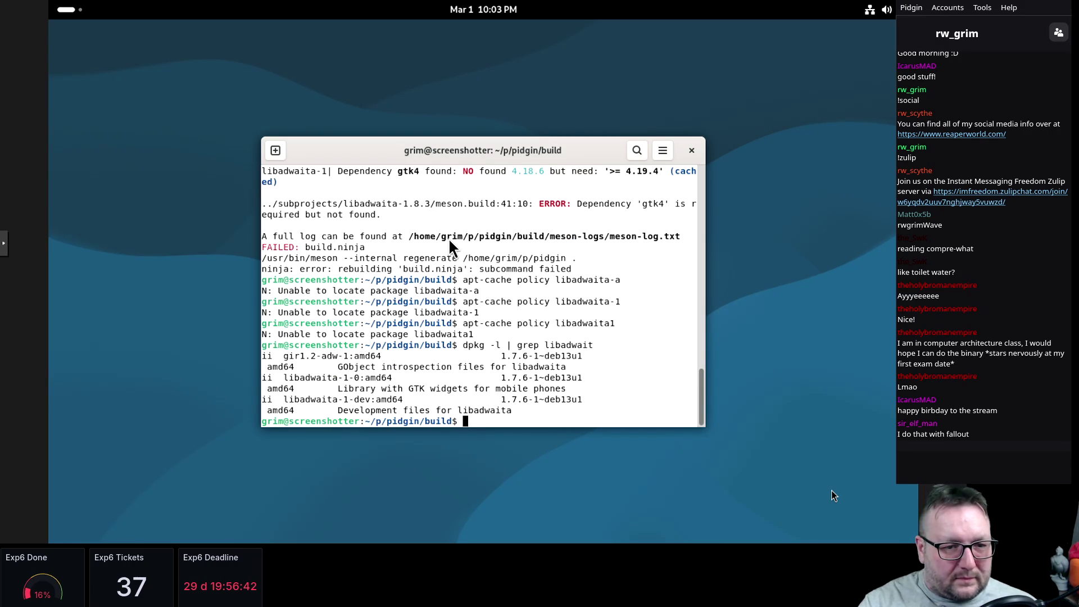
{"action": "key", "text": "Up"}
{"action": "key", "text": "Up"}
{"action": "key", "text": "Up"}
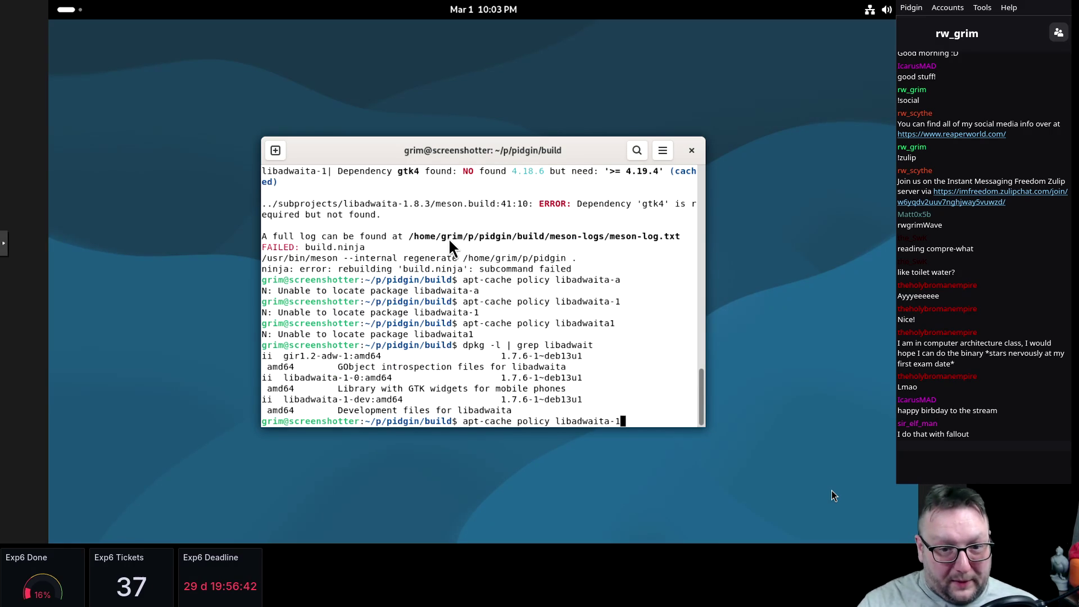
{"action": "type", "text": ".0"}
{"action": "key", "text": "Return"}
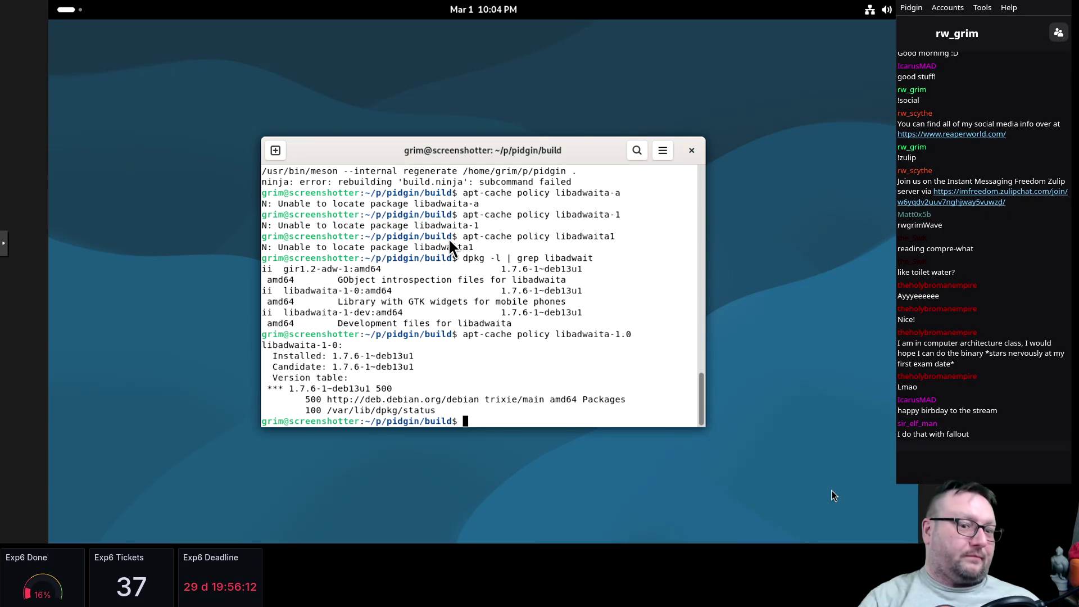
{"action": "type", "text": "cd"}
{"action": "key", "text": "Return"}
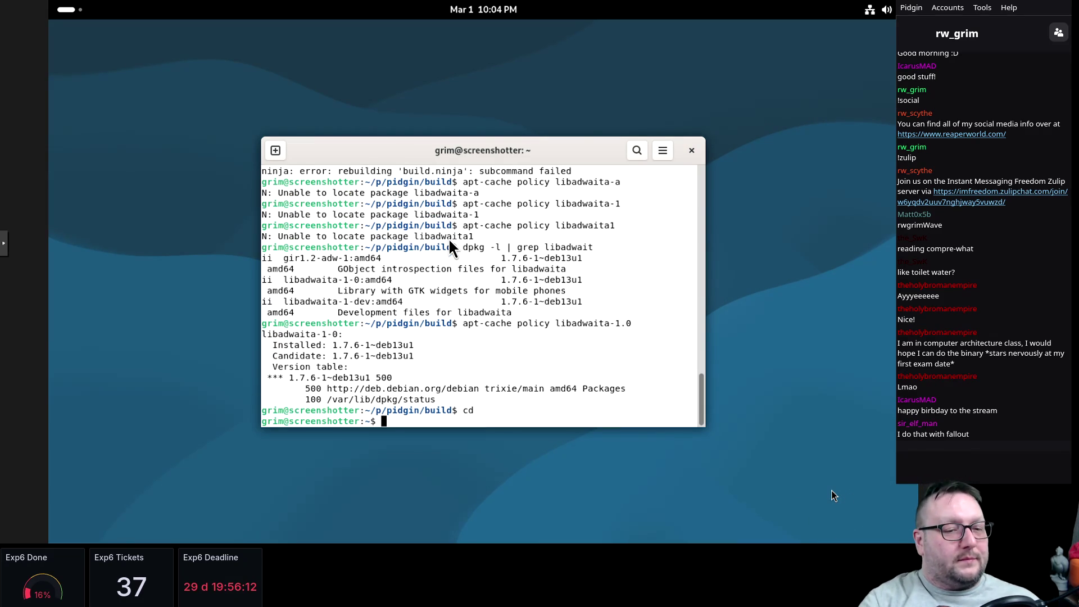
{"action": "type", "text": "/etc/apt/"}
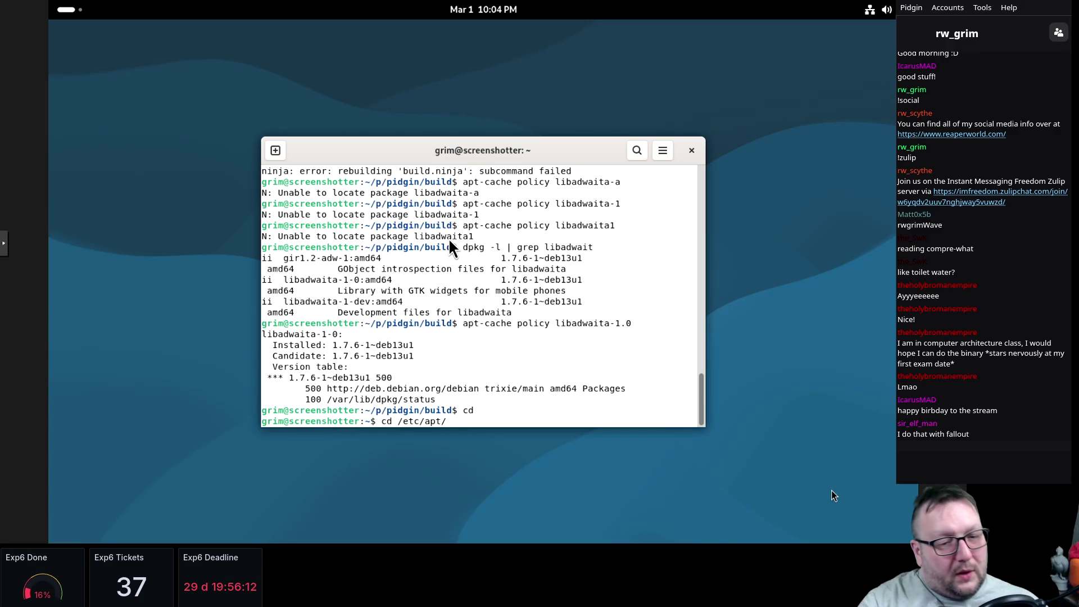
Step: Go to /etc/apt, list its files and view sources.list in vi
{"action": "key", "text": "Return"}
{"action": "type", "text": "ls"}
{"action": "key", "text": "Return"}
{"action": "type", "text": "cd sources.list.d/"}
{"action": "key", "text": "ctrl+c"}
{"action": "type", "text": "vi sources.list"}
{"action": "key", "text": "Return"}
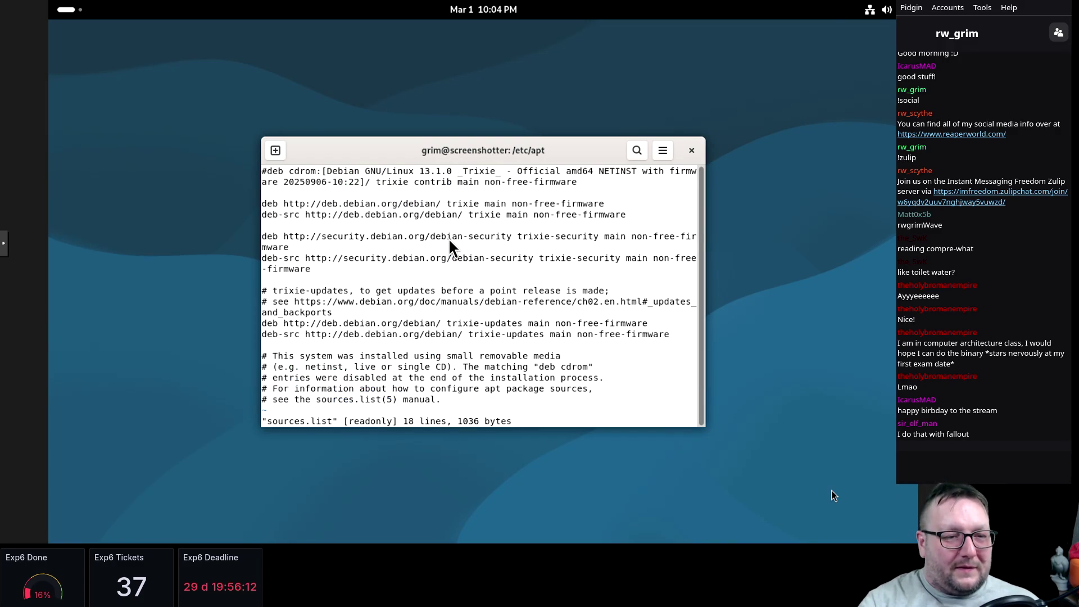
{"action": "type", "text": ":q"}
{"action": "key", "text": "Return"}
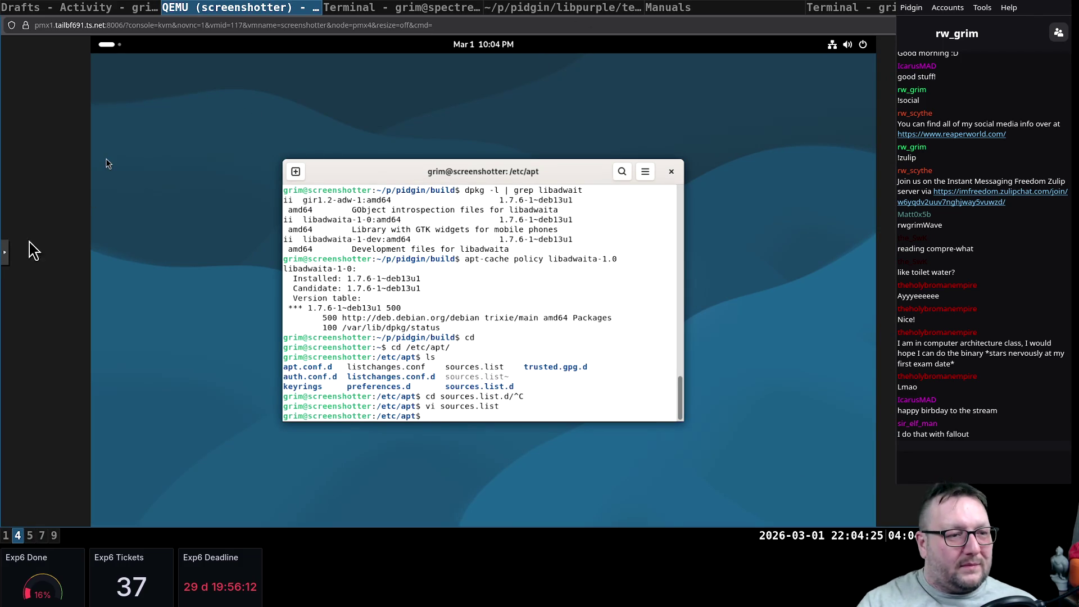
Step: Switch the console to full screen and run sudo apt modernize-sources with the sudo password
{"action": "left_click", "coordinate": [4, 251]}
{"action": "left_click", "coordinate": [14, 272]}
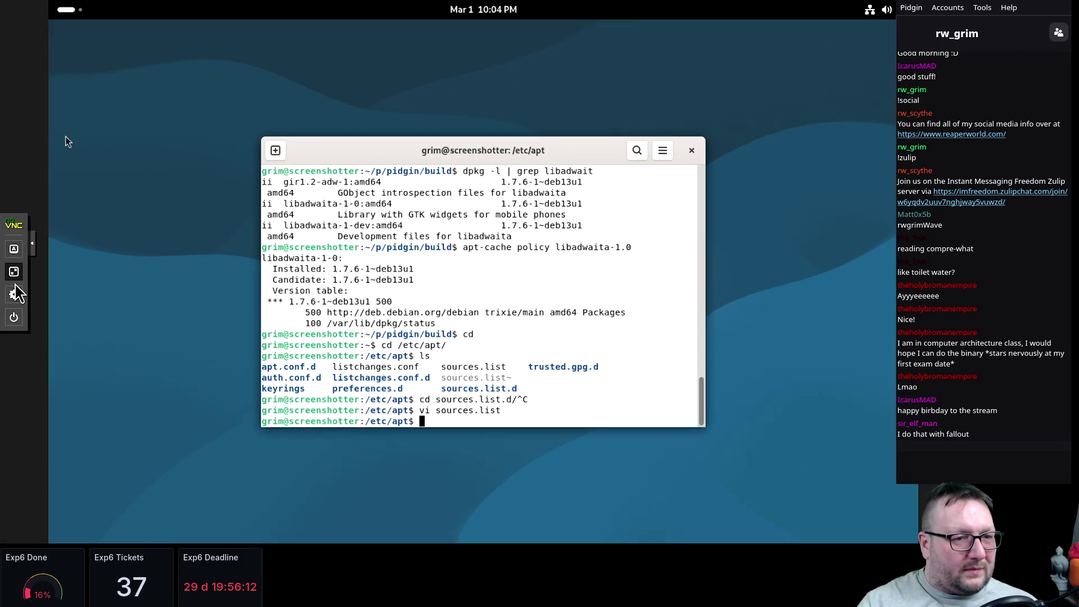
{"action": "type", "text": "sudo apt modernize"}
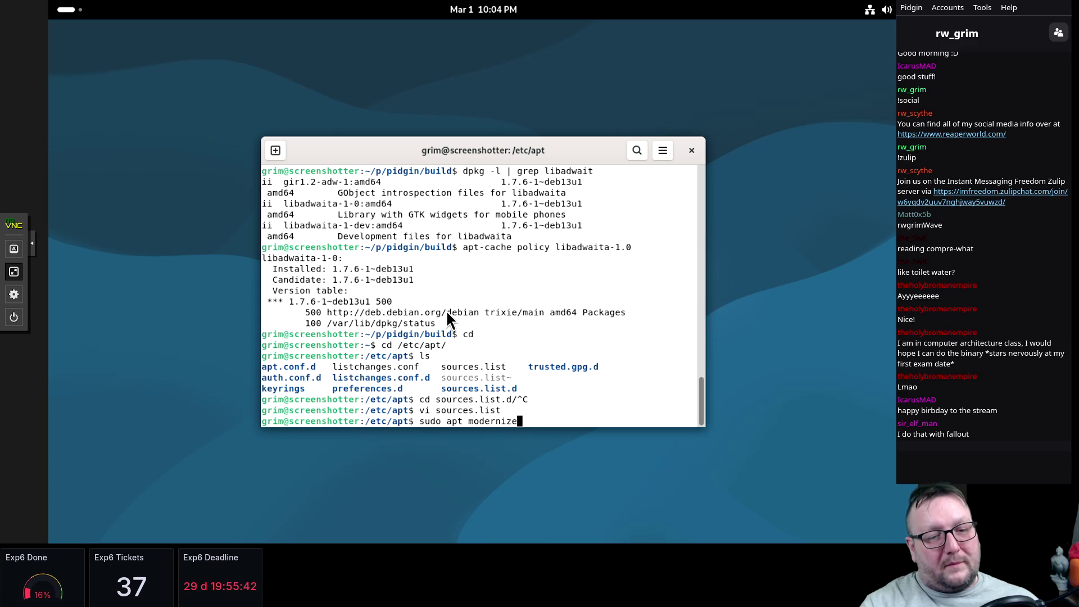
{"action": "type", "text": "-sources"}
{"action": "key", "text": "Return"}
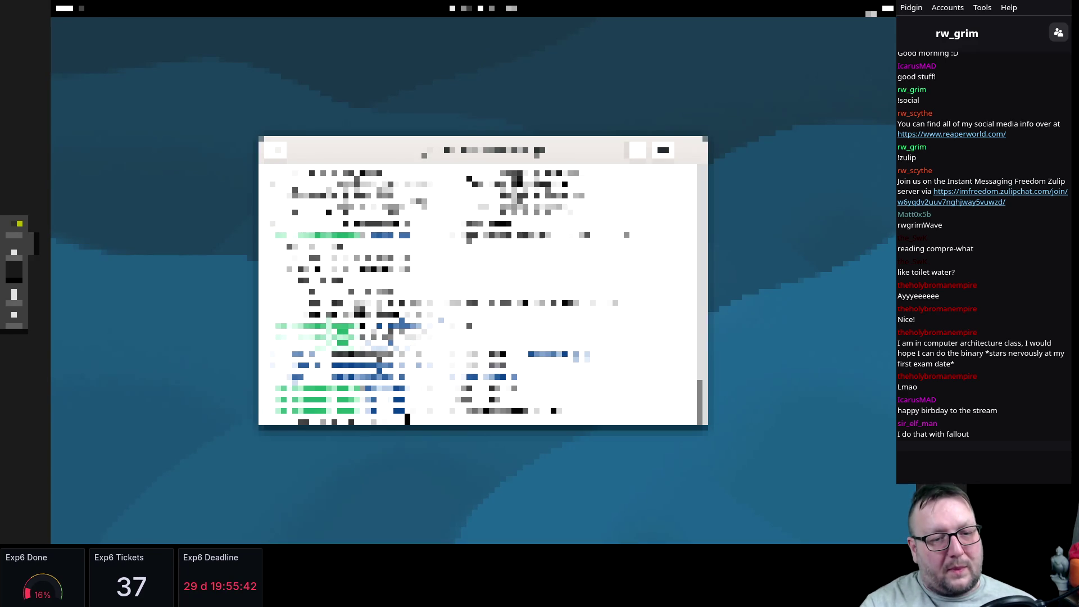
{"action": "key", "text": "Return"}
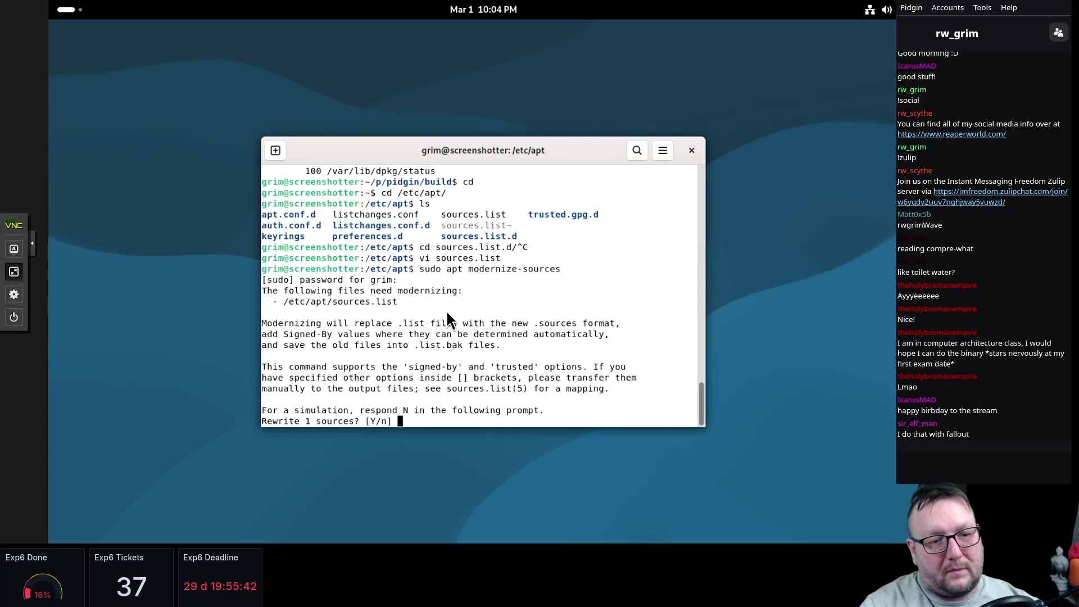
{"action": "type", "text": "y"}
Step: Confirm rewriting the sources, then open sources.list.d/debian.sources in the editor
{"action": "key", "text": "Return"}
{"action": "type", "text": "cat sources.list"}
{"action": "key", "text": "Return"}
{"action": "type", "text": "cd sources.list.d/"}
{"action": "key", "text": "Return"}
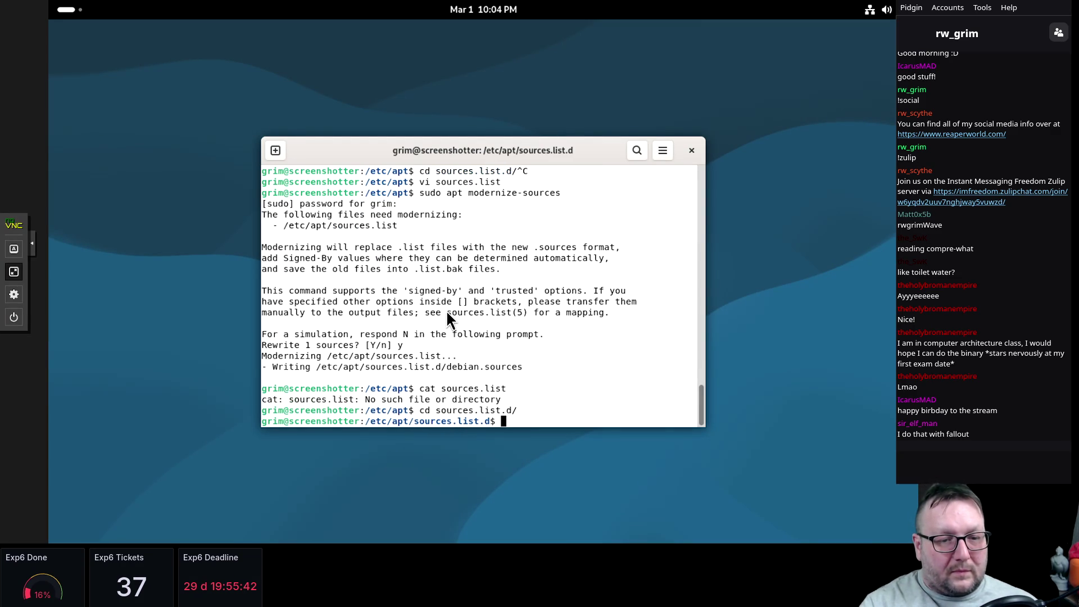
{"action": "type", "text": "ls"}
{"action": "key", "text": "Return"}
{"action": "type", "text": "vi debian.sources"}
{"action": "key", "text": "Tab"}
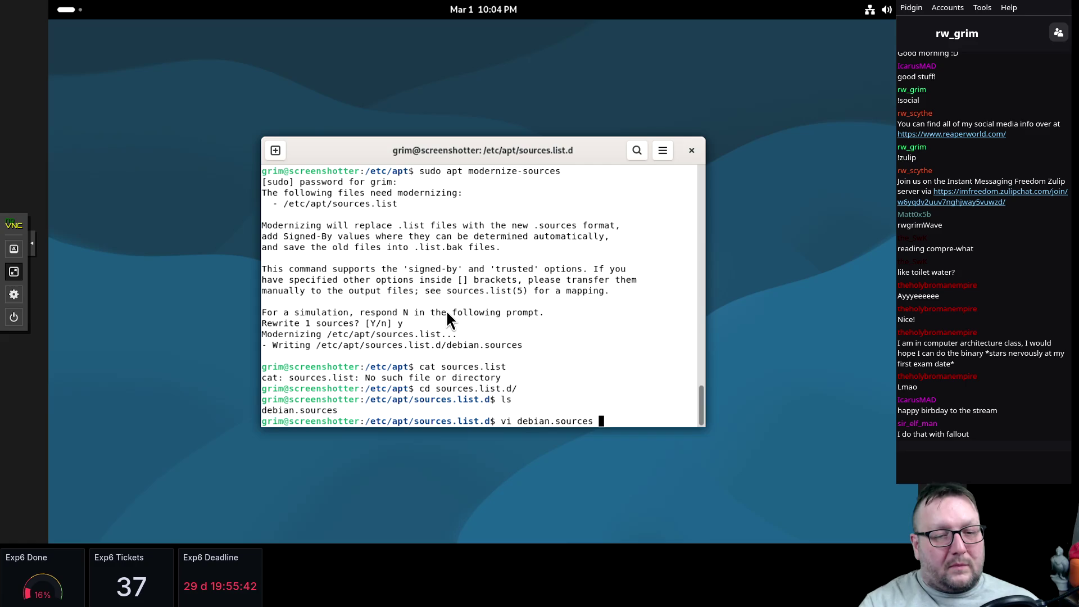
{"action": "key", "text": "Return"}
Step: Accidentally insert stray lines in debian.sources, delete them and fail to save without root rights
{"action": "key", "text": "Down"}
{"action": "key", "text": "Down"}
{"action": "key", "text": "shift+o"}
{"action": "type", "text": ":q!"}
{"action": "key", "text": "Return"}
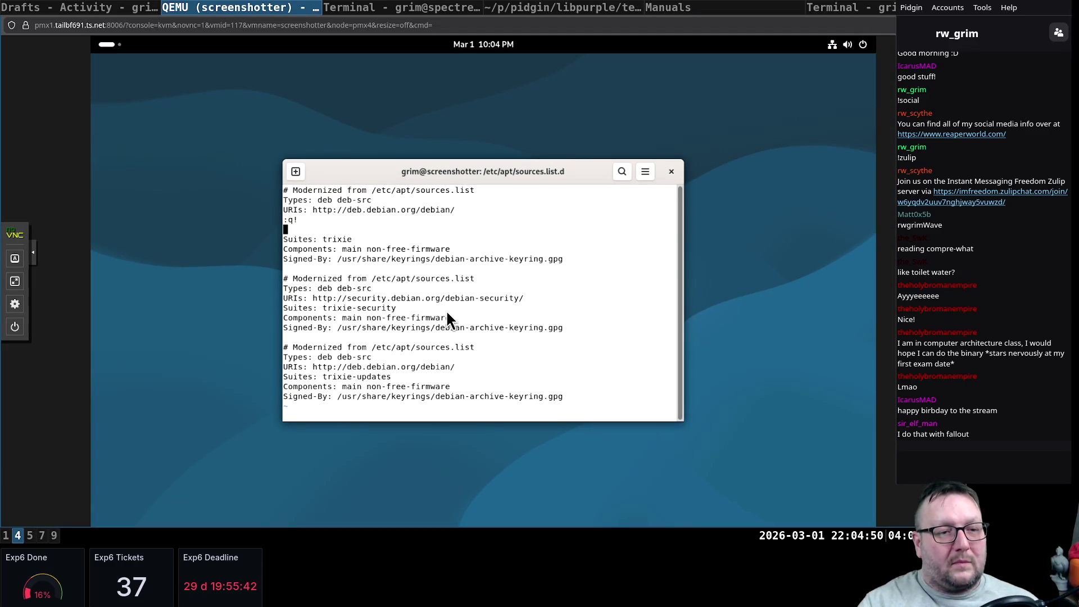
{"action": "left_click", "coordinate": [15, 281]}
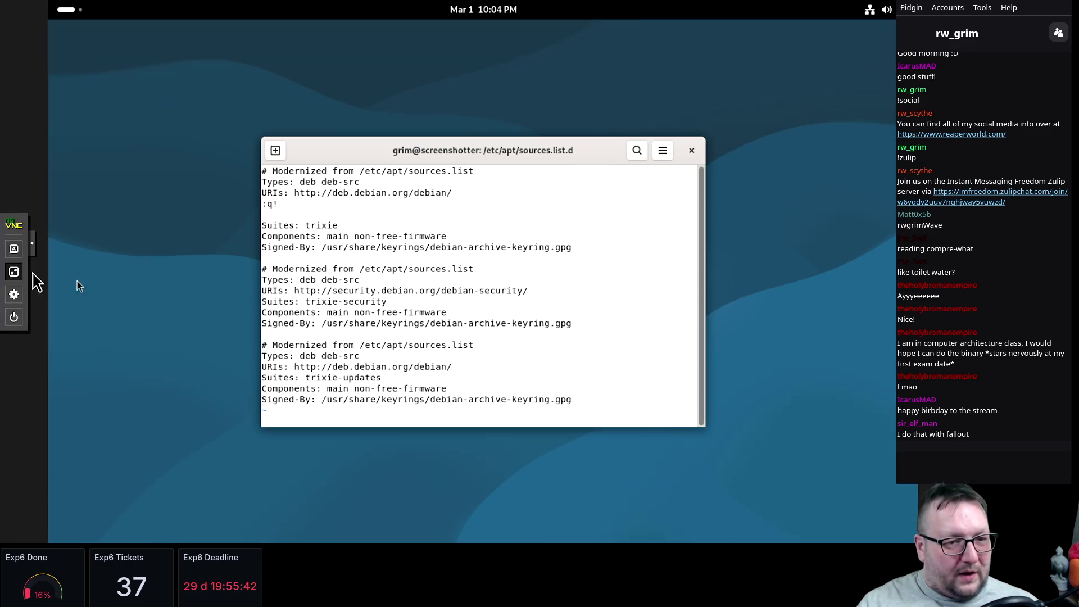
{"action": "key", "text": "Escape"}
{"action": "type", "text": "A"}
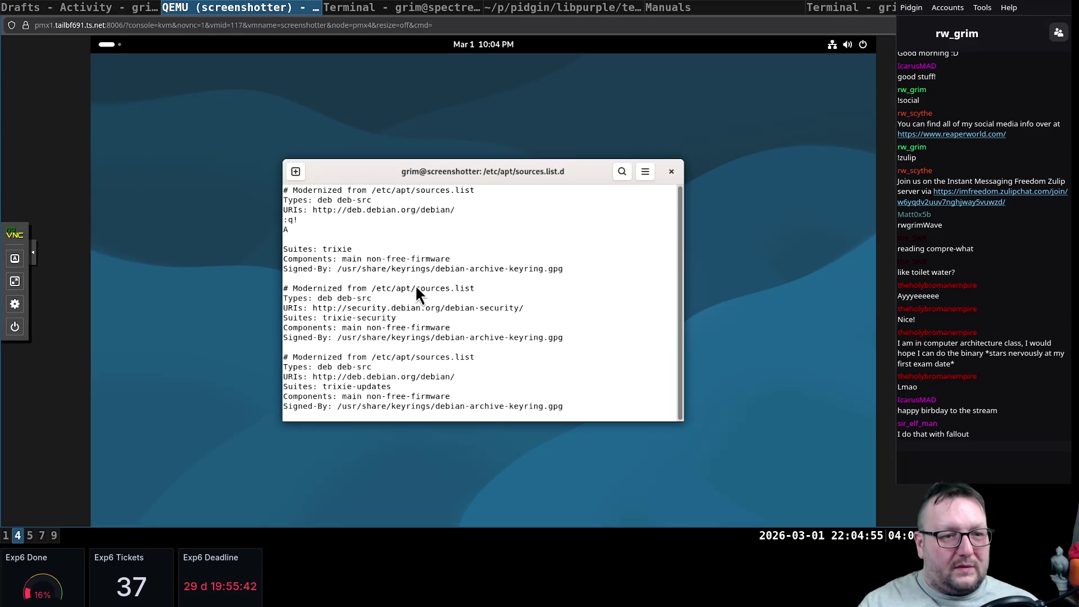
{"action": "type", "text": "dd"}
{"action": "key", "text": "Escape"}
{"action": "key", "text": "d"}
{"action": "key", "text": "d"}
{"action": "key", "text": "Up"}
{"action": "key", "text": "d"}
{"action": "key", "text": "d"}
{"action": "key", "text": "Up"}
{"action": "key", "text": "Up"}
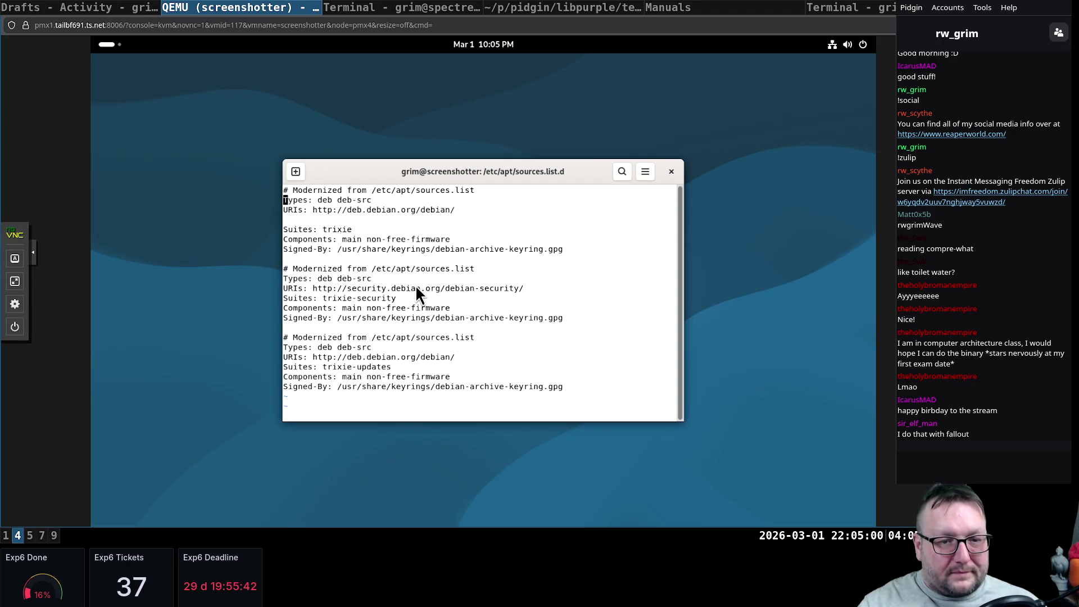
{"action": "key", "text": "Escape"}
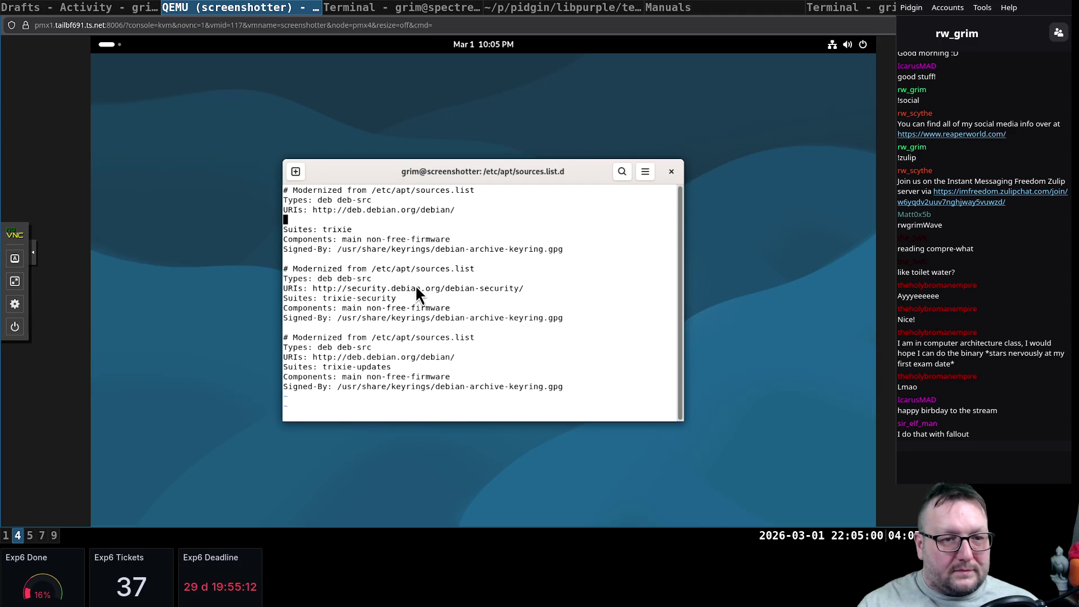
{"action": "key", "text": "d"}
{"action": "key", "text": "d"}
{"action": "type", "text": ":w"}
{"action": "key", "text": "Return"}
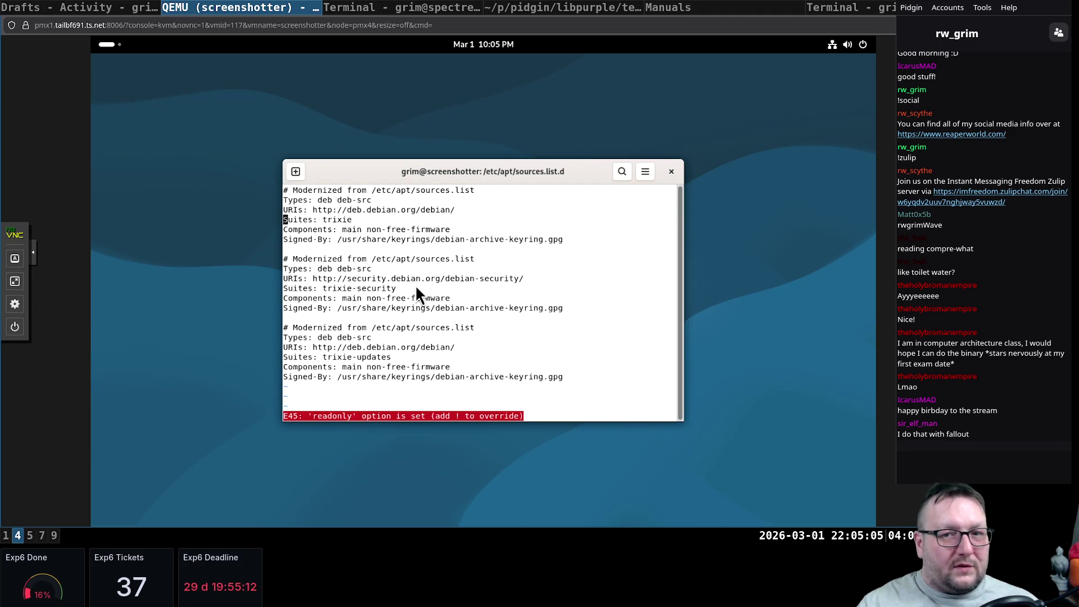
Step: Toggle the console full screen, quit the editor and reopen debian.sources with sudo vim
{"action": "left_click", "coordinate": [15, 306]}
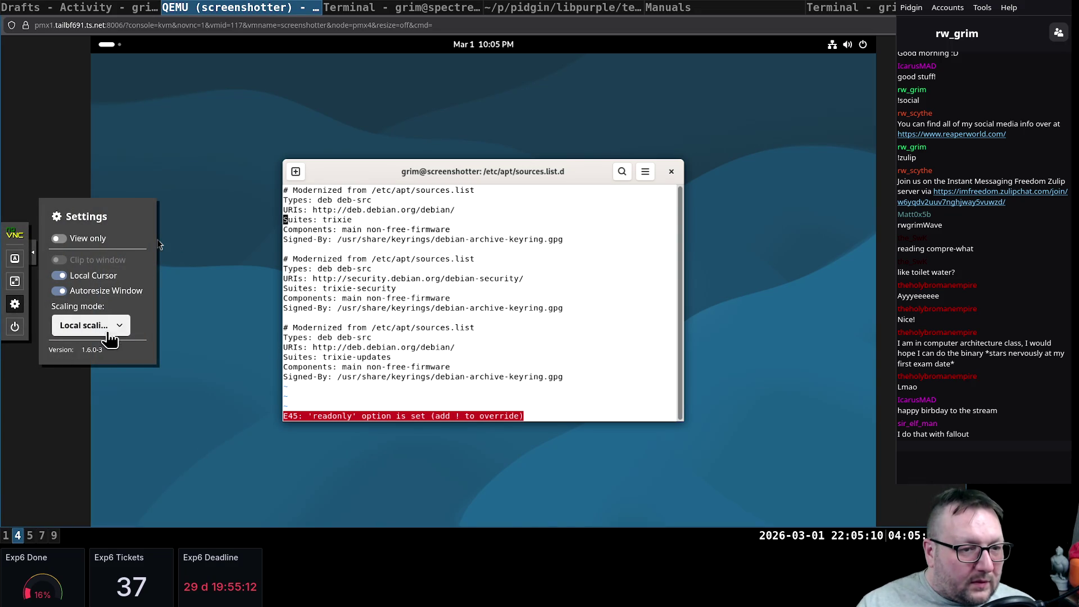
{"action": "left_click", "coordinate": [17, 282]}
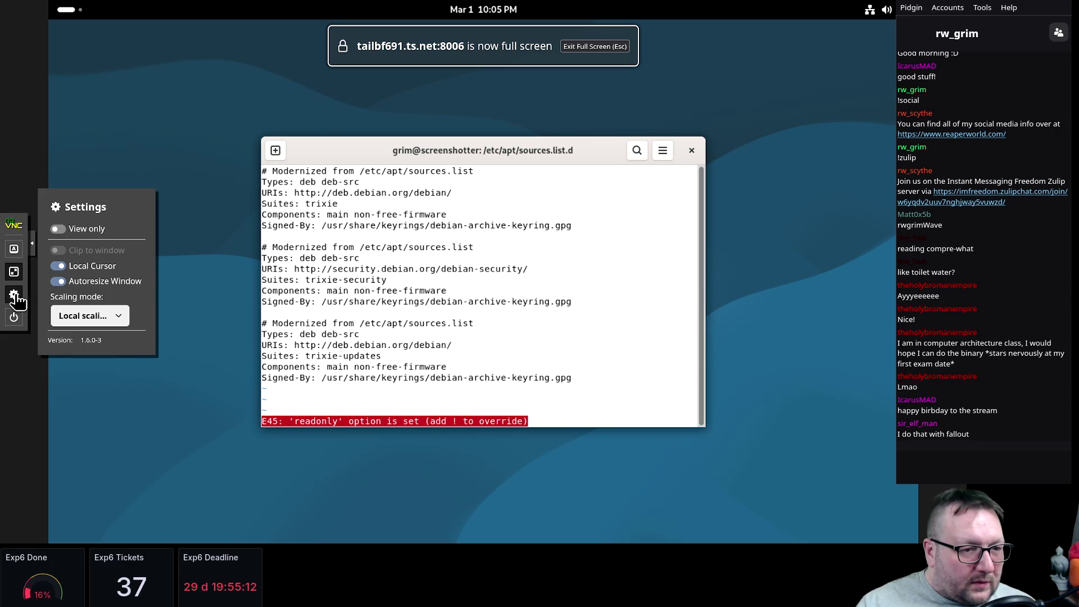
{"action": "left_click", "coordinate": [17, 299]}
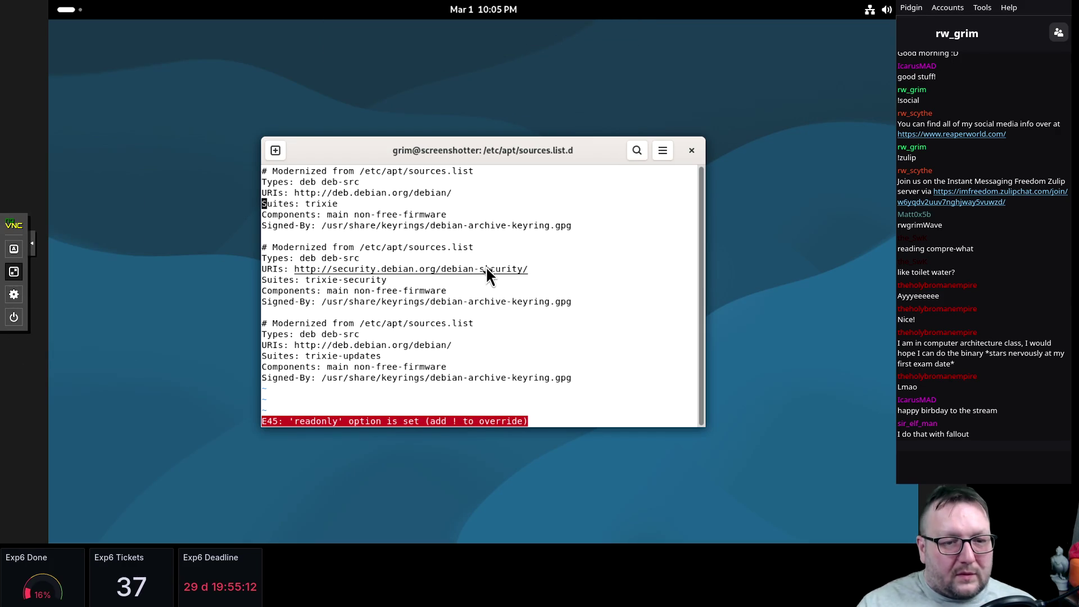
{"action": "key", "text": "Escape"}
{"action": "type", "text": ":"}
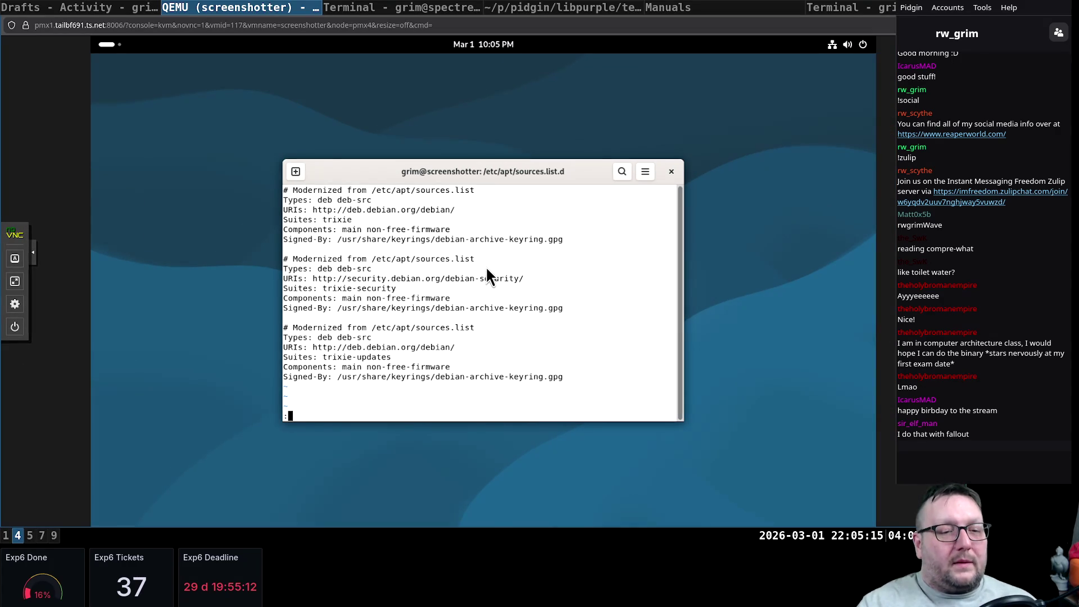
{"action": "type", "text": "q"}
{"action": "key", "text": "Return"}
{"action": "type", "text": "sudo vim debian.sources"}
{"action": "key", "text": "Return"}
Step: Change the first Suites entry from trixie to testing
{"action": "key", "text": "Down"}
{"action": "key", "text": "Down"}
{"action": "key", "text": "Down"}
{"action": "key", "text": "Right"}
{"action": "key", "text": "w"}
{"action": "key", "text": "w"}
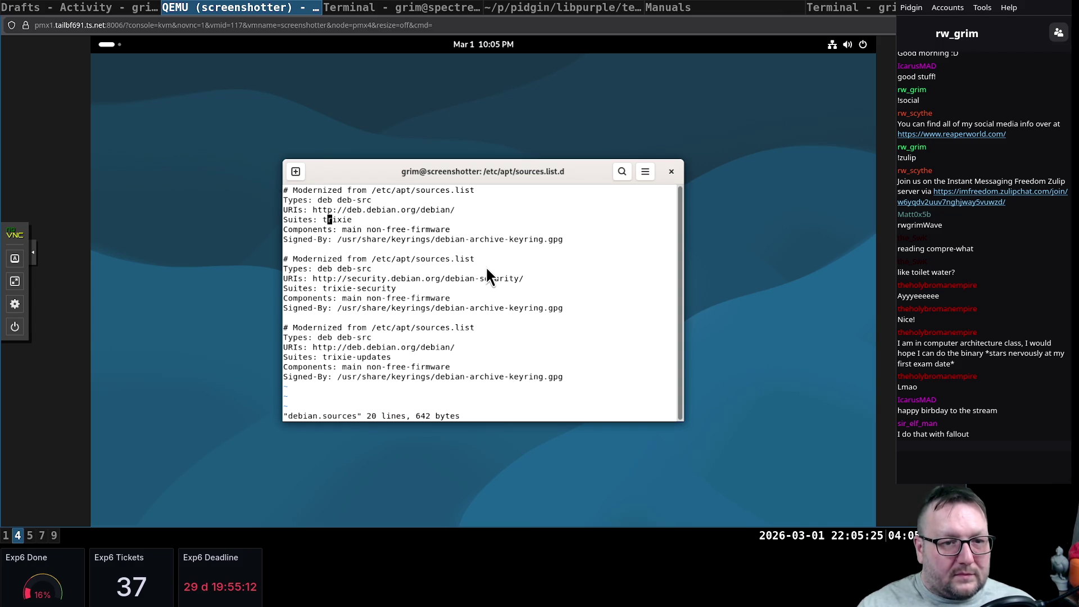
{"action": "type", "text": "cwtesting"}
{"action": "key", "text": "Escape"}
Step: Delete the trixie-security block and start selecting the trixie-updates block
{"action": "key", "text": "Down"}
{"action": "key", "text": "Down"}
{"action": "key", "text": "Down"}
{"action": "key", "text": "Down"}
{"action": "key", "text": "0"}
{"action": "key", "text": "V"}
{"action": "key", "text": "j"}
{"action": "key", "text": "j"}
{"action": "key", "text": "j"}
{"action": "key", "text": "j"}
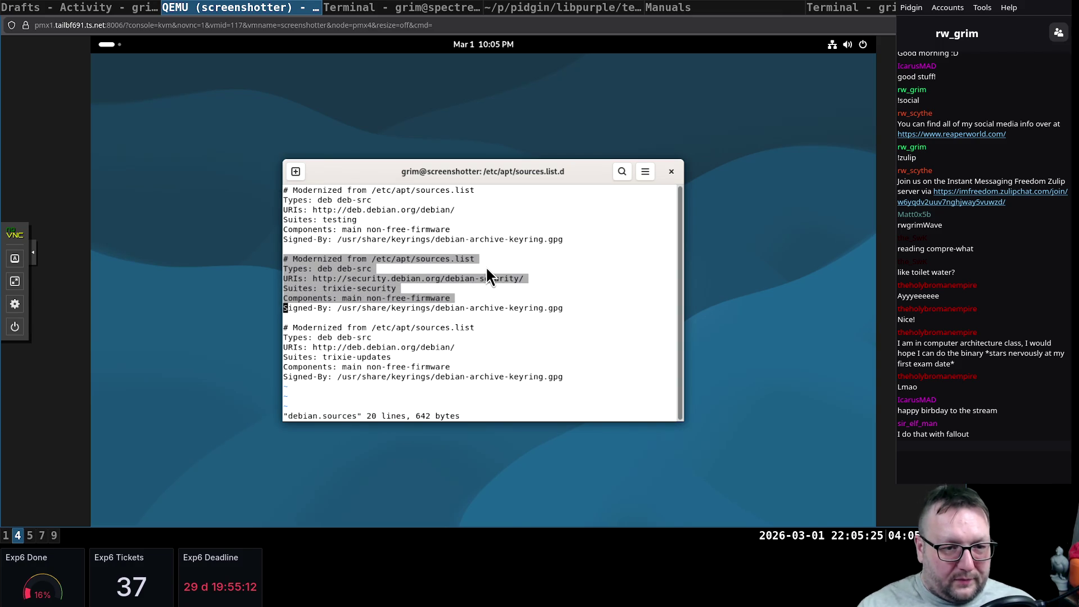
{"action": "key", "text": "j"}
{"action": "key", "text": "j"}
{"action": "key", "text": "d"}
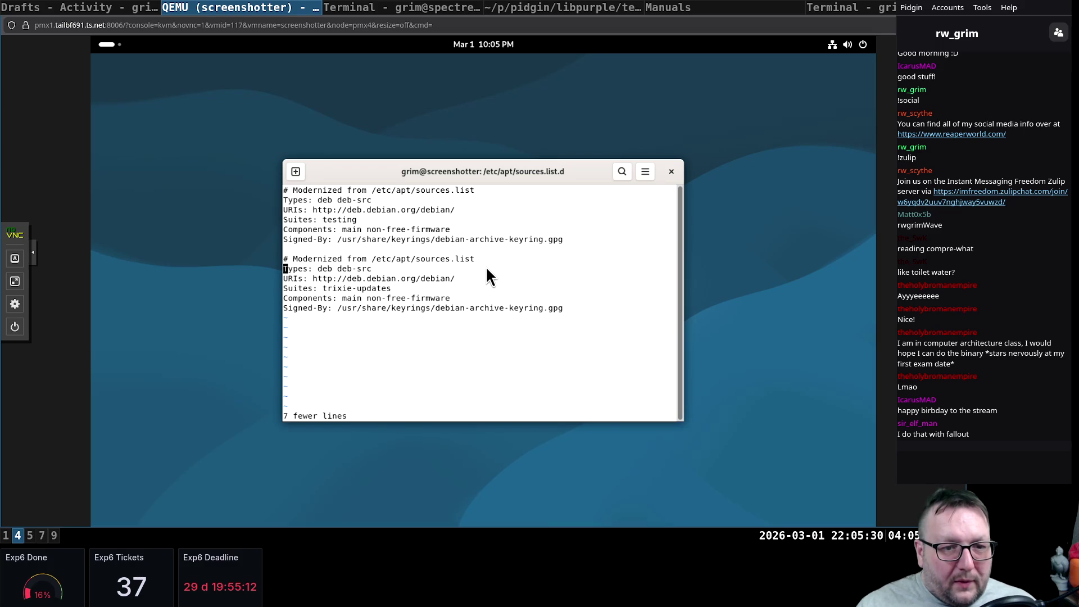
{"action": "key", "text": "V"}
{"action": "key", "text": "j"}
{"action": "key", "text": "j"}
{"action": "key", "text": "j"}
{"action": "key", "text": "j"}
{"action": "key", "text": "j"}
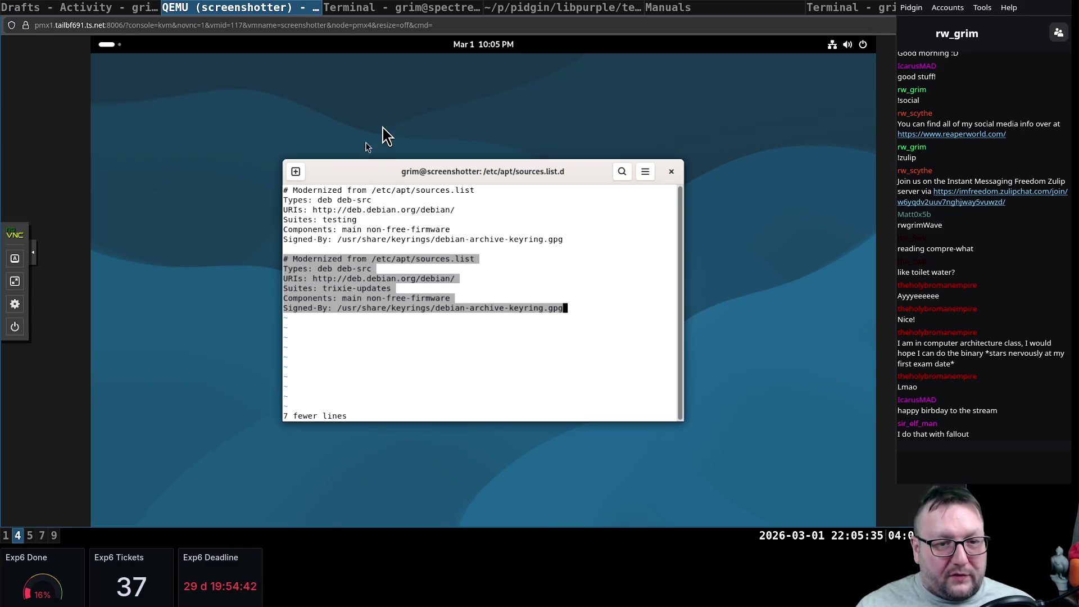
Step: In a new Firefox tab, load ftp.debian.org/debian/ and open its dists directory listing
{"action": "left_click", "coordinate": [118, 7]}
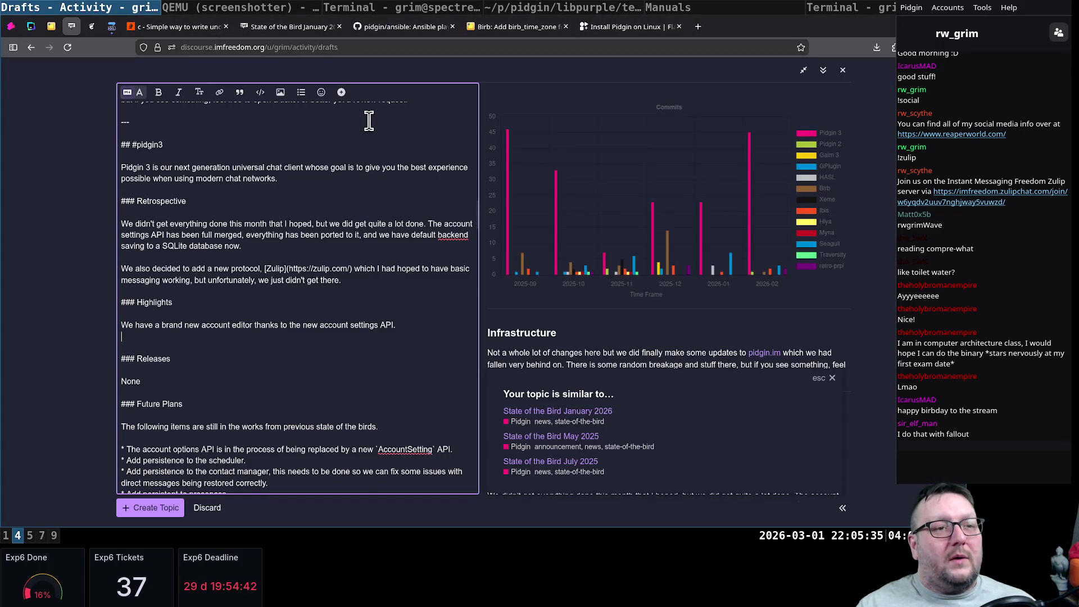
{"action": "key", "text": "ctrl+t"}
{"action": "type", "text": "deb.de"}
{"action": "type", "text": ".org/"}
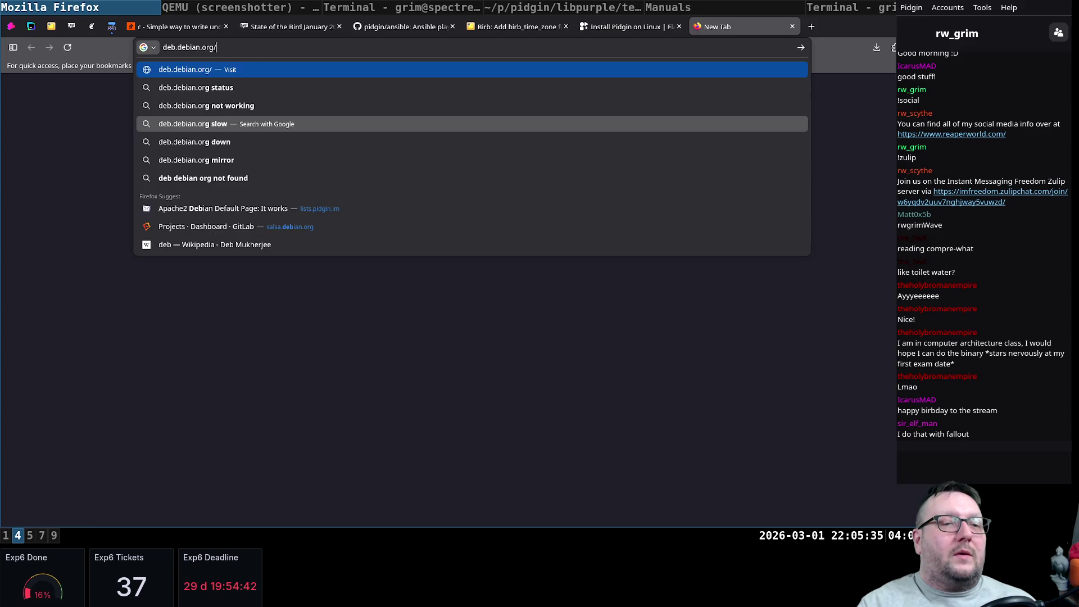
{"action": "key", "text": "Return"}
{"action": "key", "text": "ctrl+l"}
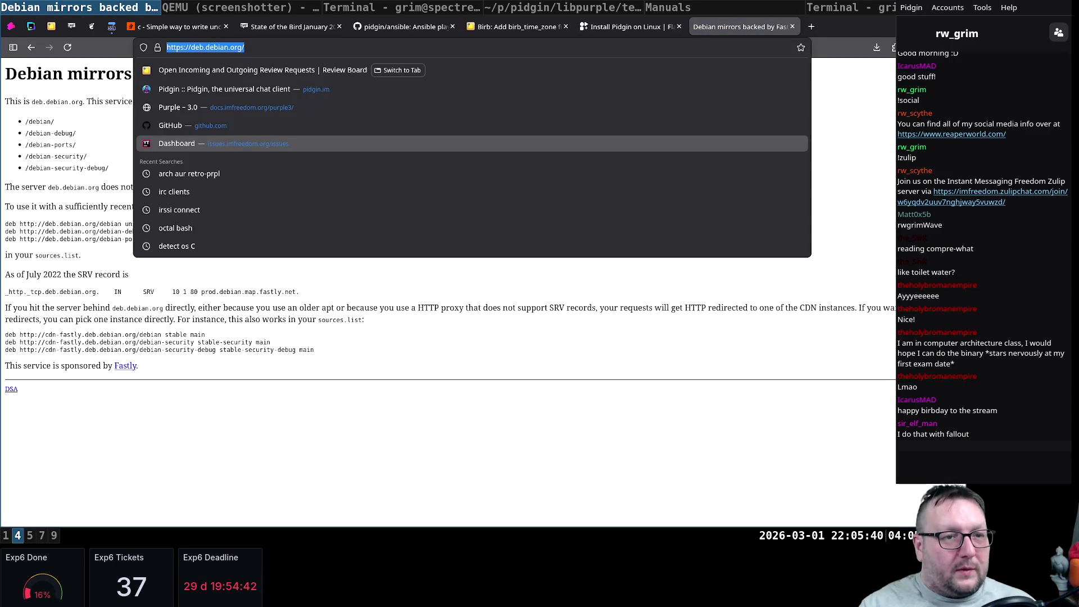
{"action": "type", "text": "ftp.debian.org/debian/"}
{"action": "key", "text": "Return"}
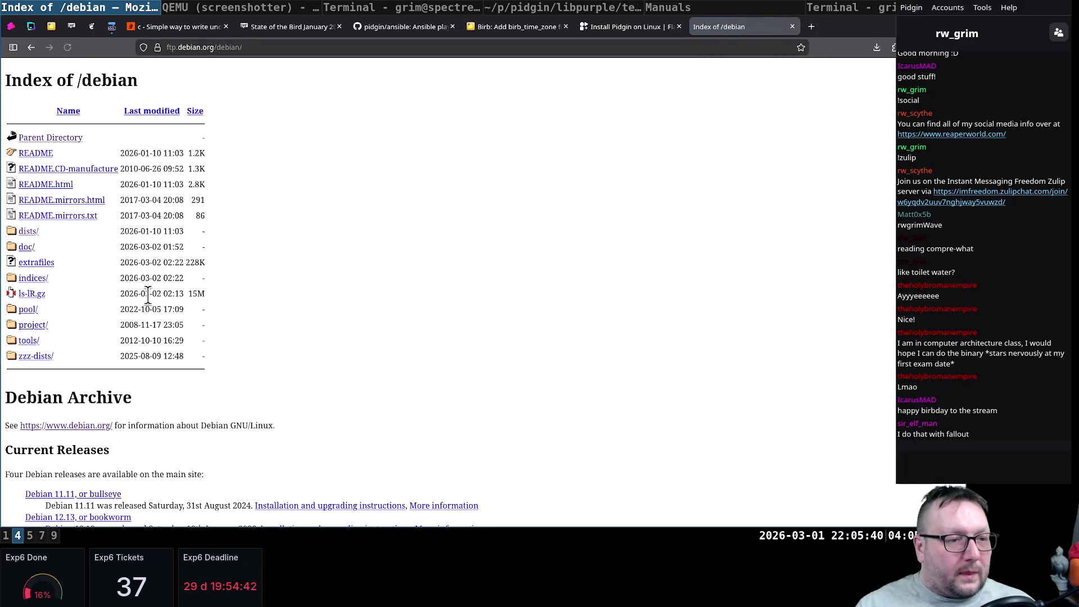
{"action": "left_click", "coordinate": [37, 233]}
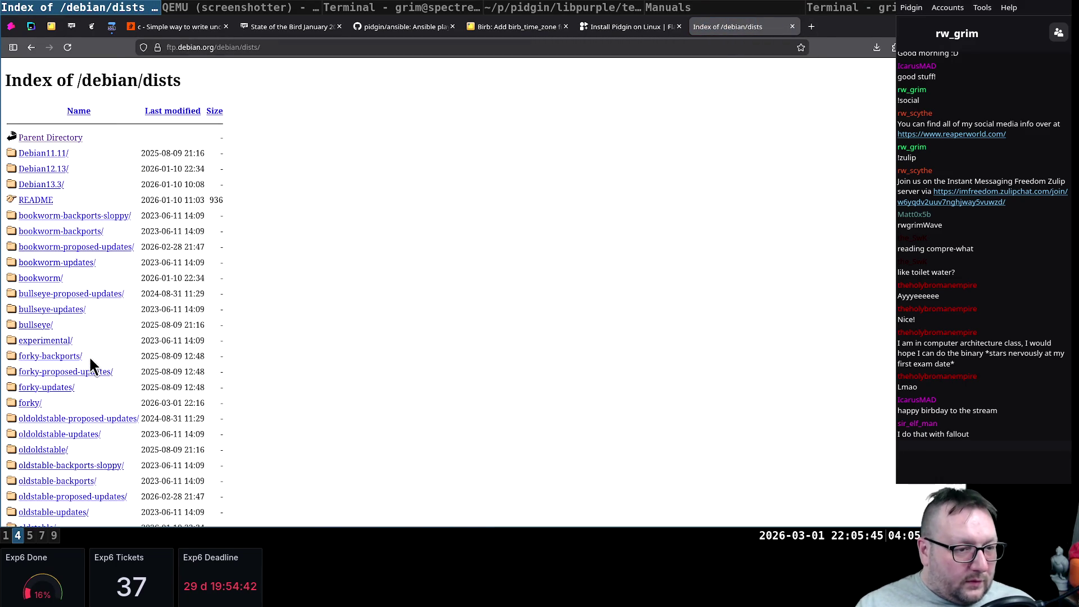
{"action": "scroll", "coordinate": [88, 380], "scroll_direction": "down", "scroll_amount": 5}
{"action": "scroll", "coordinate": [99, 360], "scroll_direction": "down", "scroll_amount": 1}
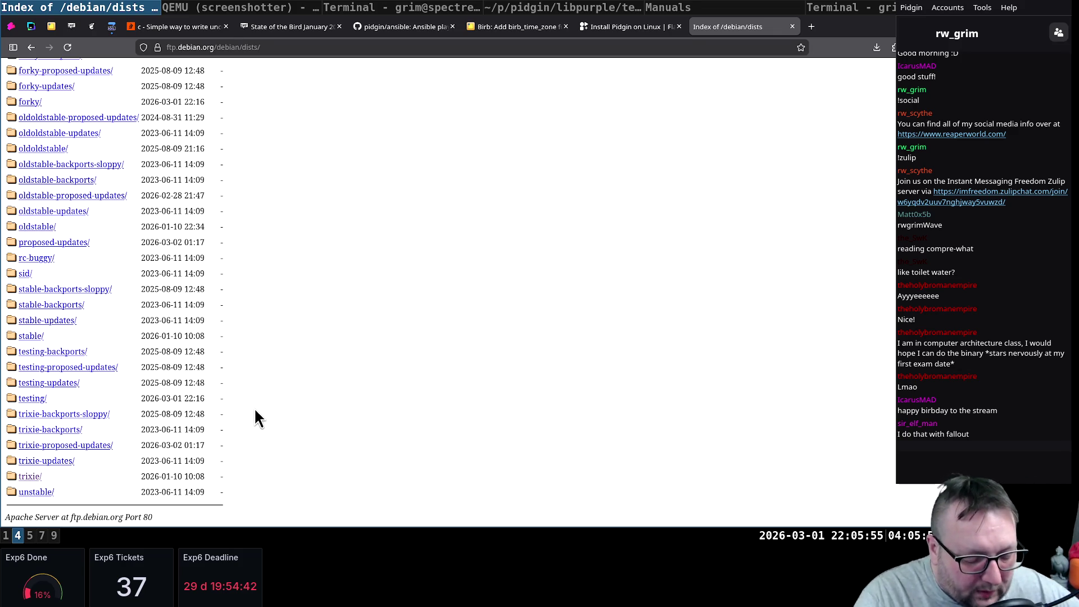
Step: Change trixie-updates to testing-updates on the Suites line and save debian.sources from vim
{"action": "key", "text": "super+Right"}
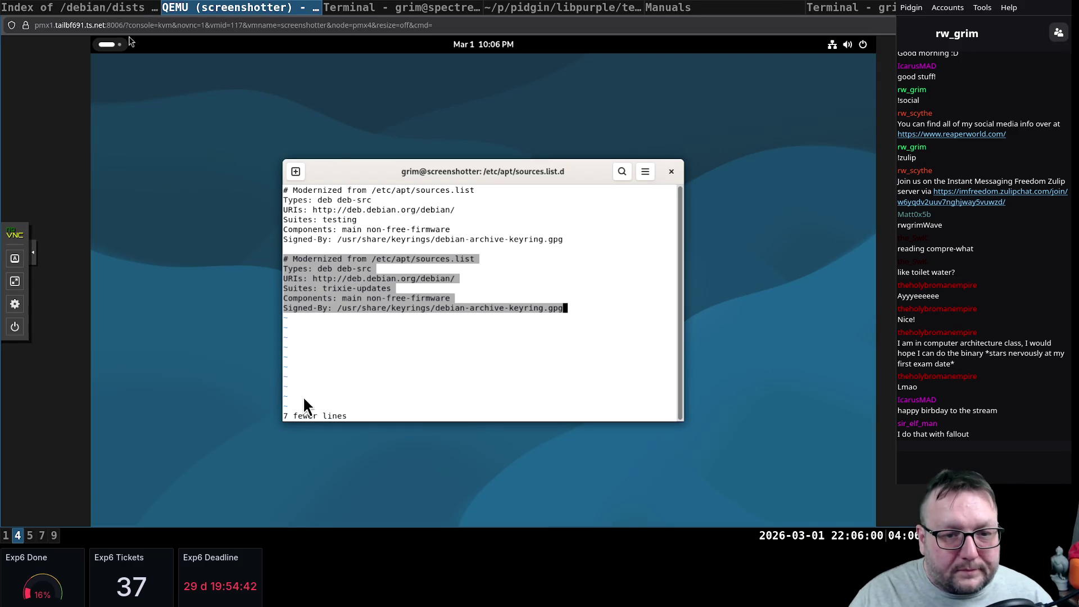
{"action": "key", "text": "Escape"}
{"action": "key", "text": "k"}
{"action": "key", "text": "k"}
{"action": "key", "text": "0"}
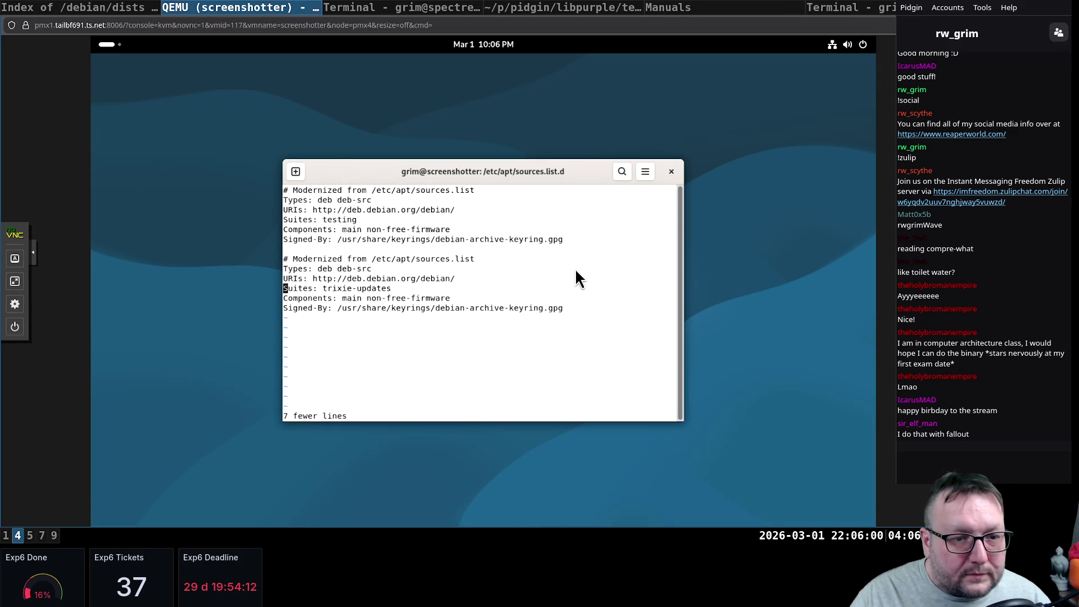
{"action": "type", "text": "cw"}
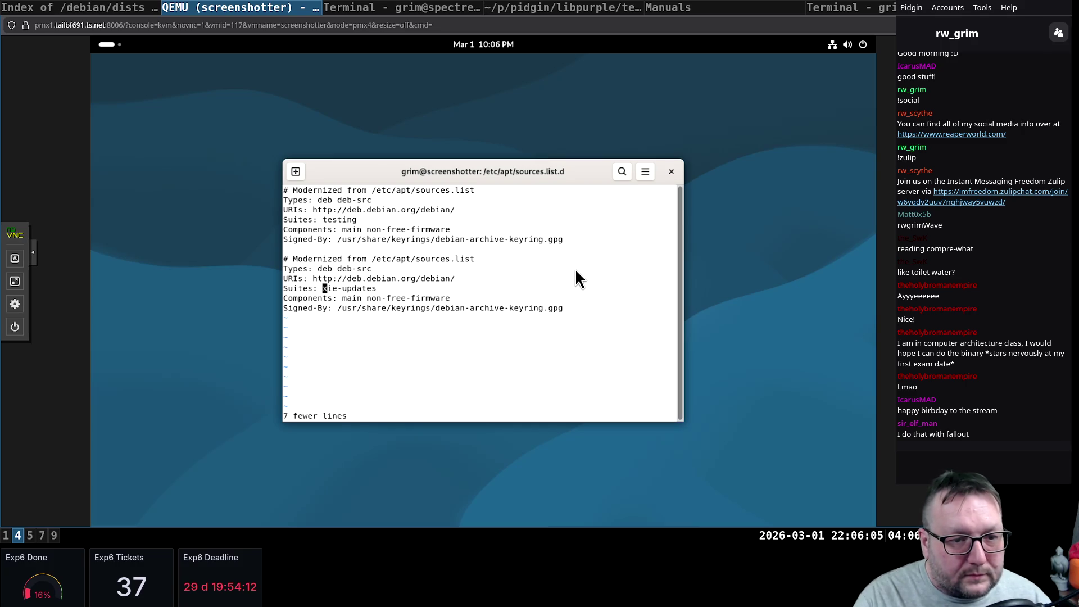
{"action": "type", "text": "testing"}
{"action": "key", "text": "Escape"}
{"action": "type", "text": ":wq"}
{"action": "key", "text": "Return"}
{"action": "type", "text": "cd"}
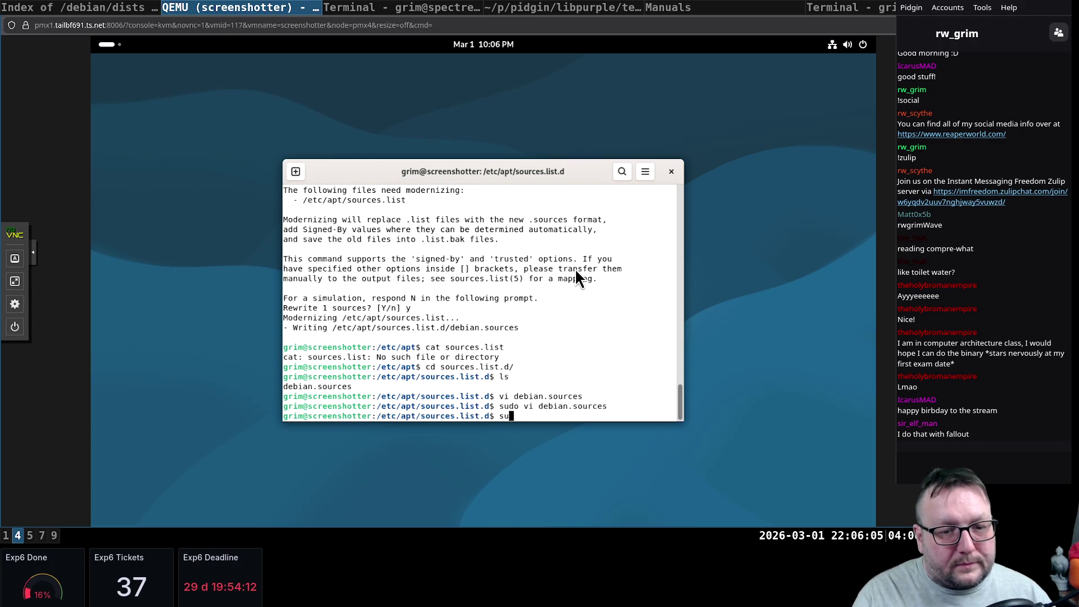
Step: Return to the home directory and refresh package lists with sudo apt update
{"action": "key", "text": "Return"}
{"action": "type", "text": "sudo apt update"}
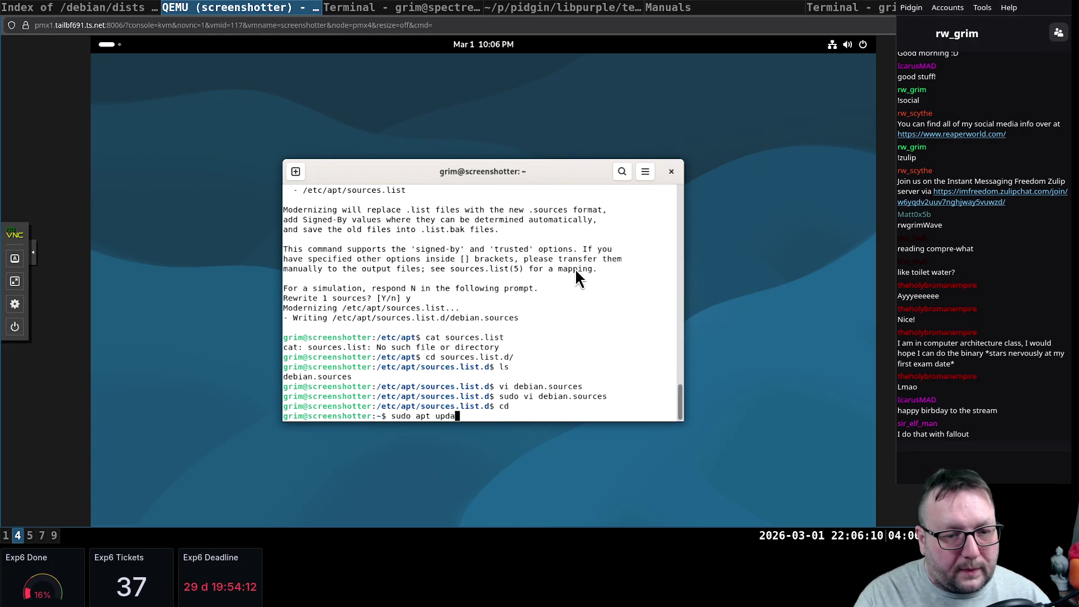
{"action": "key", "text": "Return"}
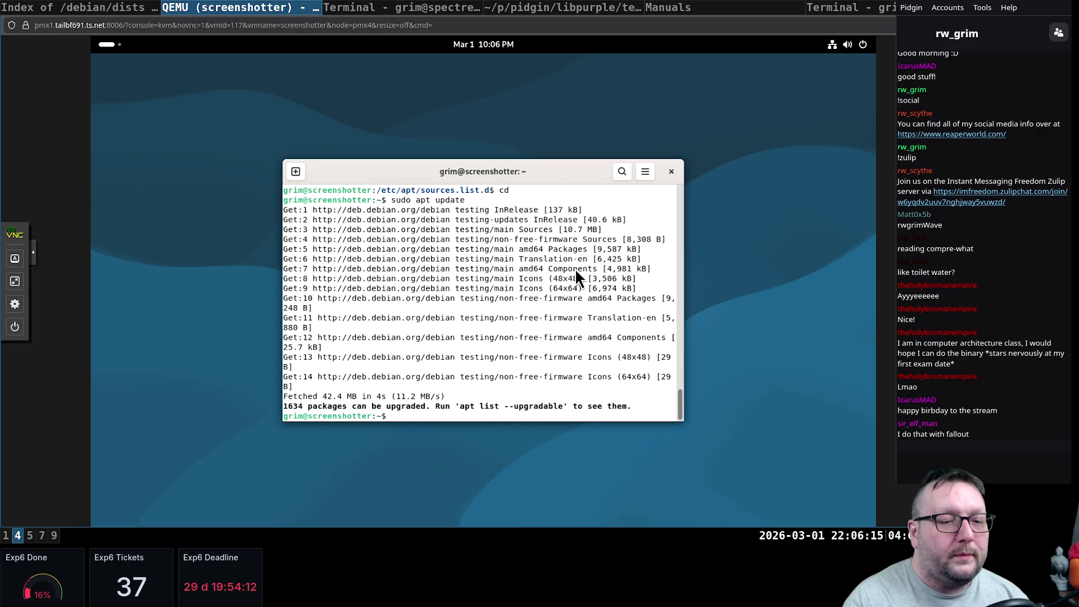
{"action": "type", "text": "sudo apt upgrade"}
Step: Preview sudo apt upgrade, decline it, and attempt an edited full-upgrade command that gets interrupted
{"action": "key", "text": "Return"}
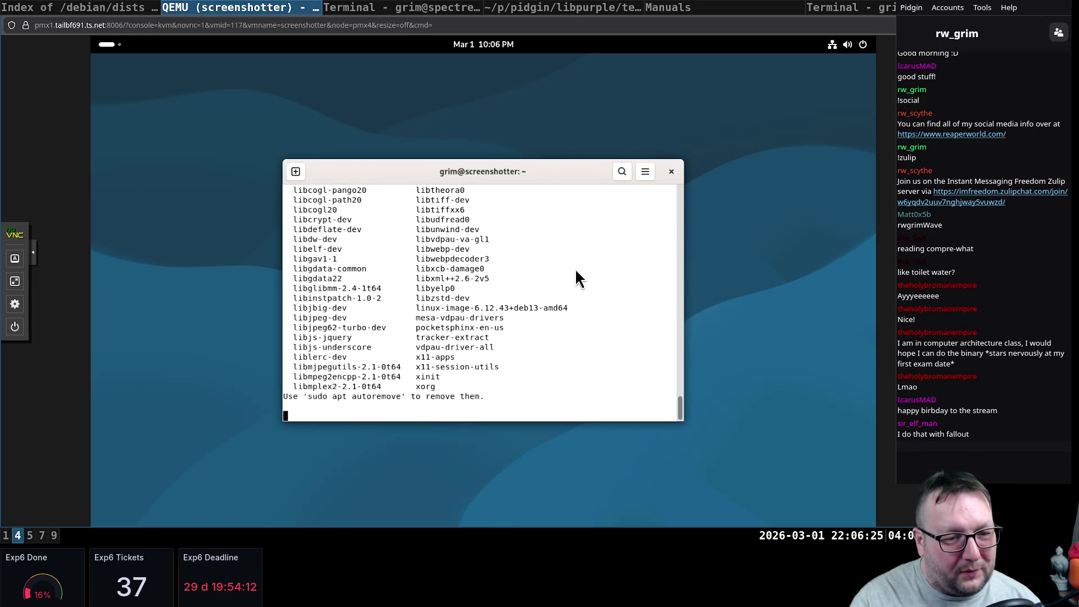
{"action": "type", "text": "n"}
{"action": "key", "text": "Return"}
{"action": "key", "text": "Up"}
{"action": "key", "text": "Left"}
{"action": "key", "text": "Left"}
{"action": "key", "text": "Left"}
{"action": "key", "text": "Left"}
{"action": "key", "text": "Left"}
{"action": "key", "text": "Left"}
{"action": "key", "text": "Left"}
{"action": "type", "text": "full-\\"}
{"action": "key", "text": "Return"}
{"action": "key", "text": "ctrl+c"}
Step: Fix the stray backslash, preview sudo apt full-upgrade, and decline it
{"action": "key", "text": "Up"}
{"action": "key", "text": "Left"}
{"action": "key", "text": "Left"}
{"action": "key", "text": "Left"}
{"action": "key", "text": "Left"}
{"action": "key", "text": "Left"}
{"action": "key", "text": "Left"}
{"action": "key", "text": "BackSpace"}
{"action": "key", "text": "Return"}
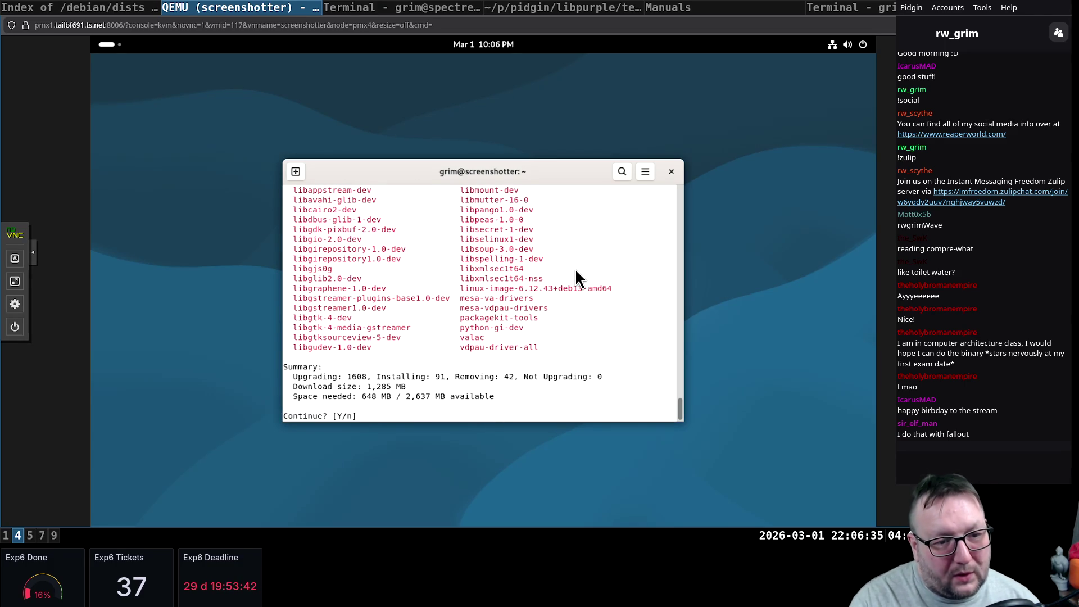
{"action": "type", "text": "y"}
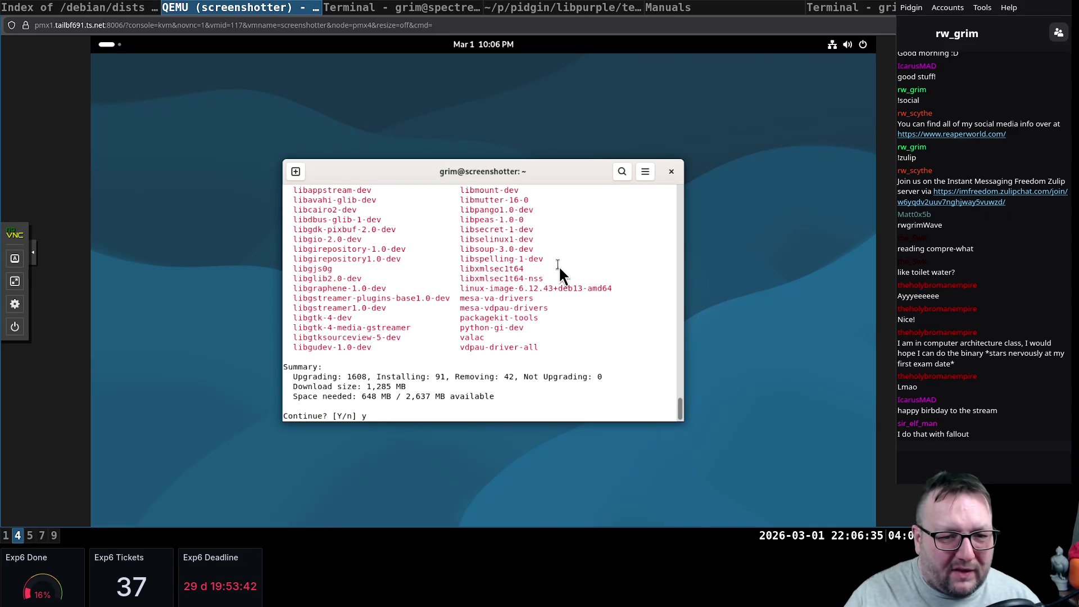
{"action": "scroll", "coordinate": [559, 266], "scroll_direction": "up", "scroll_amount": 1}
{"action": "scroll", "coordinate": [564, 282], "scroll_direction": "up", "scroll_amount": 3}
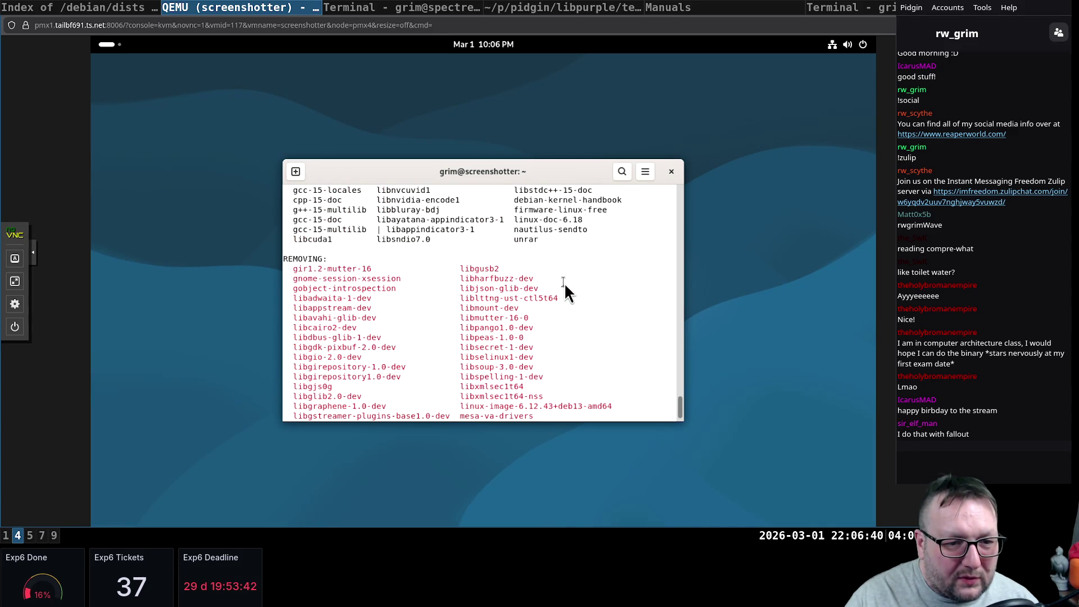
{"action": "scroll", "coordinate": [564, 282], "scroll_direction": "down", "scroll_amount": 3}
{"action": "scroll", "coordinate": [564, 282], "scroll_direction": "down", "scroll_amount": 1}
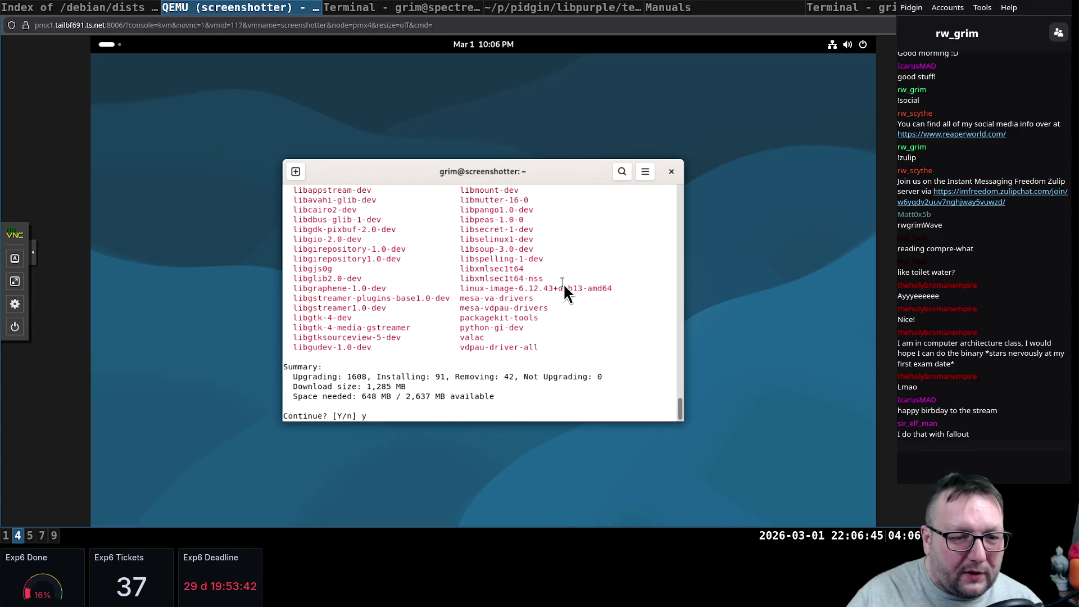
{"action": "key", "text": "Return"}
{"action": "type", "text": "sudo apt full-upgra"}
Step: Run sudo apt upgrade again and answer y to download the 1542 packages
{"action": "key", "text": "BackSpace"}
{"action": "key", "text": "BackSpace"}
{"action": "key", "text": "BackSpace"}
{"action": "key", "text": "BackSpace"}
{"action": "key", "text": "BackSpace"}
{"action": "key", "text": "BackSpace"}
{"action": "key", "text": "BackSpace"}
{"action": "key", "text": "BackSpace"}
{"action": "key", "text": "BackSpace"}
{"action": "type", "text": "upgrade"}
{"action": "key", "text": "Return"}
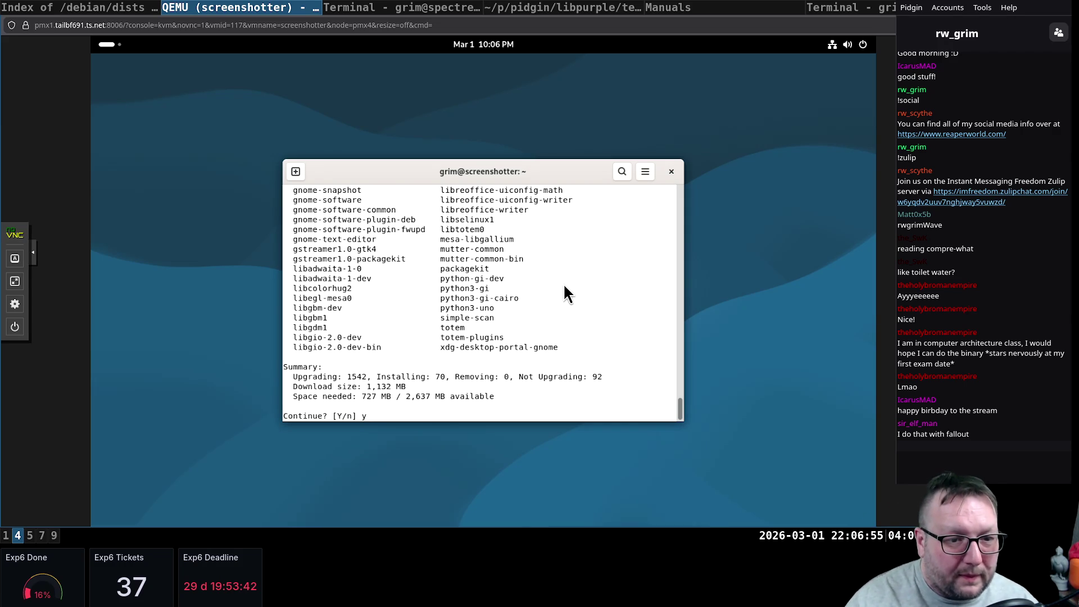
{"action": "key", "text": "Return"}
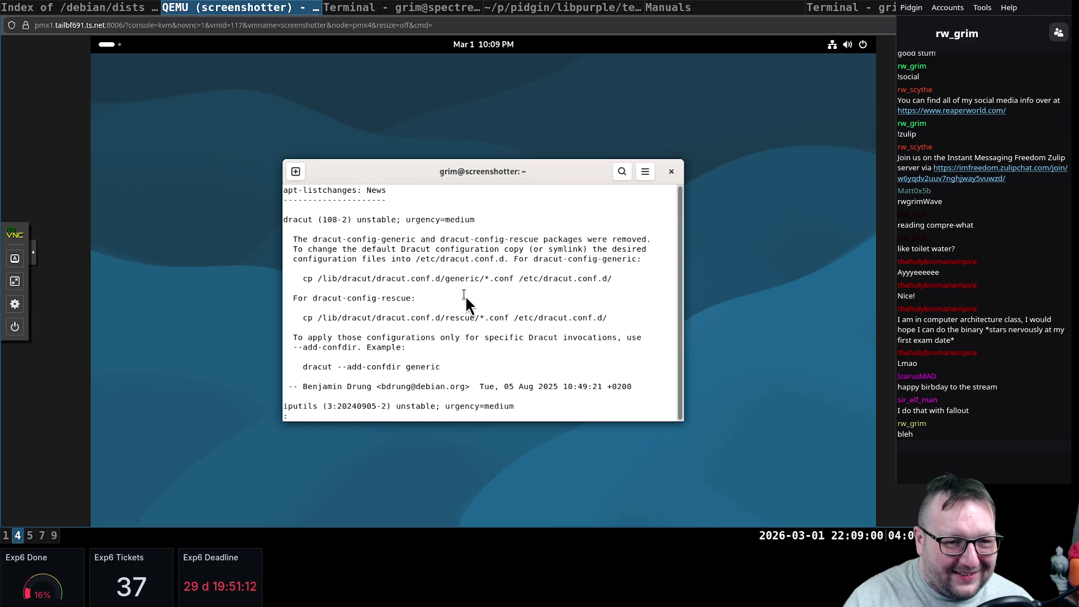
Step: Page through the apt-listchanges news and quit the pager so apt starts unpacking
{"action": "key", "text": "space"}
{"action": "key", "text": "space"}
{"action": "key", "text": "space"}
{"action": "key", "text": "space"}
{"action": "key", "text": "space"}
{"action": "key", "text": "space"}
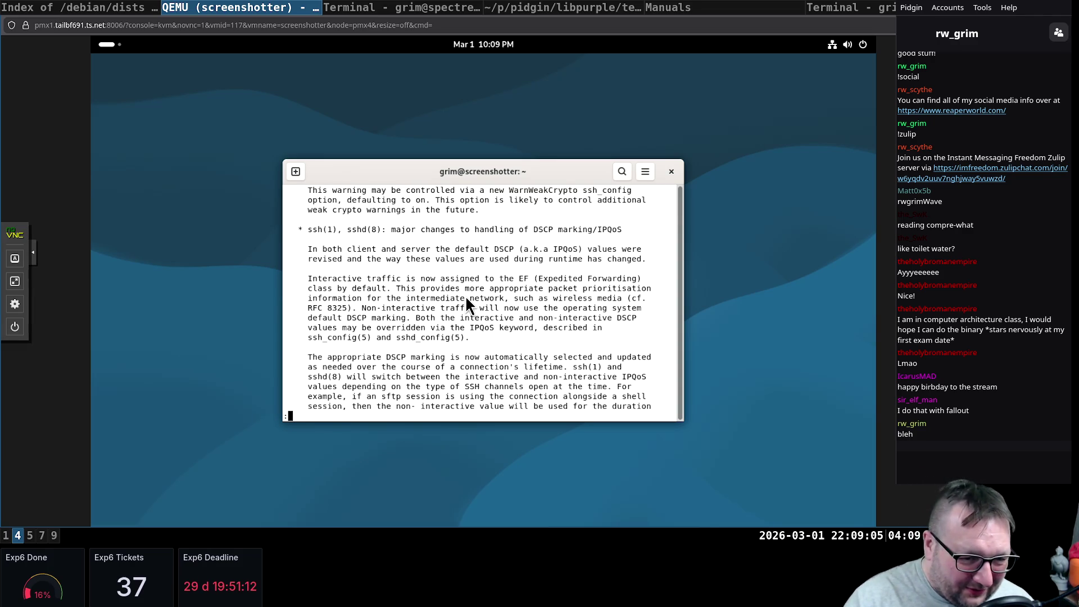
{"action": "key", "text": "space"}
{"action": "key", "text": "space"}
{"action": "key", "text": "q"}
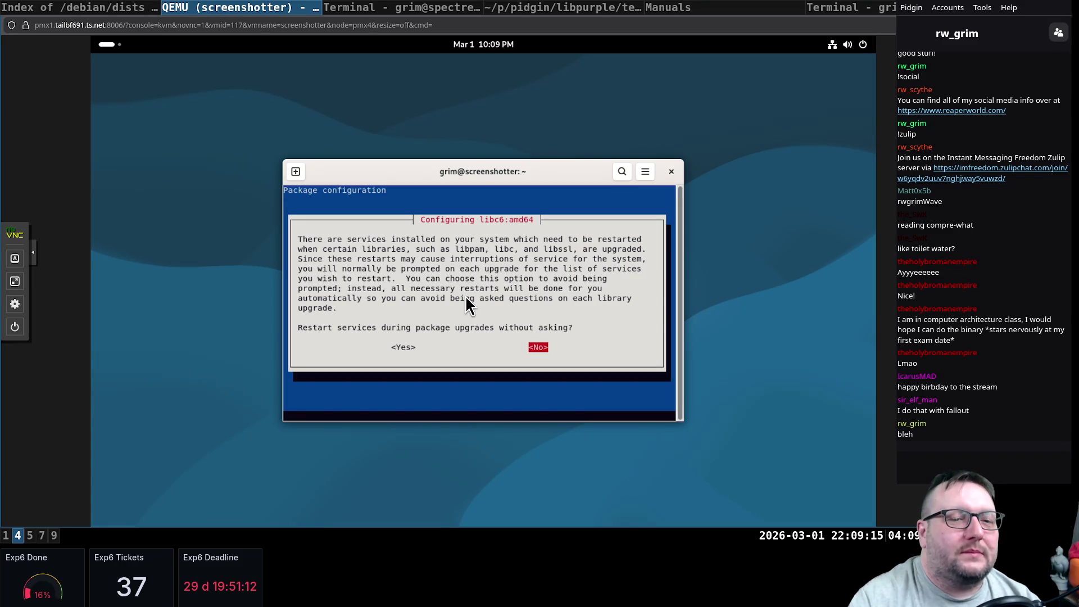
Step: Answer <Yes> to the libc6 prompt so services restart automatically during the upgrade
{"action": "key", "text": "Left"}
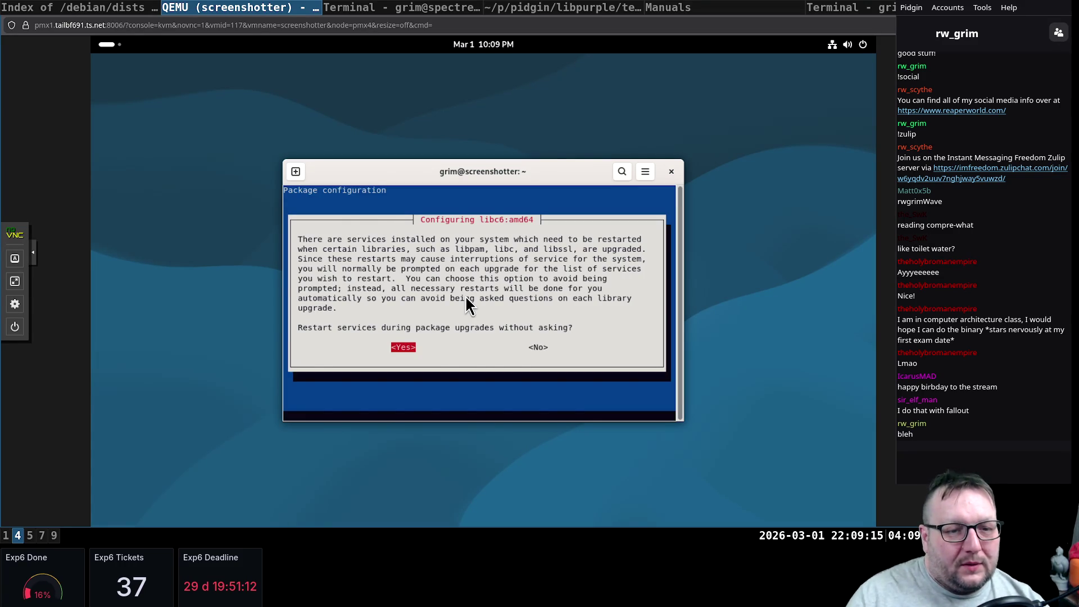
{"action": "key", "text": "Return"}
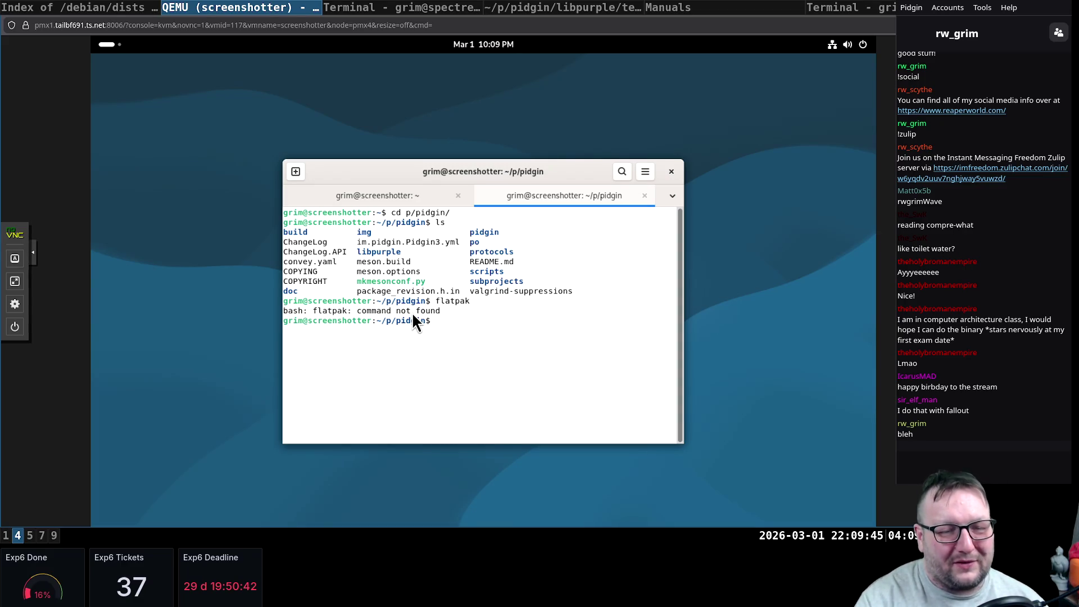
{"action": "type", "text": "exit"}
Step: Exit the extra pidgin terminal tab while apt continues unpacking
{"action": "key", "text": "Return"}
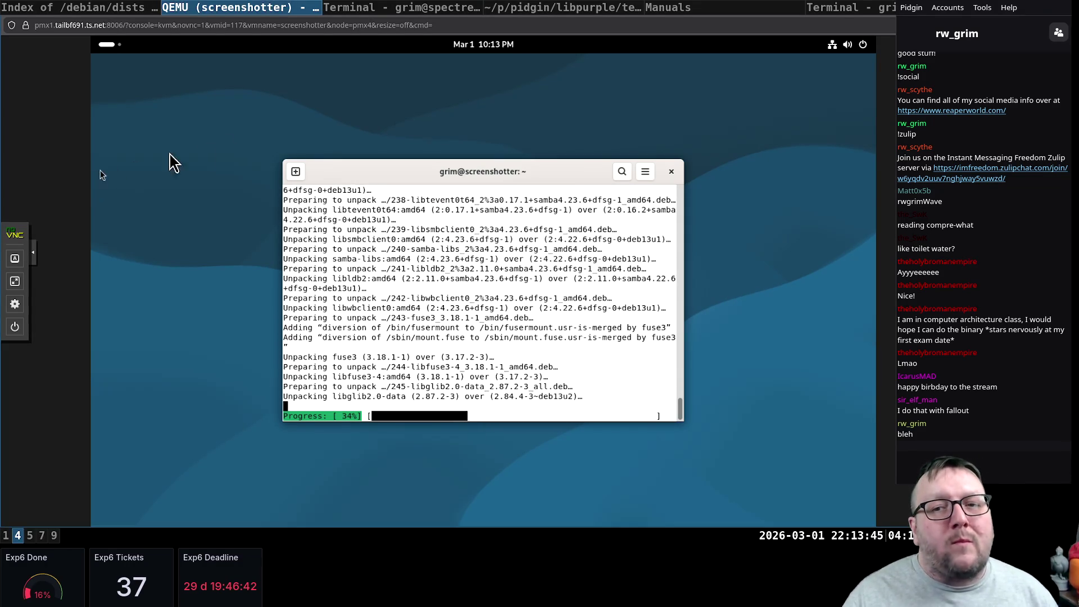
Step: Show the VM's Activities overview, switch the host to Firefox and close the Debian dists tab
{"action": "left_click", "coordinate": [93, 9]}
{"action": "left_click", "coordinate": [221, 9]}
{"action": "key", "text": "super"}
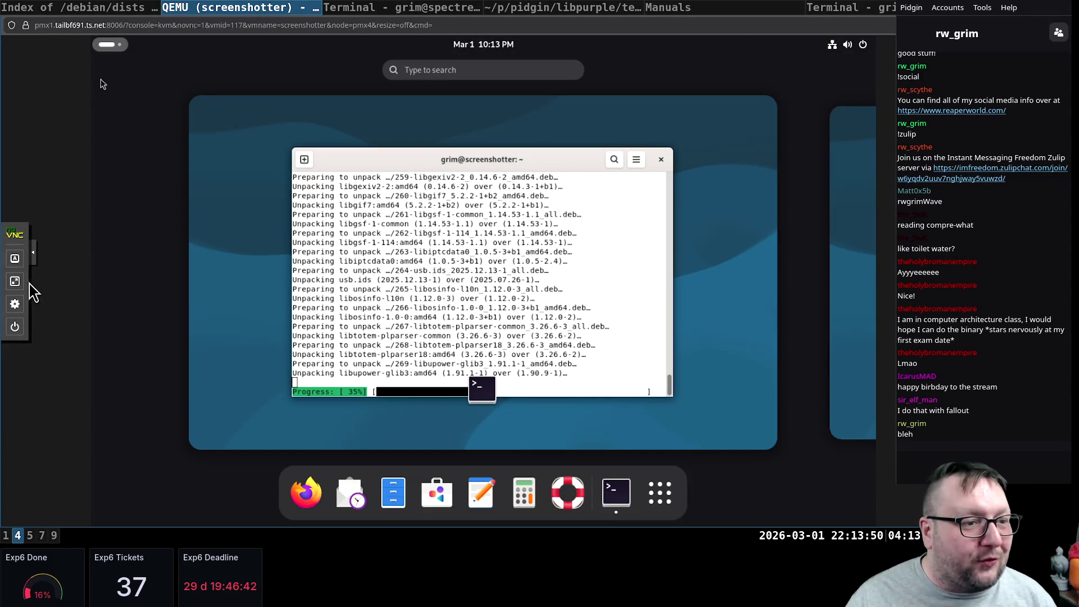
{"action": "key", "text": "super+Left"}
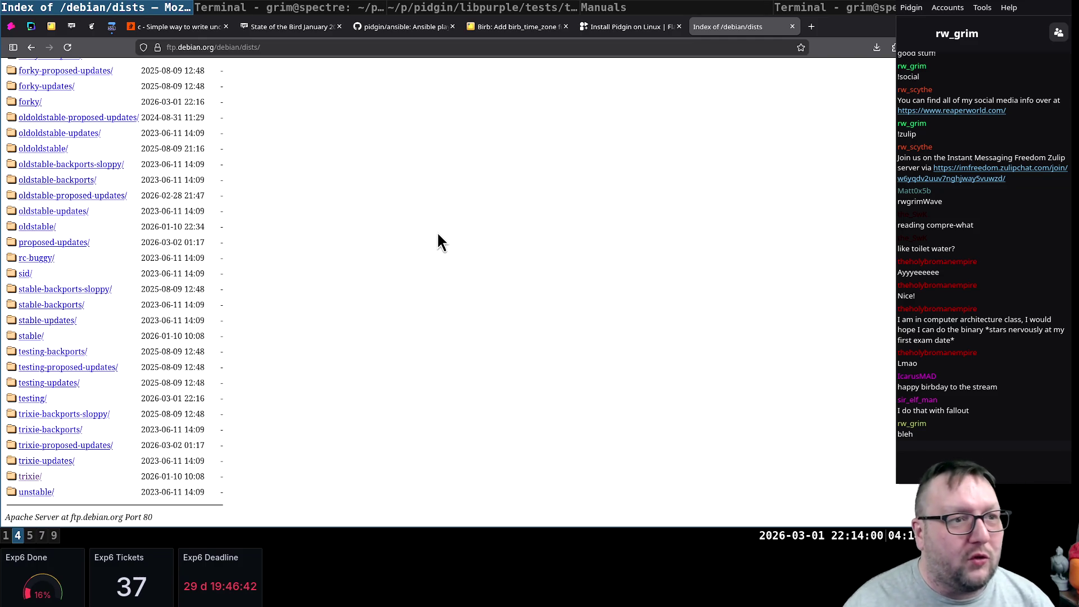
{"action": "middle_click", "coordinate": [733, 26]}
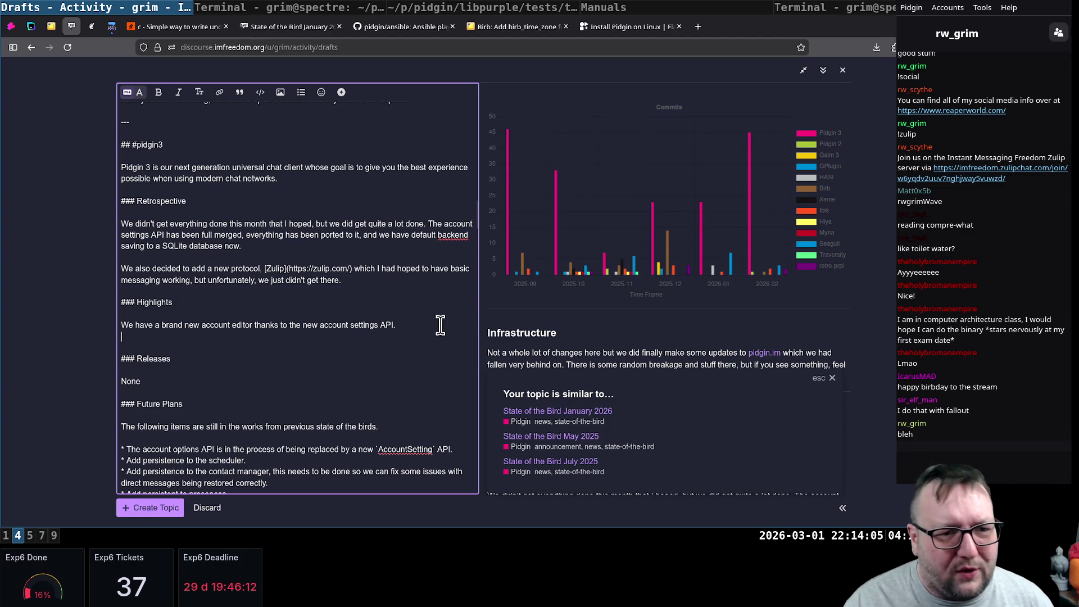
Step: Move the account editor sentence above the Highlights heading and close the Pidgin chat window
{"action": "left_click", "coordinate": [420, 336]}
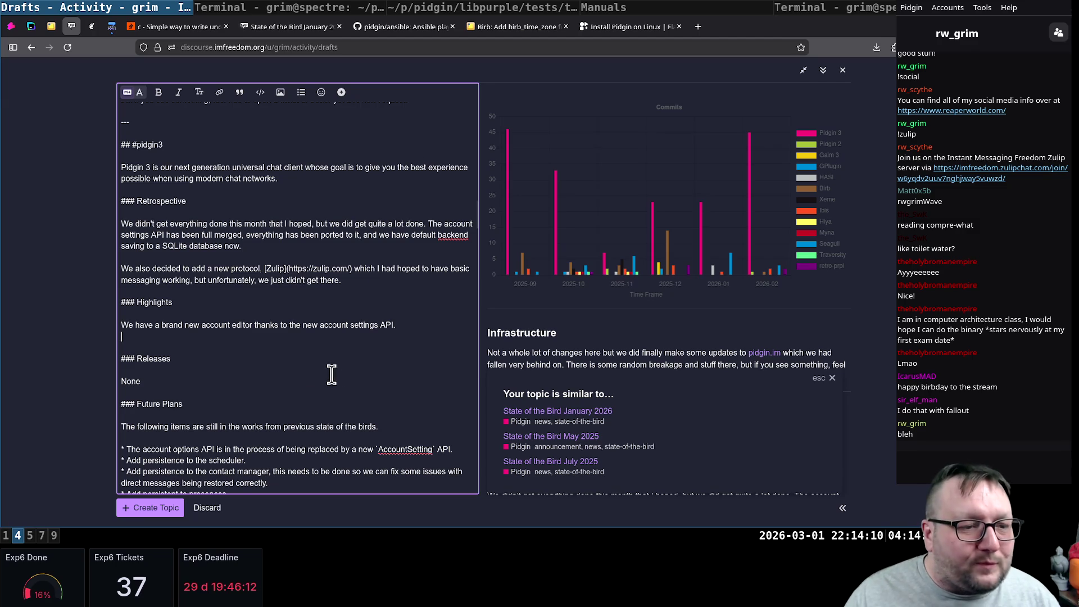
{"action": "scroll", "coordinate": [277, 352], "scroll_direction": "down", "scroll_amount": 3}
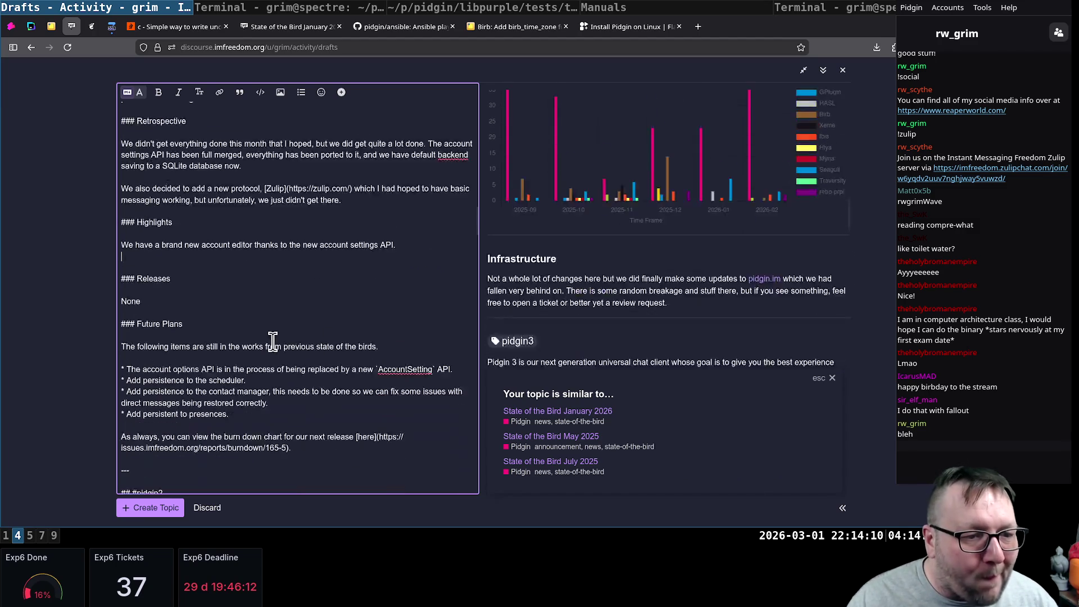
{"action": "left_click", "coordinate": [237, 271]}
{"action": "left_click", "coordinate": [204, 300]}
{"action": "left_click", "coordinate": [258, 277]}
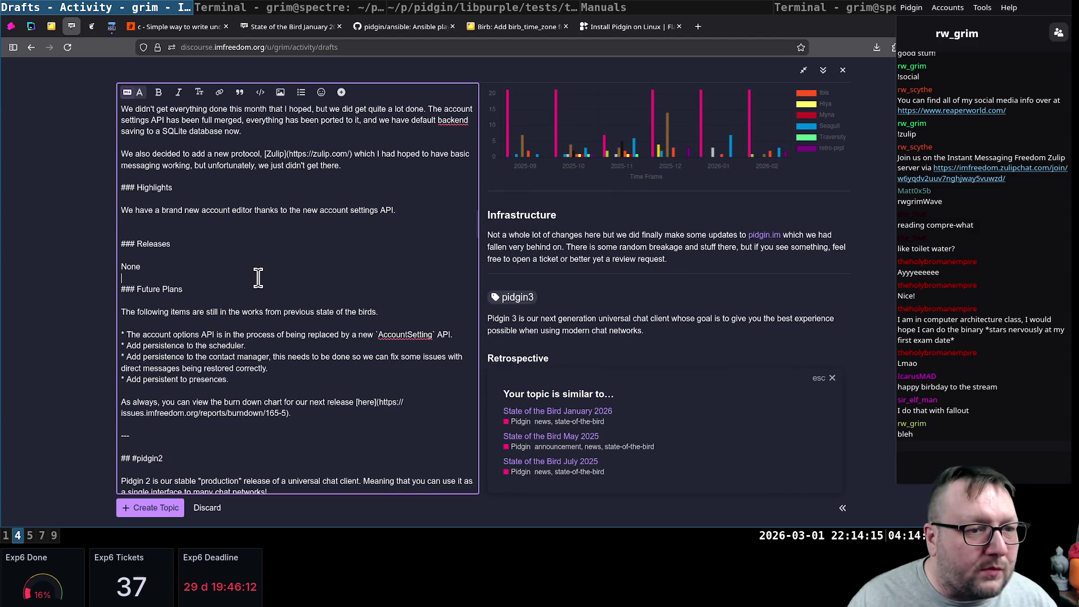
{"action": "scroll", "coordinate": [304, 343], "scroll_direction": "down", "scroll_amount": 6}
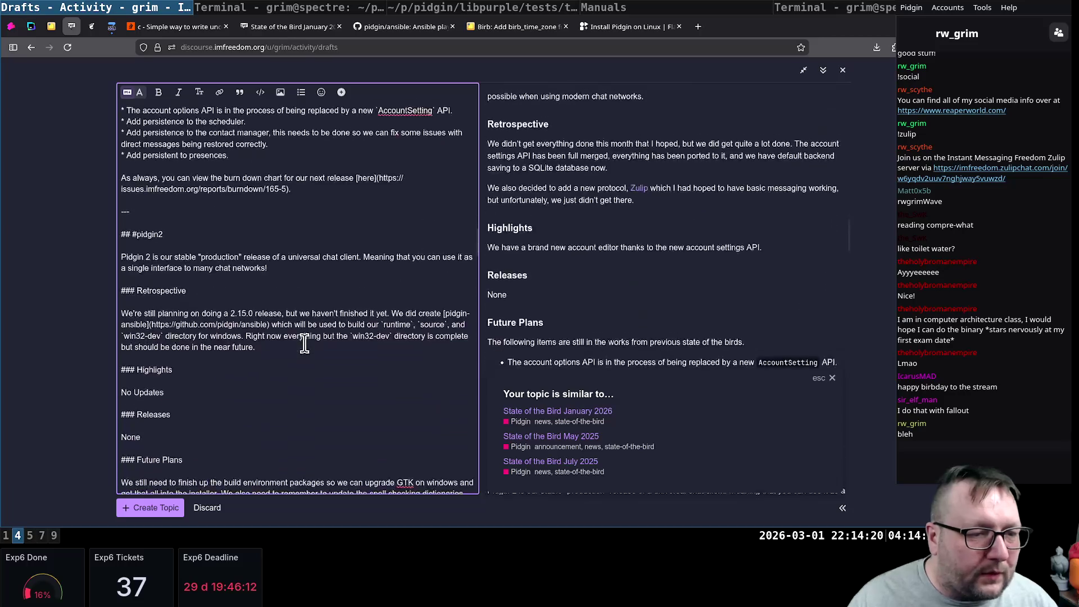
{"action": "scroll", "coordinate": [304, 343], "scroll_direction": "up", "scroll_amount": 7}
{"action": "left_click", "coordinate": [223, 267]}
{"action": "key", "text": "shift+Down"}
{"action": "key", "text": "ctrl+c"}
{"action": "key", "text": "Delete"}
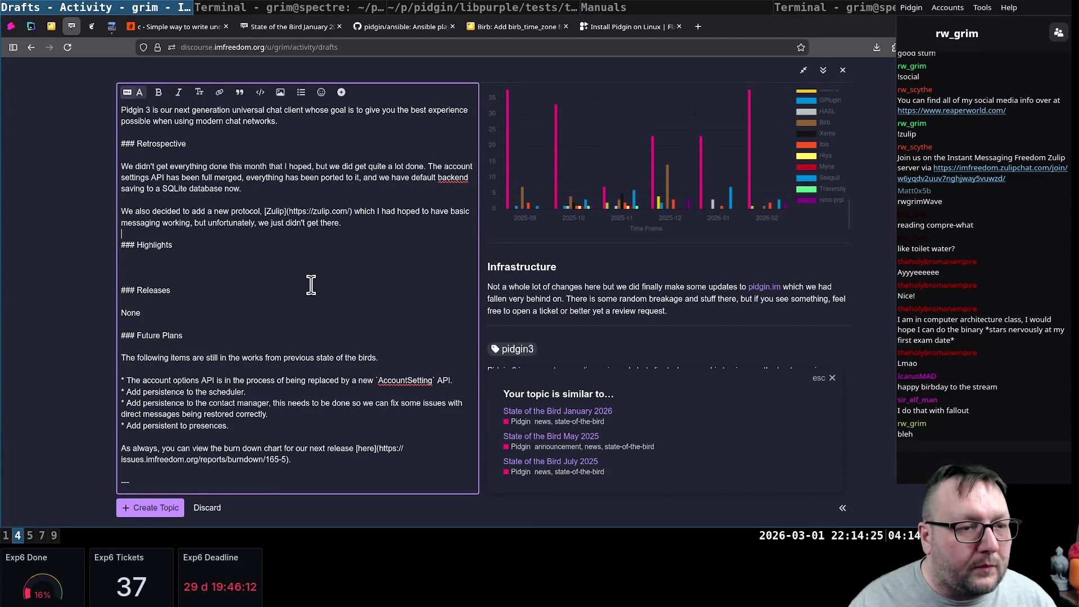
{"action": "key", "text": "Return"}
{"action": "key", "text": "ctrl+v"}
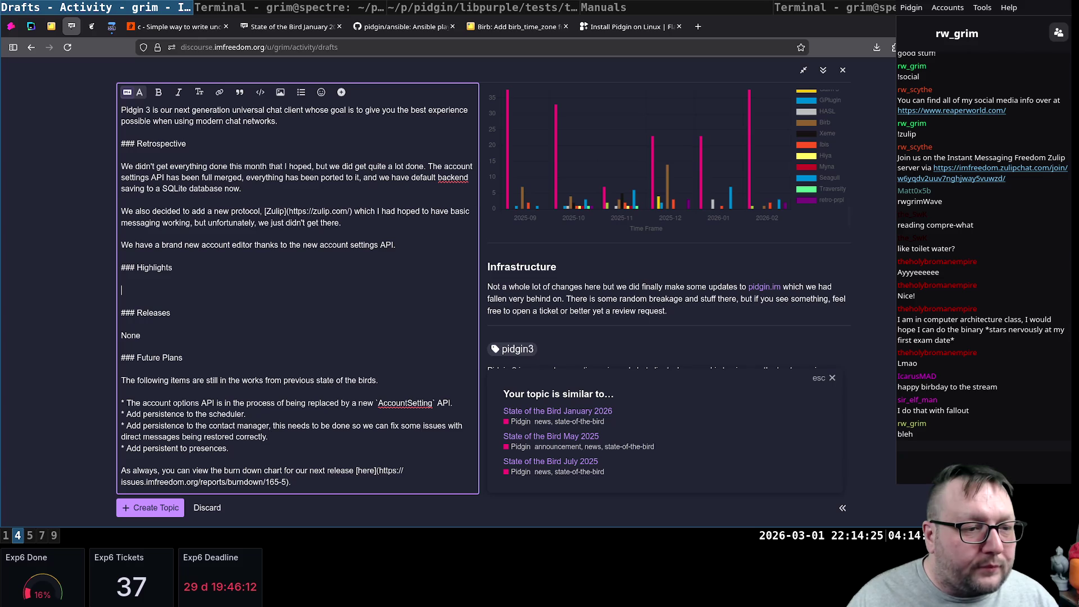
{"action": "type", "text": "*"}
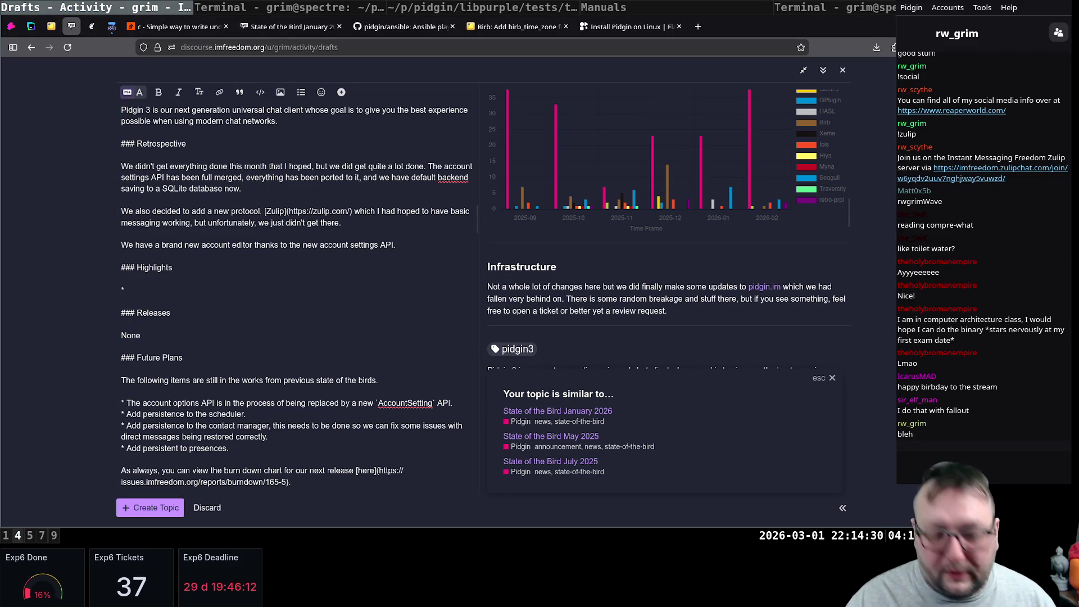
{"action": "key", "text": "ctrl+w"}
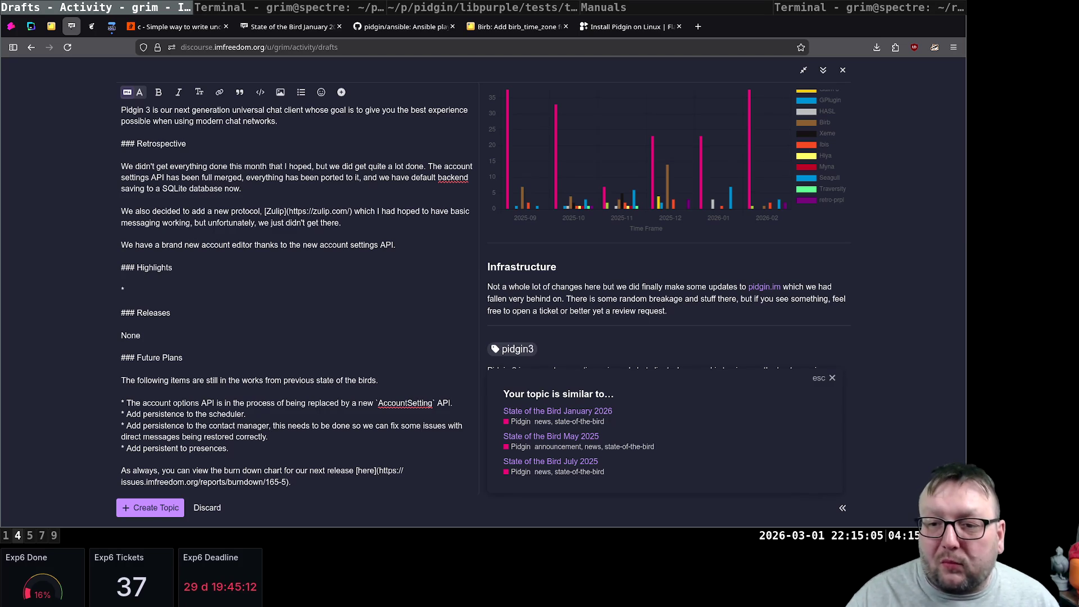
Step: Remove the bullet marker from the Flatpak highlight, correct it to RR 4353 and trim the trailing space
{"action": "left_click", "coordinate": [234, 352]}
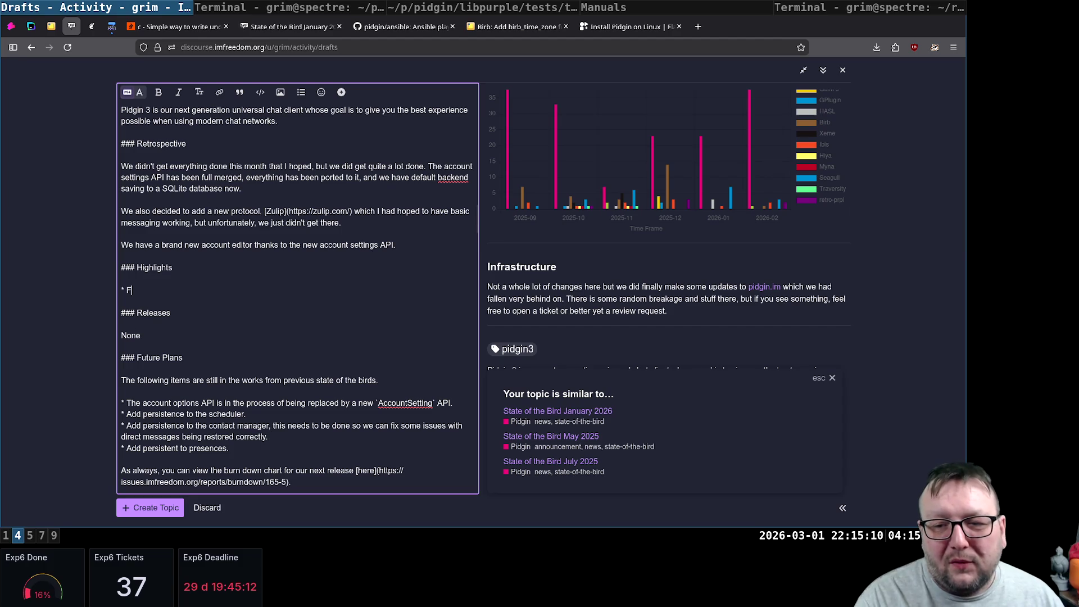
{"action": "type", "text": "Flatpak: Fi"}
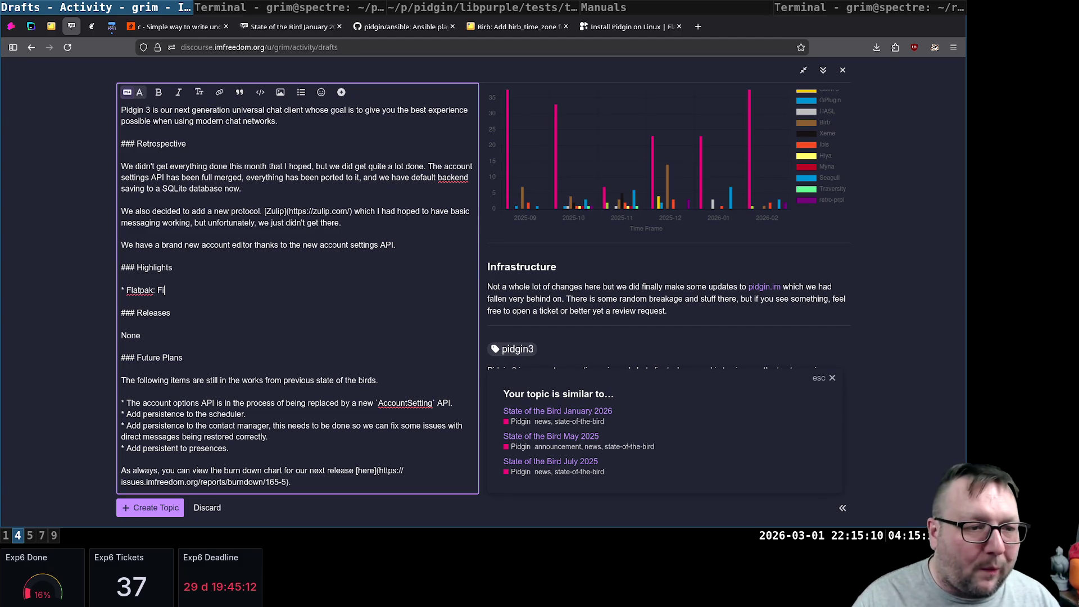
{"action": "key", "text": "Home"}
{"action": "key", "text": "Delete"}
{"action": "key", "text": "Delete"}
{"action": "key", "text": "End"}
{"action": "type", "text": "x"}
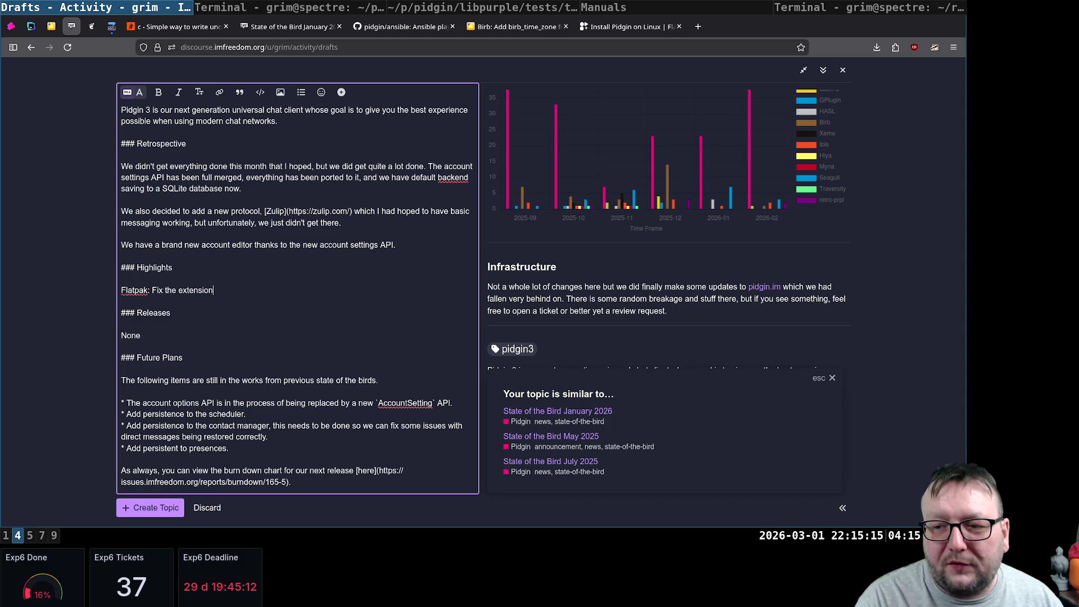
{"action": "type", "text": "y ad"}
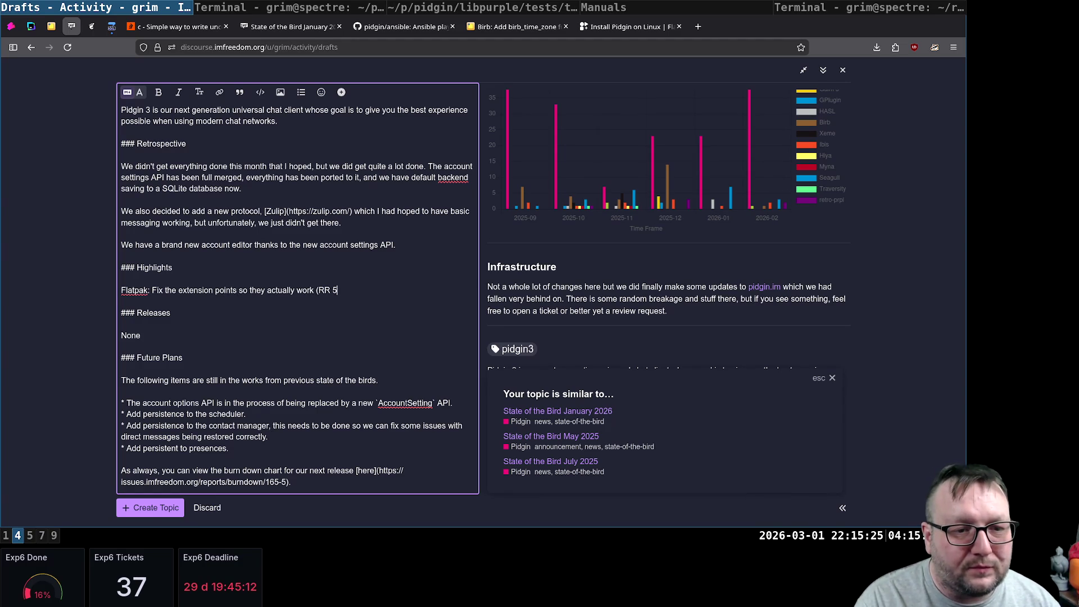
{"action": "key", "text": "BackSpace"}
{"action": "type", "text": "4353) ("}
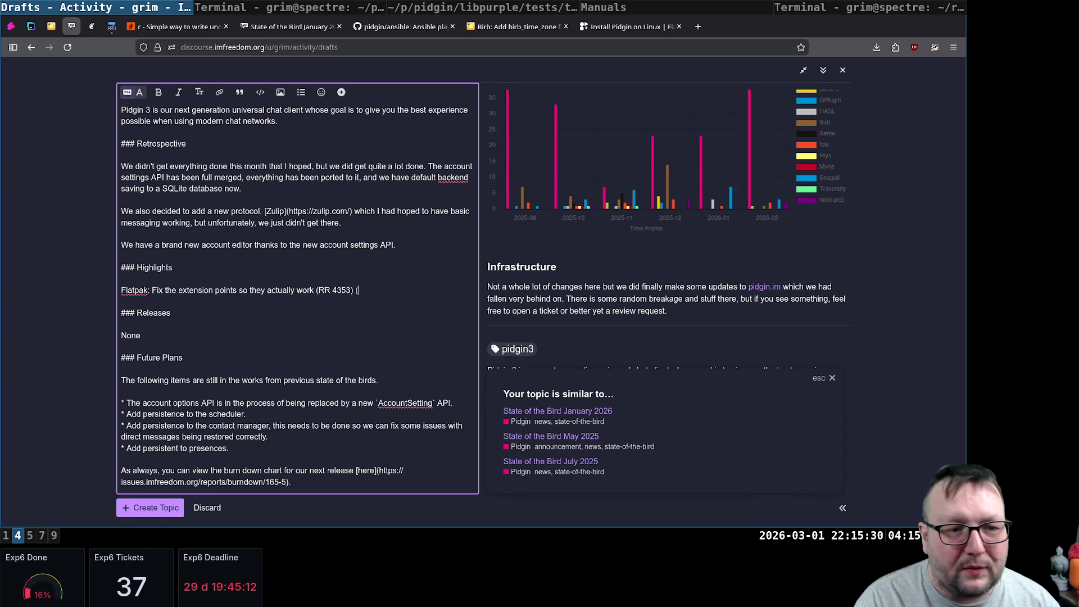
{"action": "key", "text": "BackSpace"}
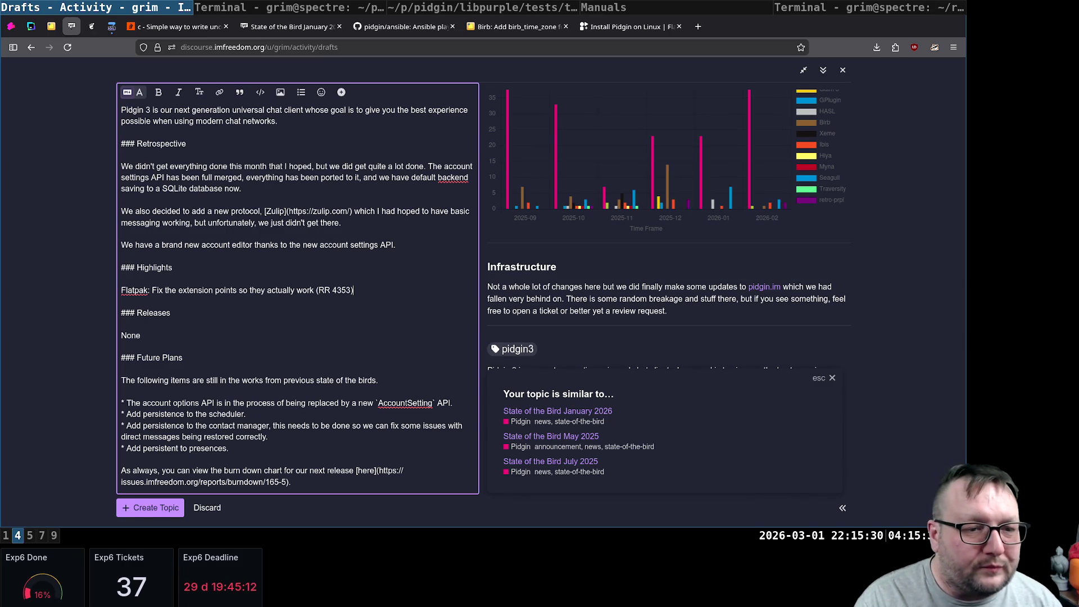
{"action": "scroll", "coordinate": [264, 316], "scroll_direction": "down", "scroll_amount": 4}
{"action": "scroll", "coordinate": [264, 315], "scroll_direction": "down", "scroll_amount": 5}
{"action": "scroll", "coordinate": [264, 316], "scroll_direction": "down", "scroll_amount": 1}
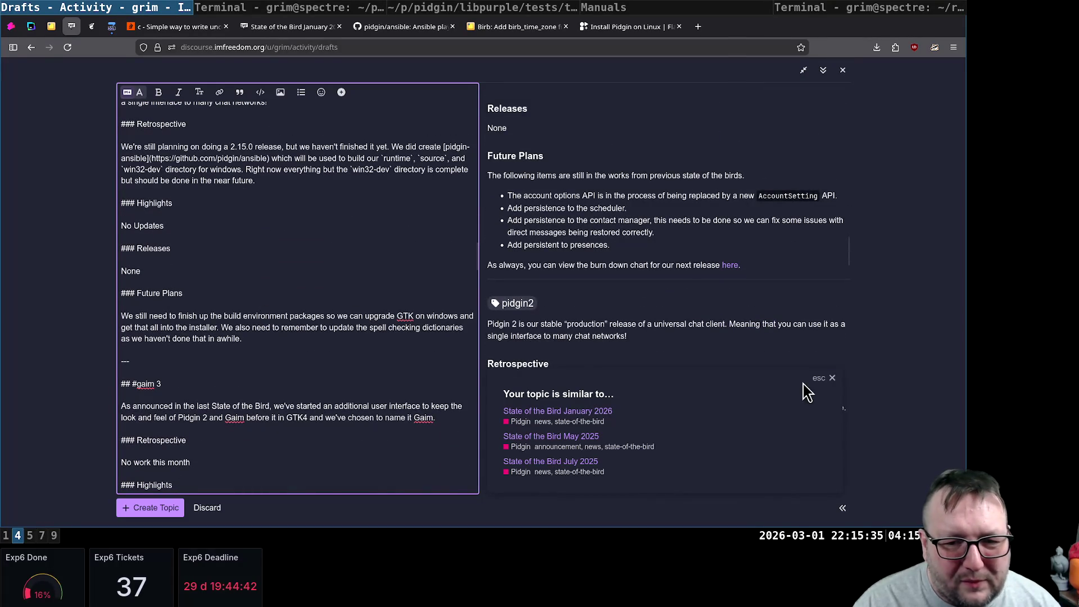
Step: Dismiss the 'Your topic is similar to…' suggestions popup
{"action": "left_click", "coordinate": [831, 377]}
{"action": "scroll", "coordinate": [663, 358], "scroll_direction": "down", "scroll_amount": 4}
{"action": "scroll", "coordinate": [662, 358], "scroll_direction": "down", "scroll_amount": 7}
{"action": "scroll", "coordinate": [663, 359], "scroll_direction": "down", "scroll_amount": 4}
{"action": "scroll", "coordinate": [663, 356], "scroll_direction": "down", "scroll_amount": 8}
{"action": "scroll", "coordinate": [659, 354], "scroll_direction": "down", "scroll_amount": 1}
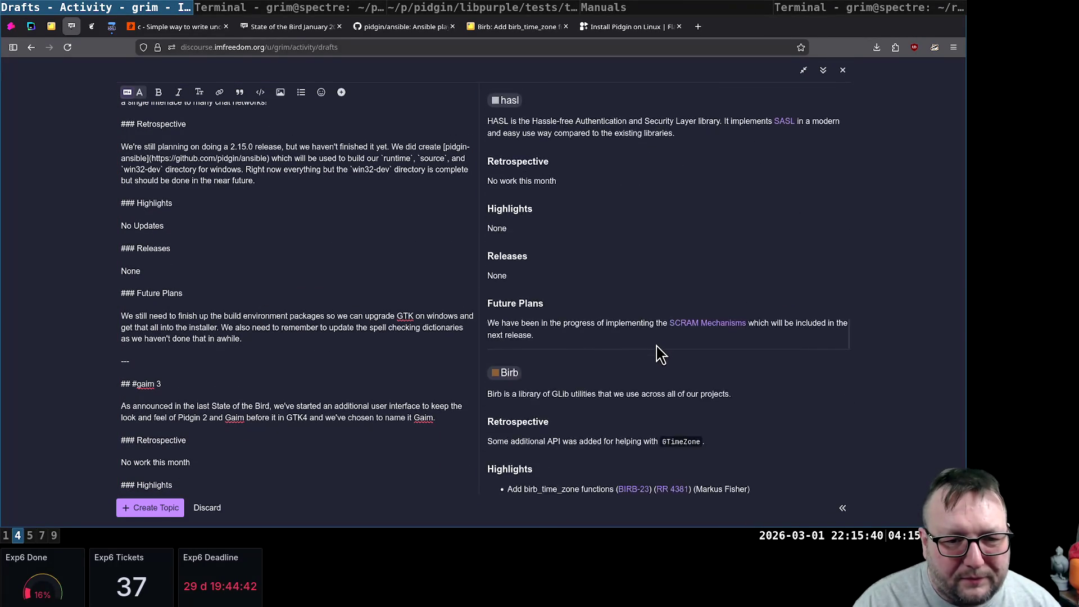
{"action": "scroll", "coordinate": [659, 354], "scroll_direction": "down", "scroll_amount": 5}
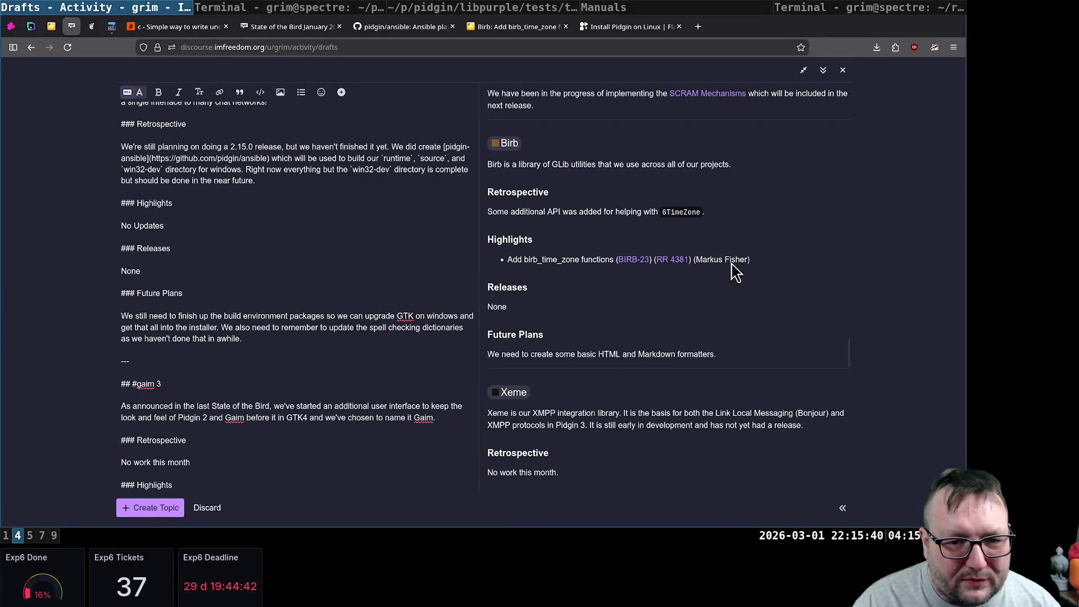
{"action": "scroll", "coordinate": [278, 200], "scroll_direction": "up", "scroll_amount": 5}
{"action": "scroll", "coordinate": [259, 221], "scroll_direction": "up", "scroll_amount": 5}
{"action": "scroll", "coordinate": [272, 248], "scroll_direction": "up", "scroll_amount": 5}
{"action": "scroll", "coordinate": [287, 267], "scroll_direction": "up", "scroll_amount": 3}
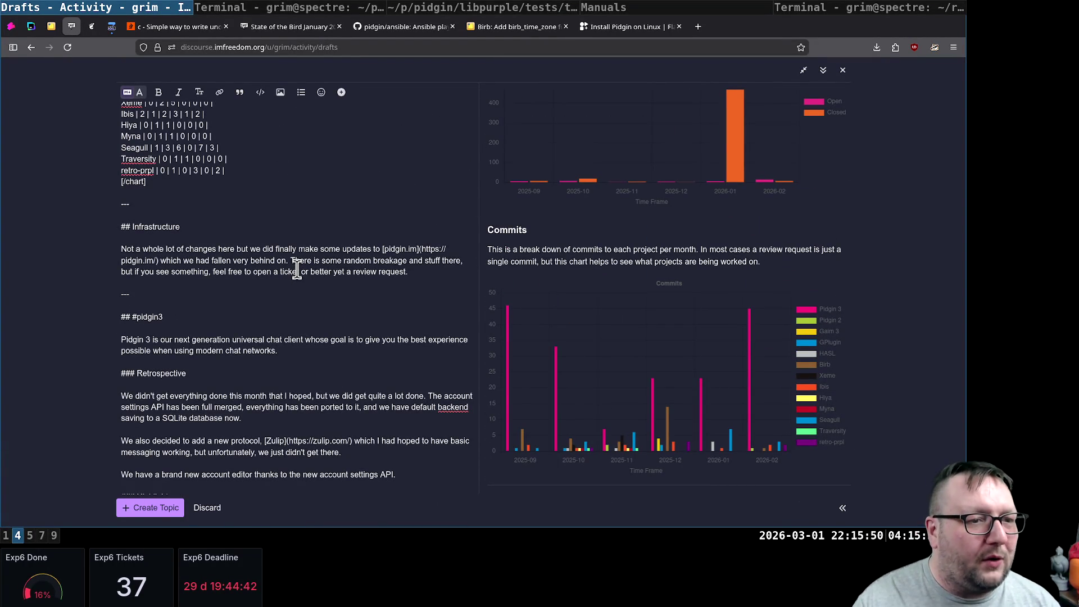
{"action": "scroll", "coordinate": [325, 332], "scroll_direction": "down", "scroll_amount": 4}
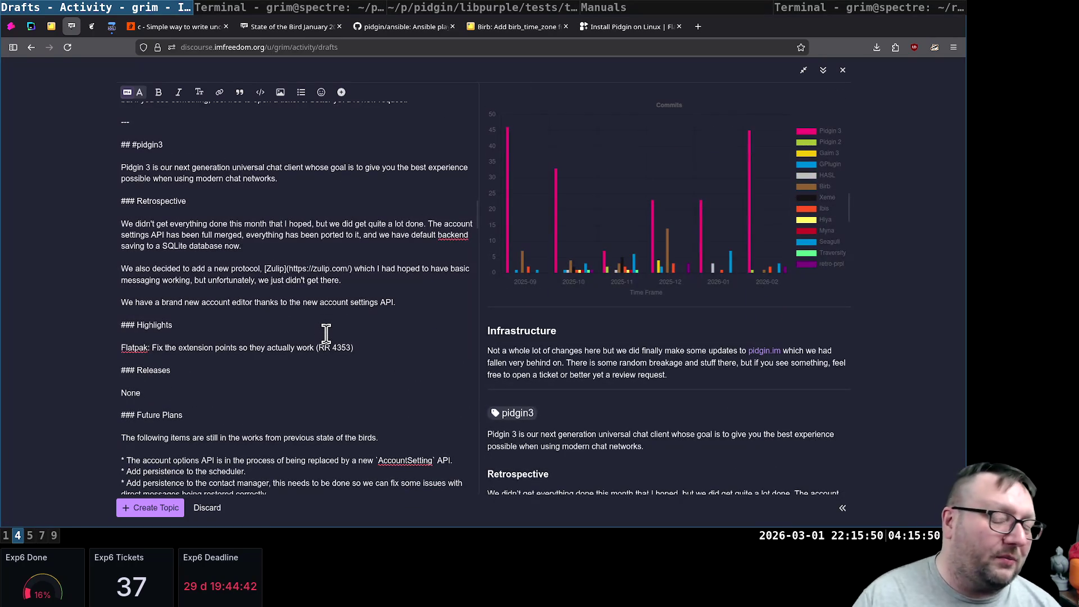
Step: Finish the author credit, try a '####' heading, then make the line a '* Flatpak:' bullet
{"action": "left_click", "coordinate": [384, 355]}
{"action": "key", "text": "Left"}
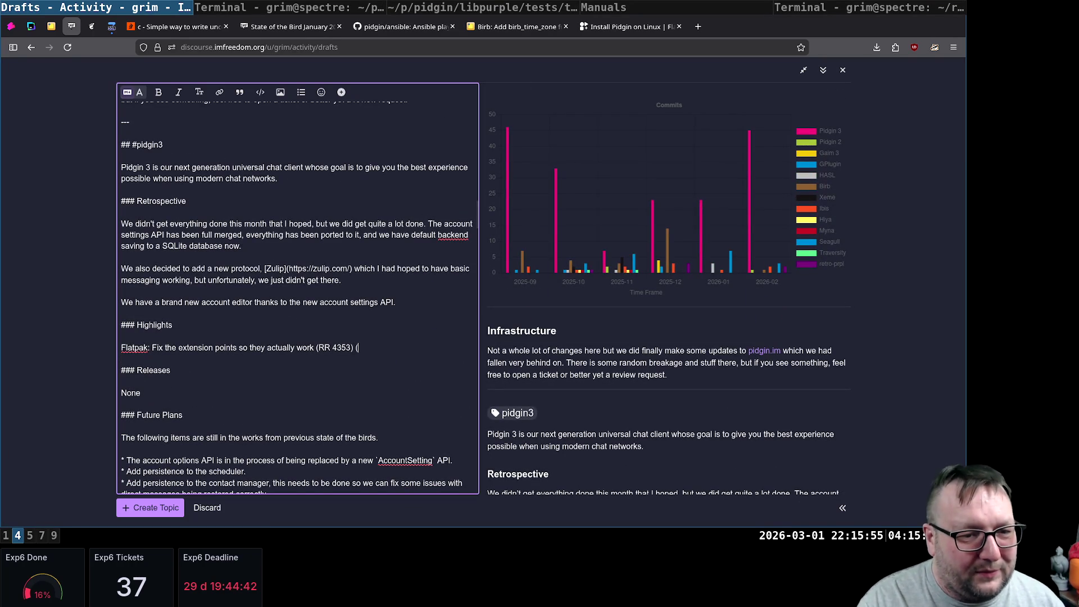
{"action": "type", "text": "amlich)"}
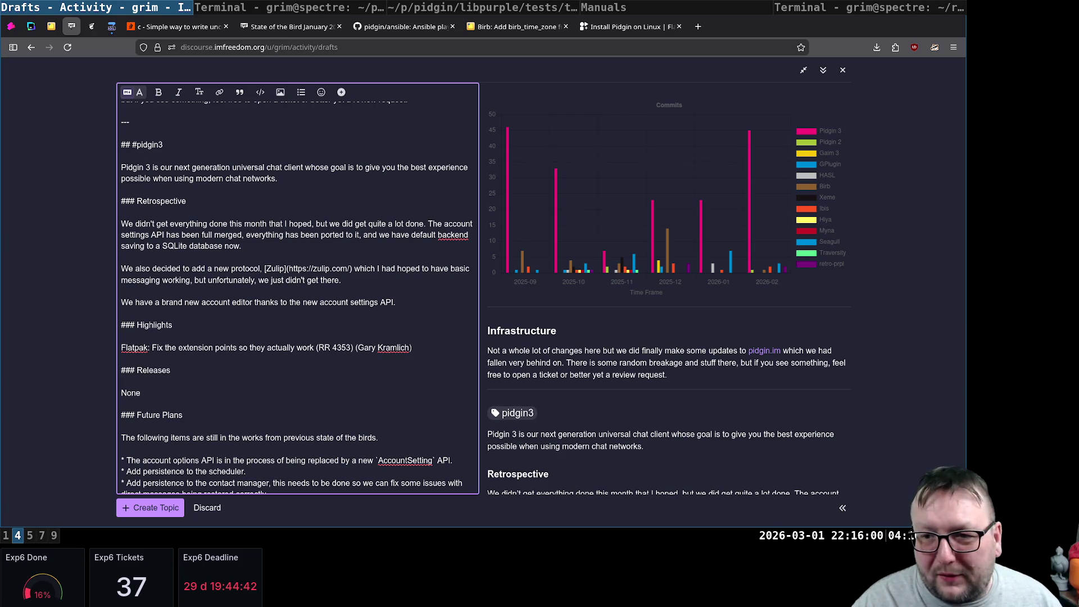
{"action": "key", "text": "Home"}
{"action": "type", "text": "####"}
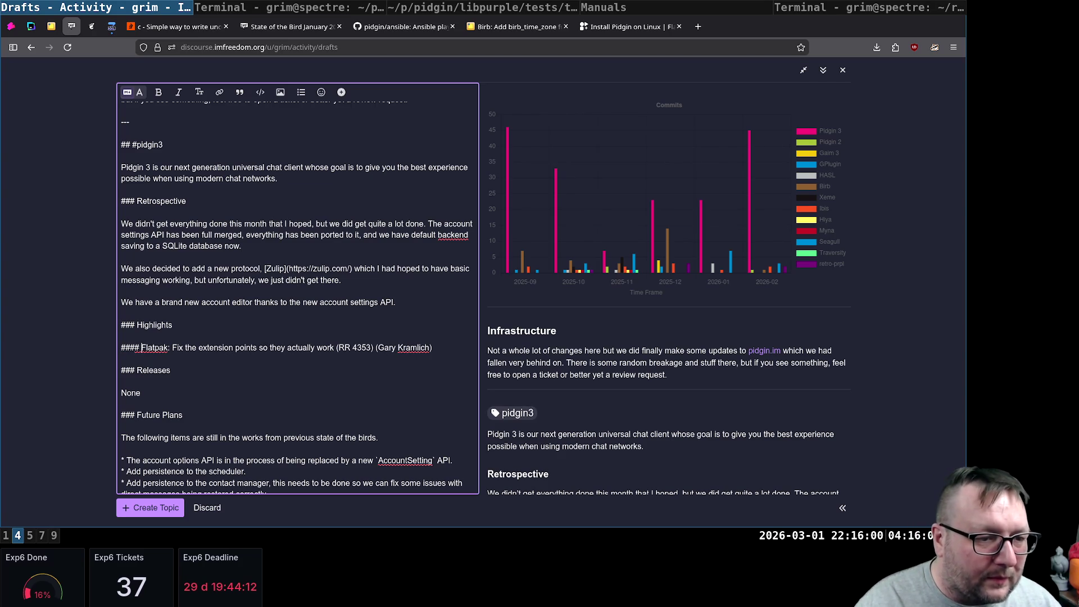
{"action": "key", "text": "ctrl+Right"}
{"action": "key", "text": "shift+Home"}
{"action": "key", "text": "BackSpace"}
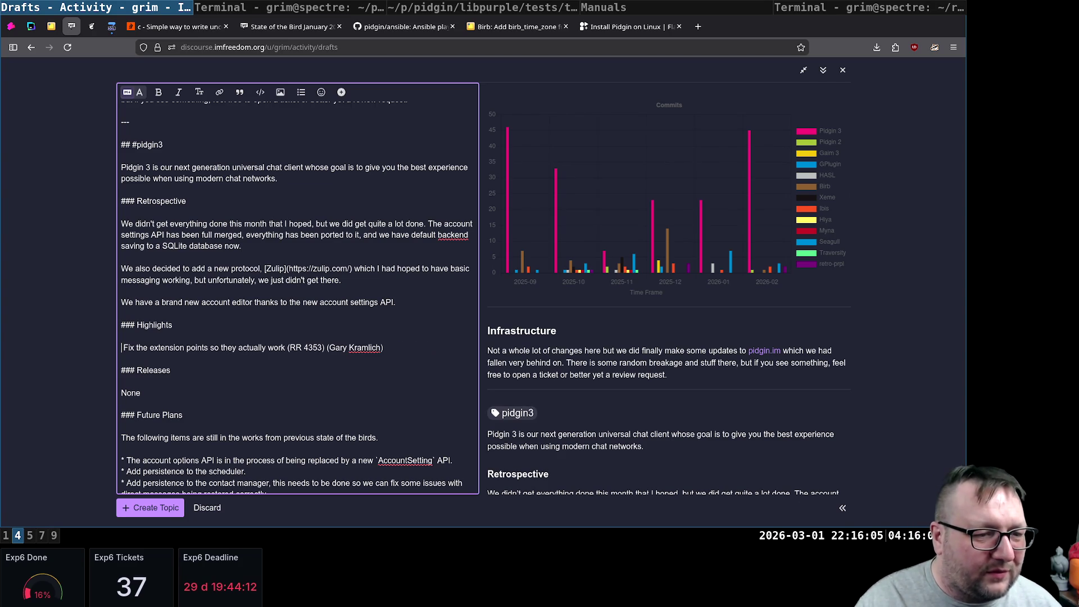
{"action": "type", "text": "* Flatpak:"}
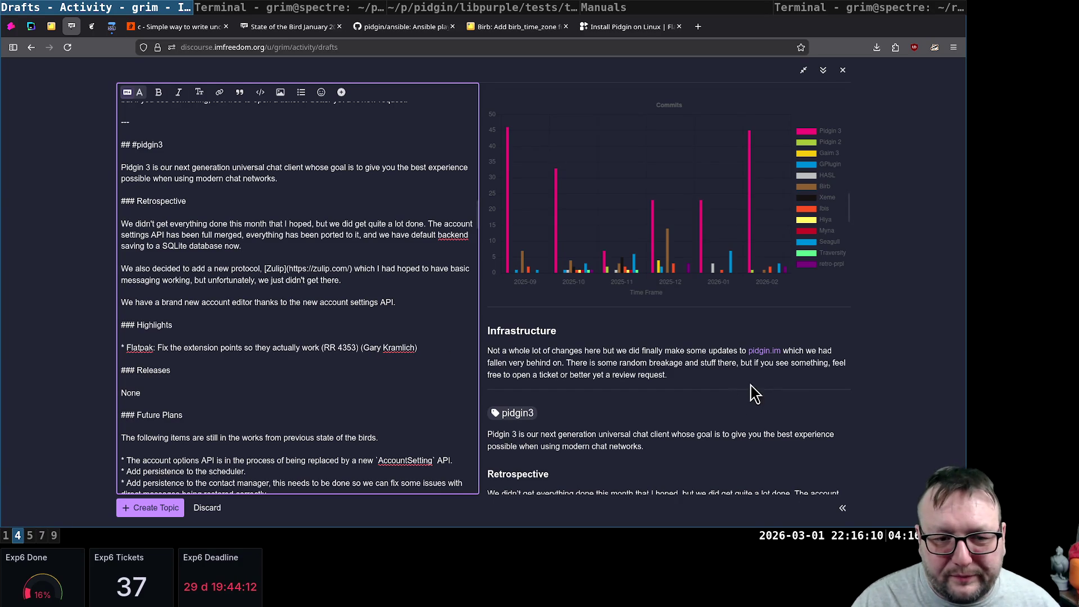
{"action": "scroll", "coordinate": [748, 371], "scroll_direction": "down", "scroll_amount": 3}
{"action": "scroll", "coordinate": [746, 356], "scroll_direction": "down", "scroll_amount": 3}
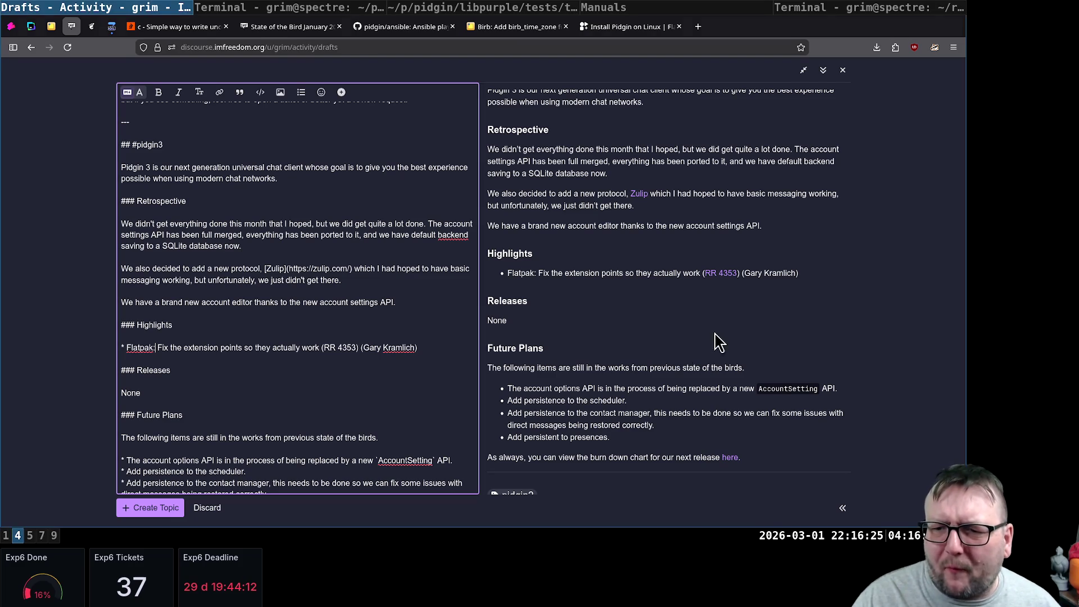
Step: Add '* Purple: Step 1 of the Seagull Contact Manager Backend (RR 4334)' under Highlights, then switch to YouTrack
{"action": "left_click", "coordinate": [261, 338]}
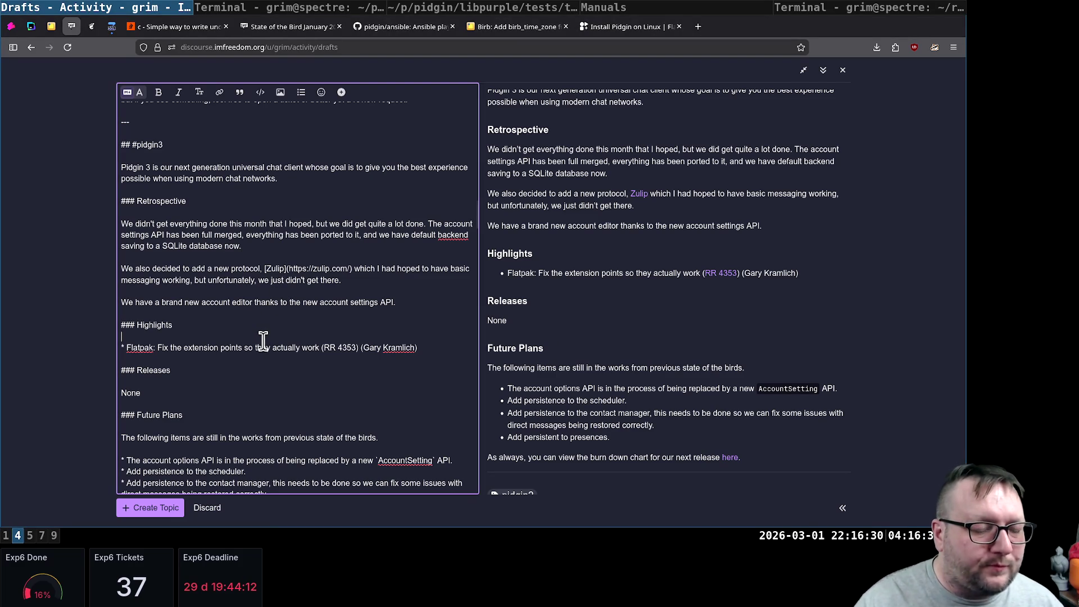
{"action": "key", "text": "Return"}
{"action": "type", "text": "* Purple:"}
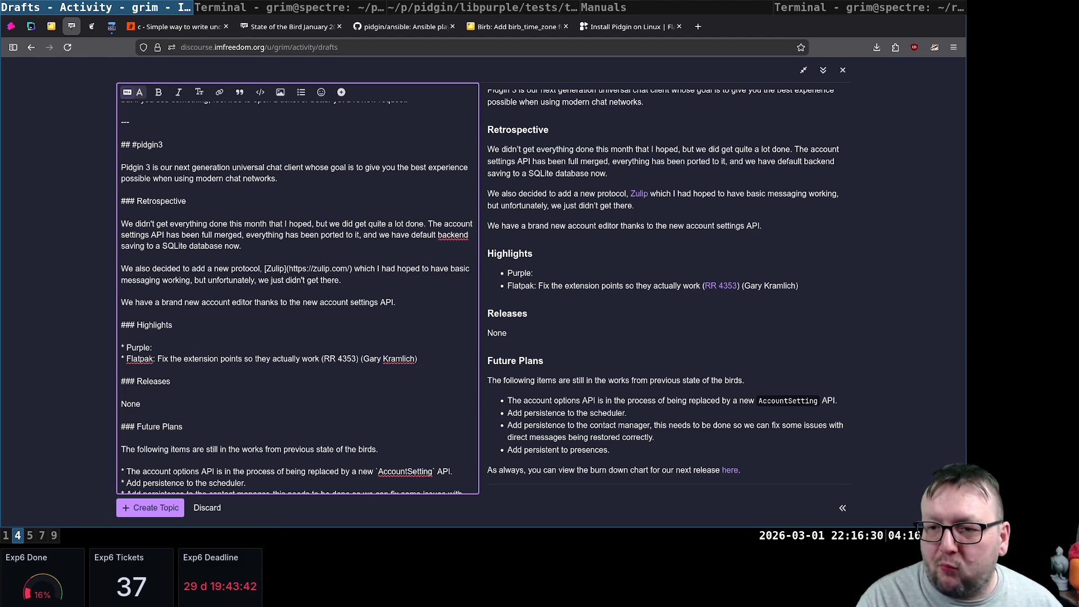
{"action": "key", "text": "Tab"}
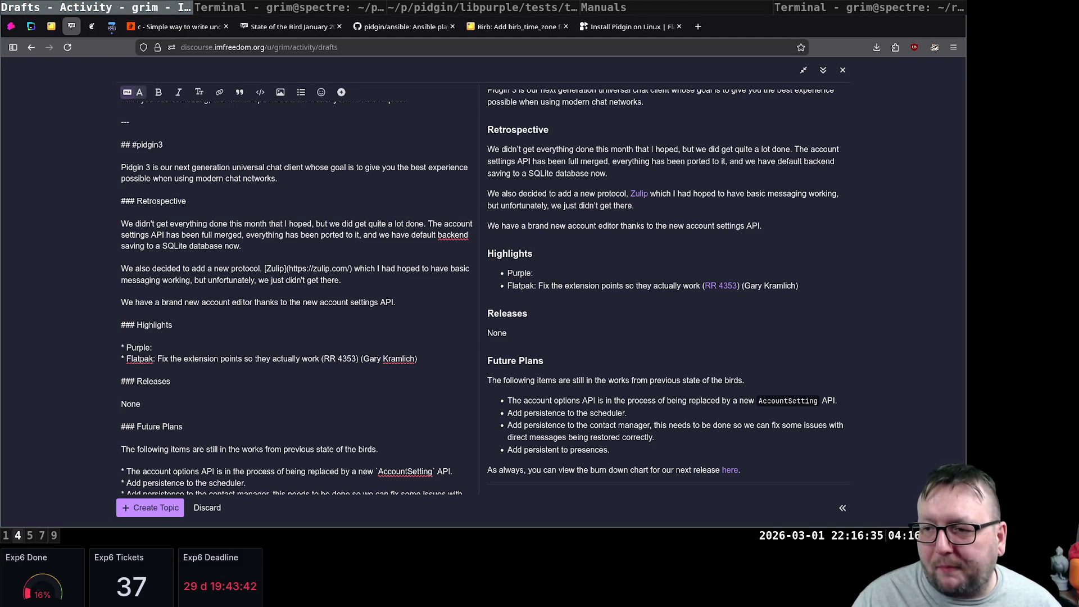
{"action": "key", "text": "shift+Tab"}
{"action": "type", "text": "Step 1 of the Seagull Contact Manager Backend ( RR 43"}
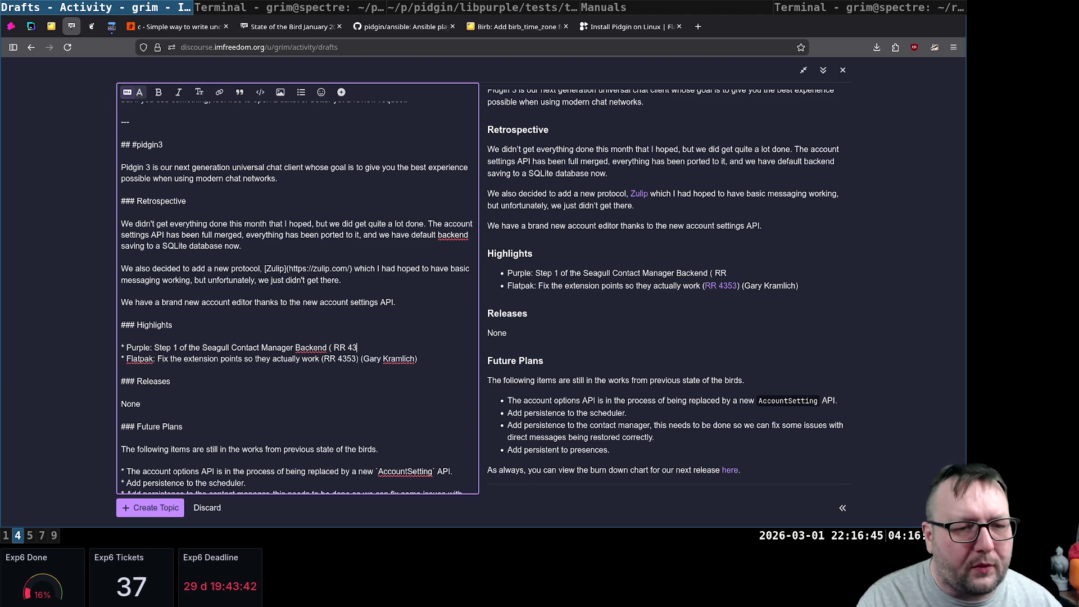
{"action": "type", "text": ")"}
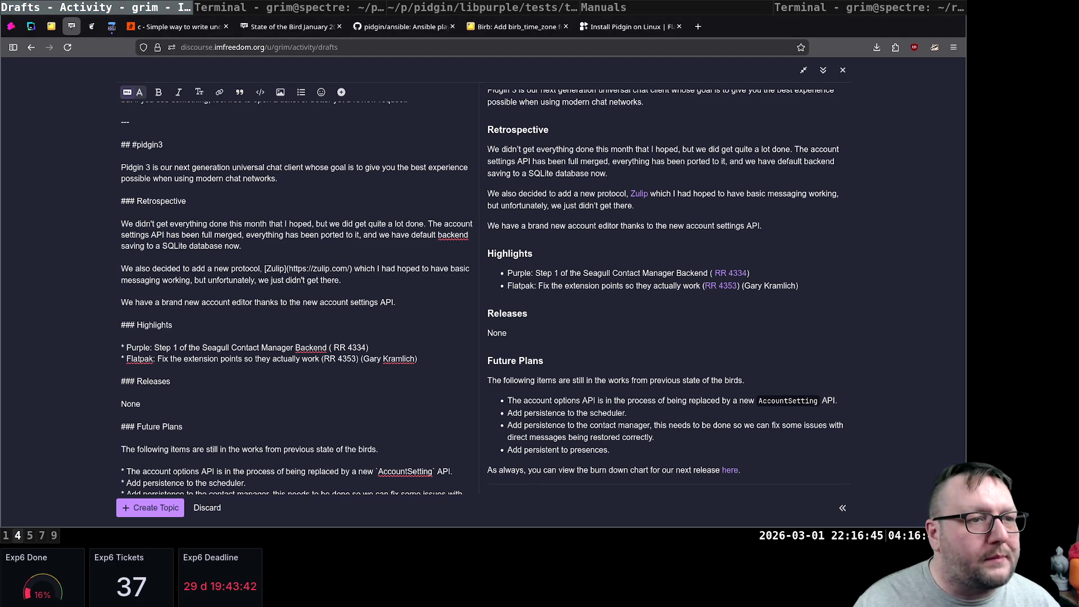
{"action": "key", "text": "ctrl+Tab"}
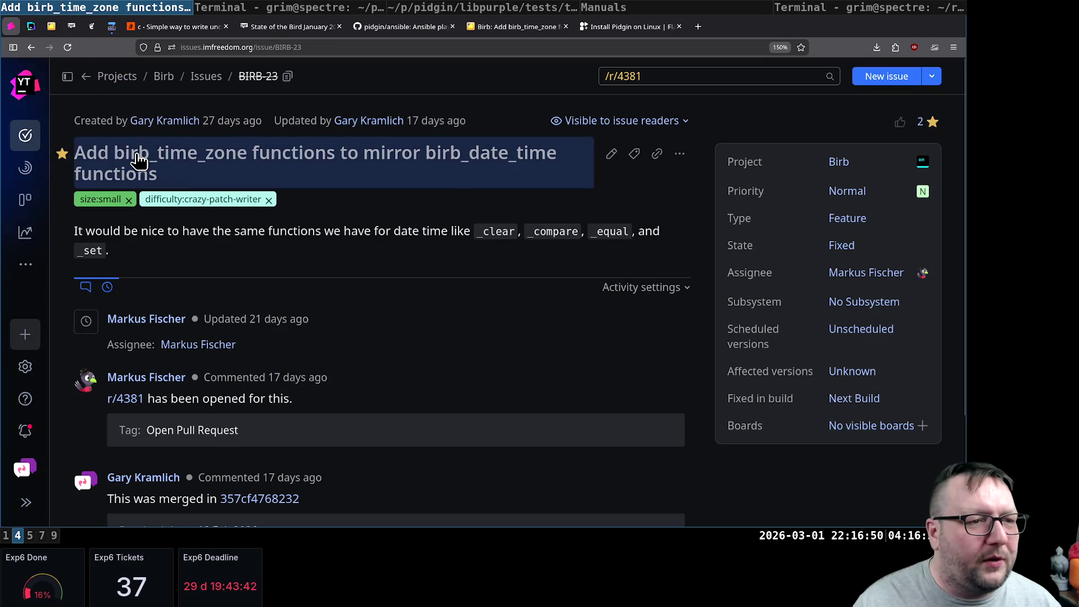
Step: Return to the Issues list and load the 'Pidgin 3.0 Experimental 6' saved search with the sidebar hidden
{"action": "key", "text": "Escape"}
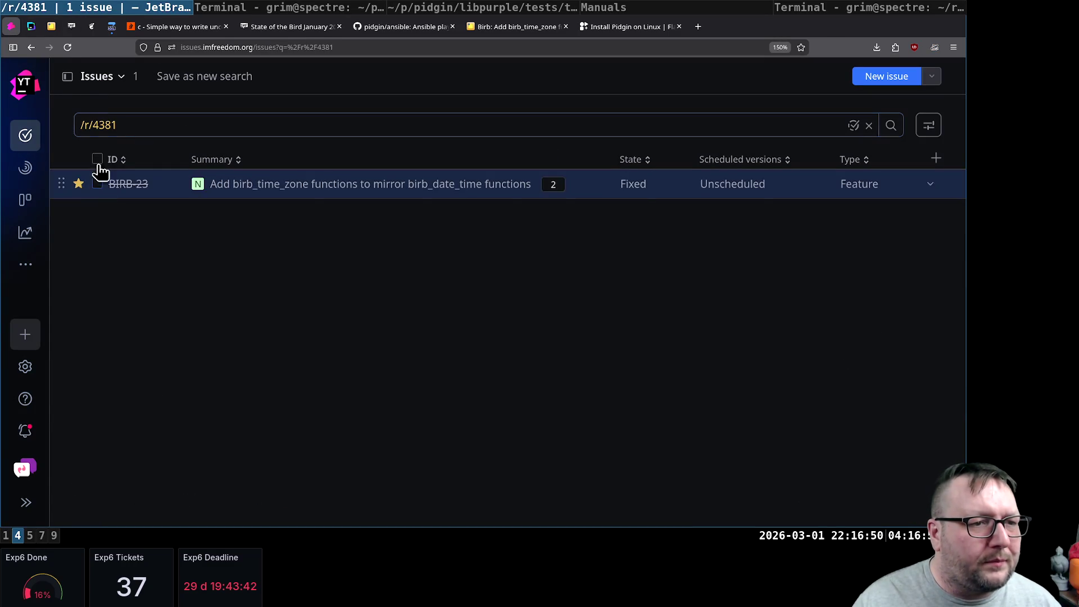
{"action": "left_click", "coordinate": [69, 76]}
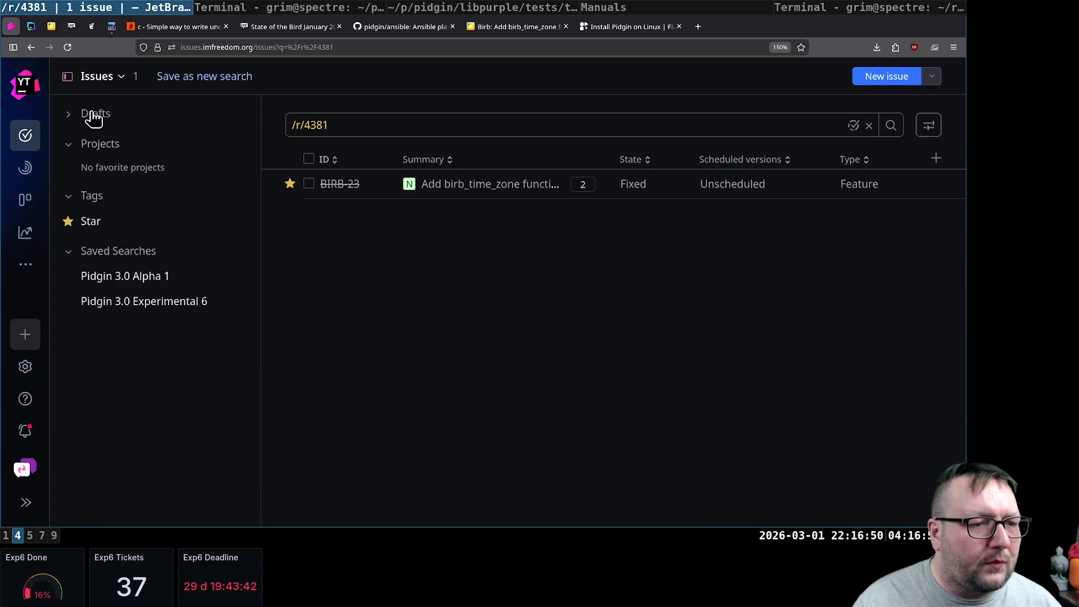
{"action": "left_click", "coordinate": [176, 310]}
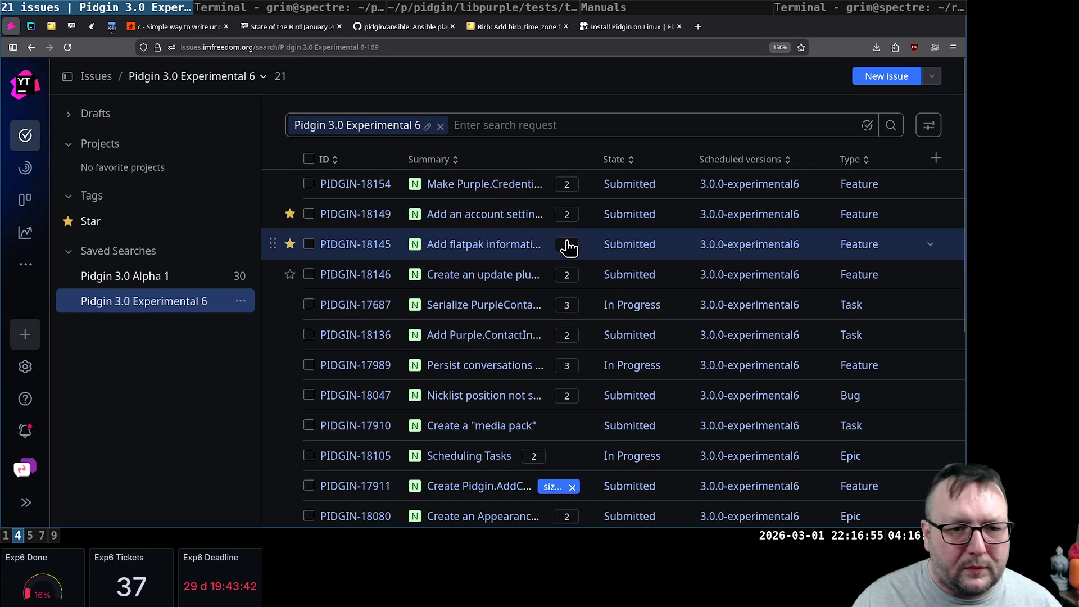
{"action": "left_click", "coordinate": [67, 77]}
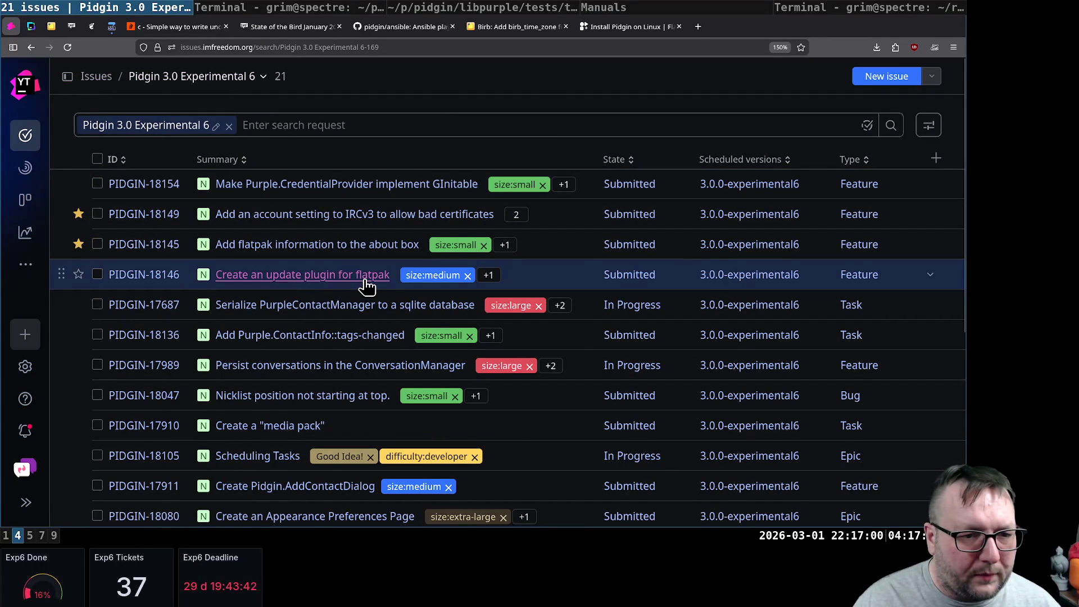
Step: View issue PIDGIN-17687 and select its ID in the URL bar for copying
{"action": "left_click", "coordinate": [274, 306]}
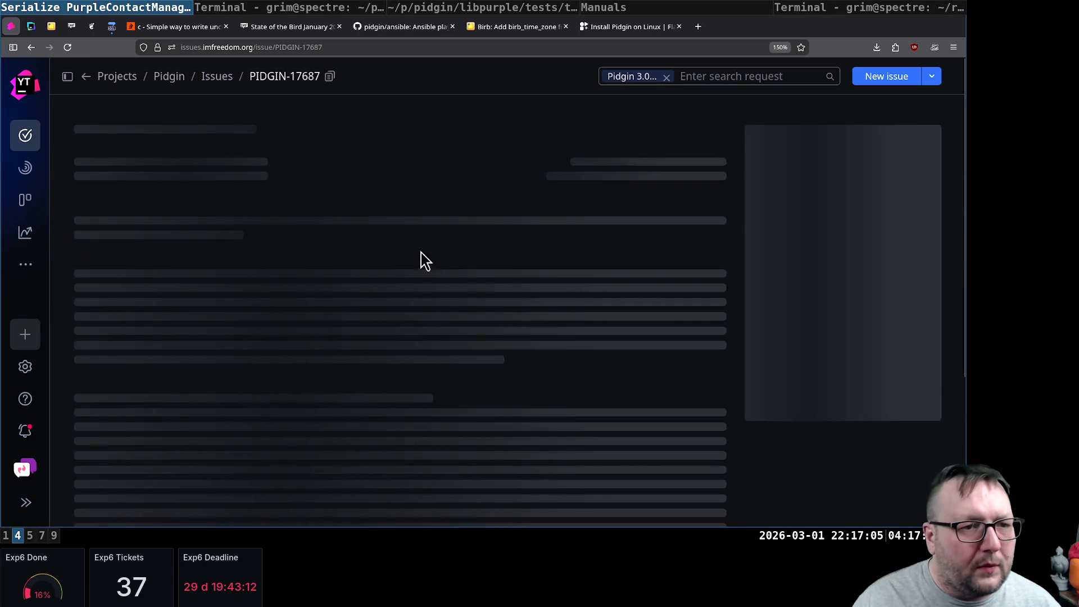
{"action": "left_click_drag", "start_coordinate": [285, 47], "coordinate": [362, 47]}
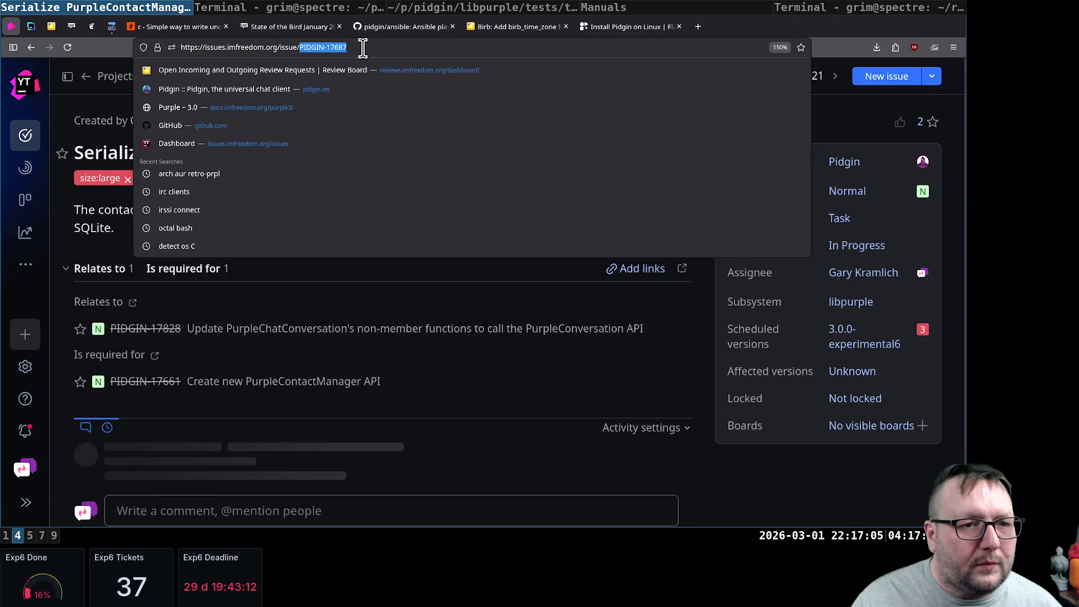
{"action": "left_click", "coordinate": [782, 472]}
{"action": "scroll", "coordinate": [488, 295], "scroll_direction": "down", "scroll_amount": 3}
{"action": "scroll", "coordinate": [493, 291], "scroll_direction": "down", "scroll_amount": 2}
{"action": "scroll", "coordinate": [493, 287], "scroll_direction": "down", "scroll_amount": 3}
{"action": "scroll", "coordinate": [492, 286], "scroll_direction": "down", "scroll_amount": 2}
{"action": "scroll", "coordinate": [493, 287], "scroll_direction": "down", "scroll_amount": 1}
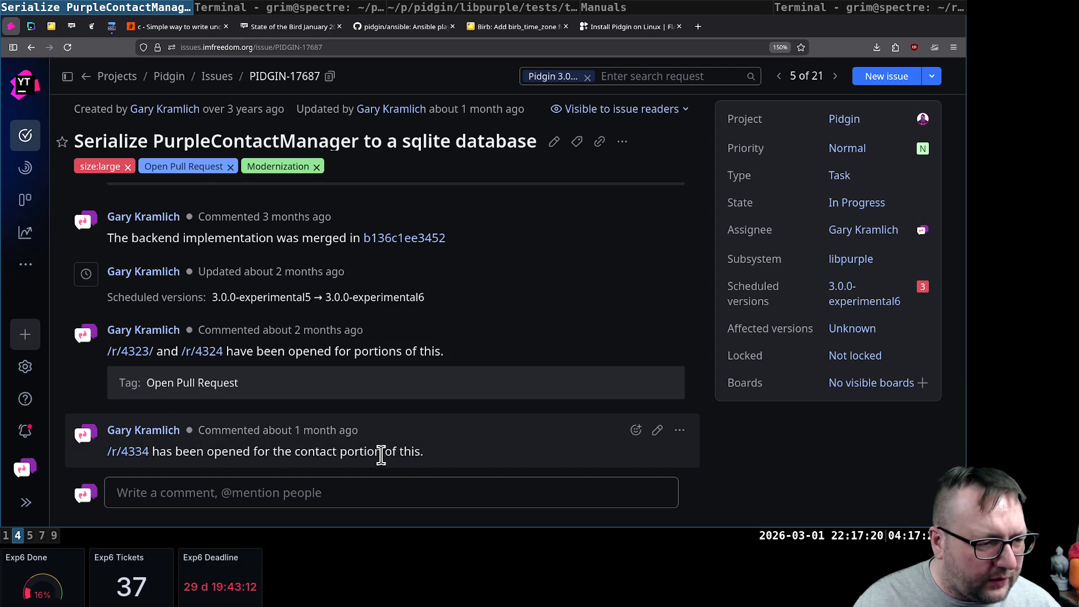
Step: Fix the RR 4334 reference, append the PIDGIN-17687 issue and the author's name as a credit, and start a new bullet
{"action": "left_click", "coordinate": [73, 27]}
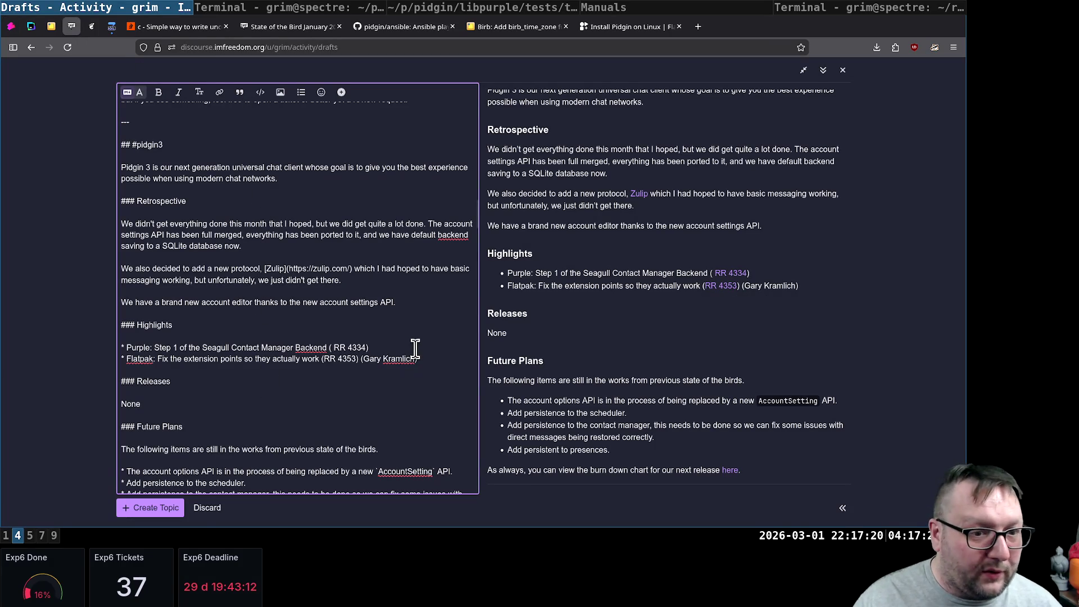
{"action": "key", "text": "BackSpace"}
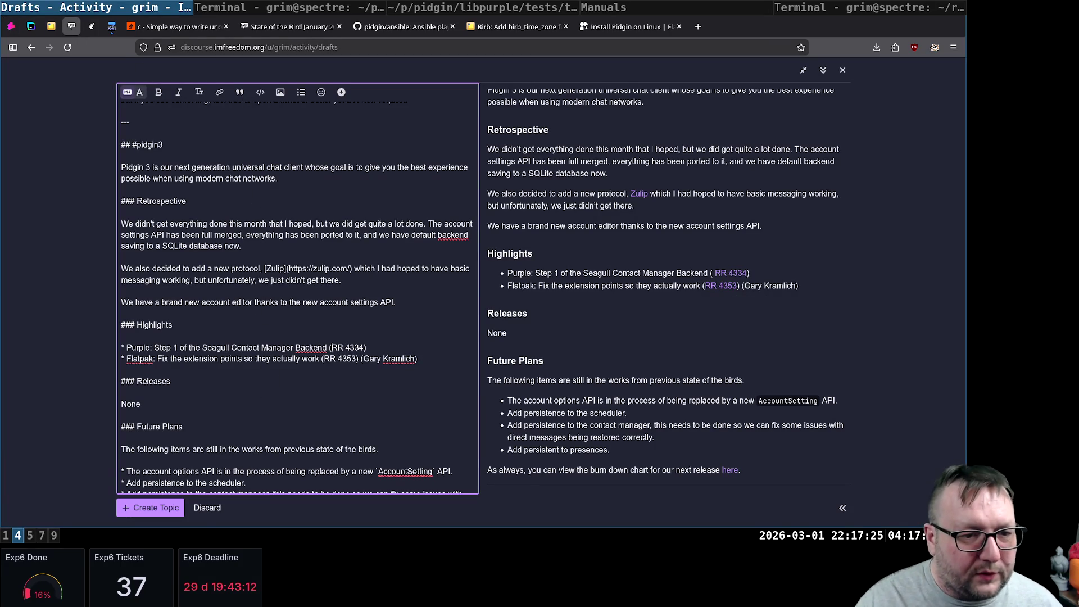
{"action": "type", "text": "PIDGIN-17687)"}
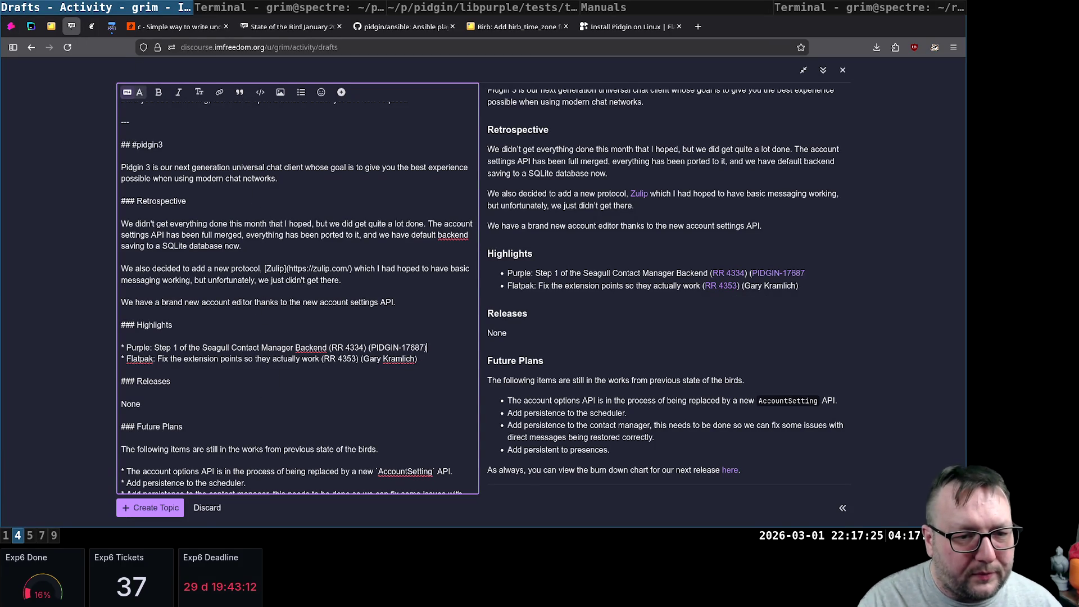
{"action": "type", "text": "ary Kramlich)"}
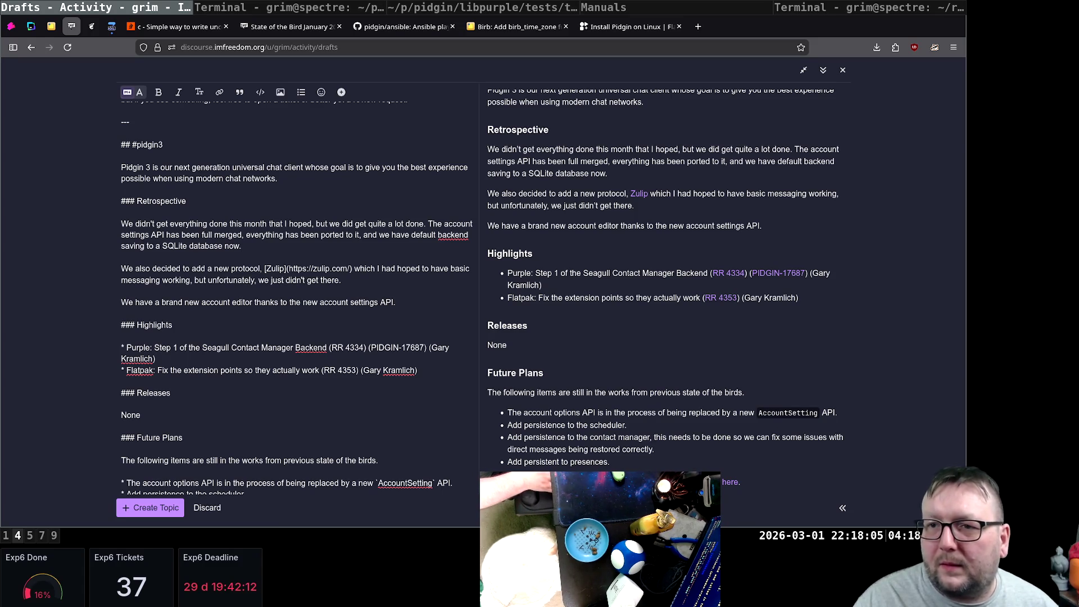
{"action": "key", "text": "Return"}
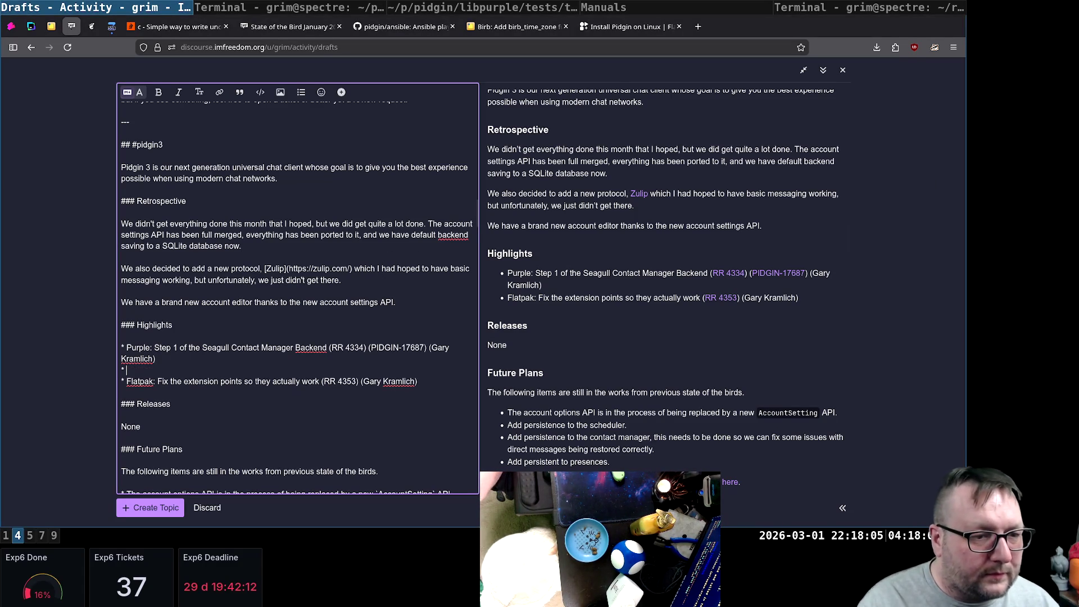
{"action": "type", "text": "Purple: Create Account.delete as a replacement for"}
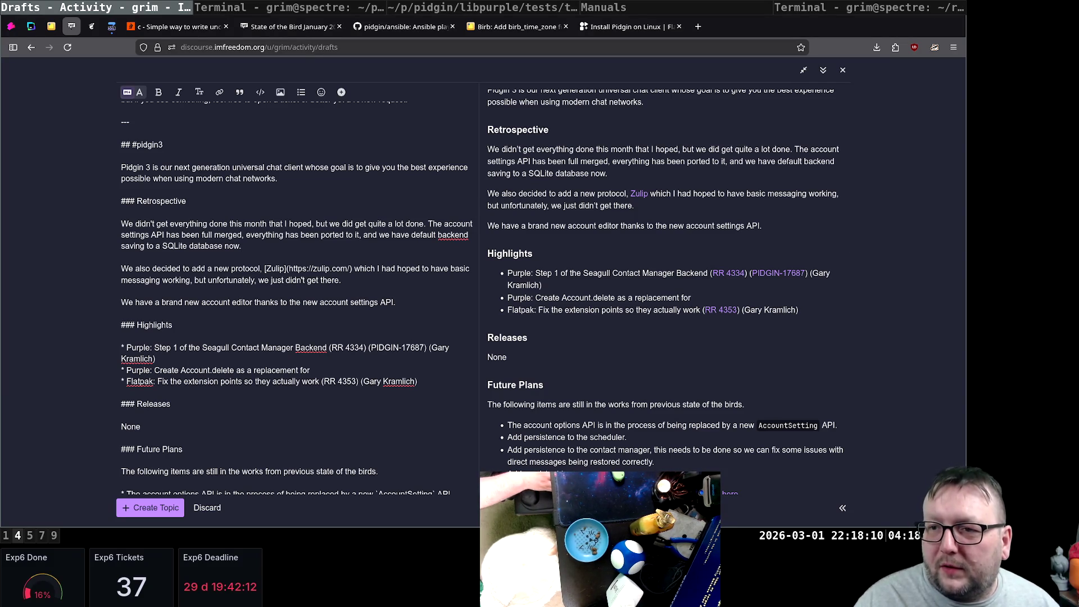
Step: Finish the Account.delete bullet replacing purple_accounts_delete with reference (RR 4355)
{"action": "type", "text": "purple_accounts_delete"}
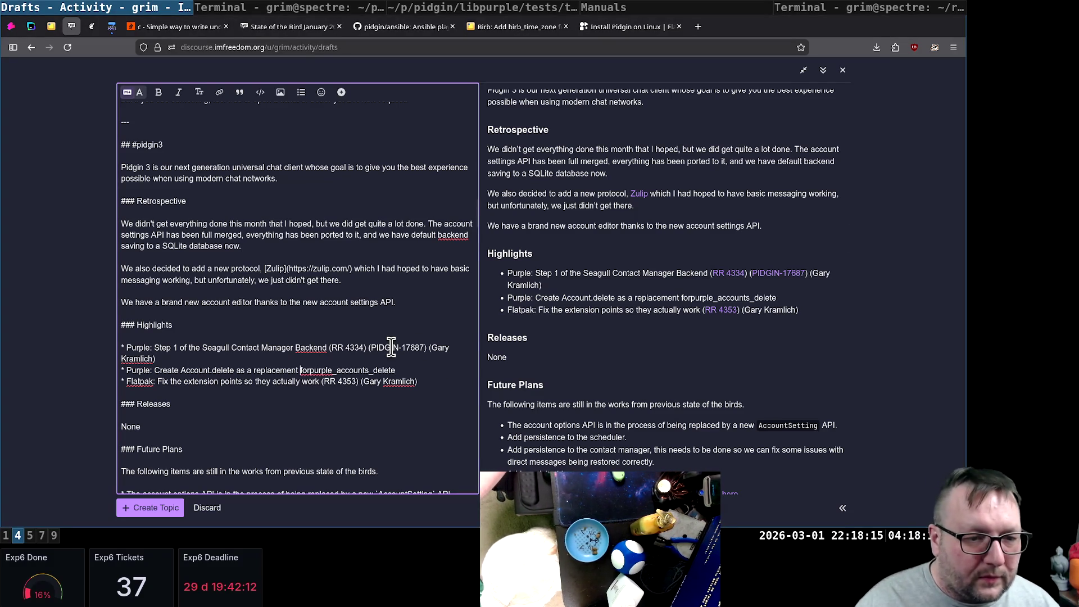
{"action": "key", "text": "End"}
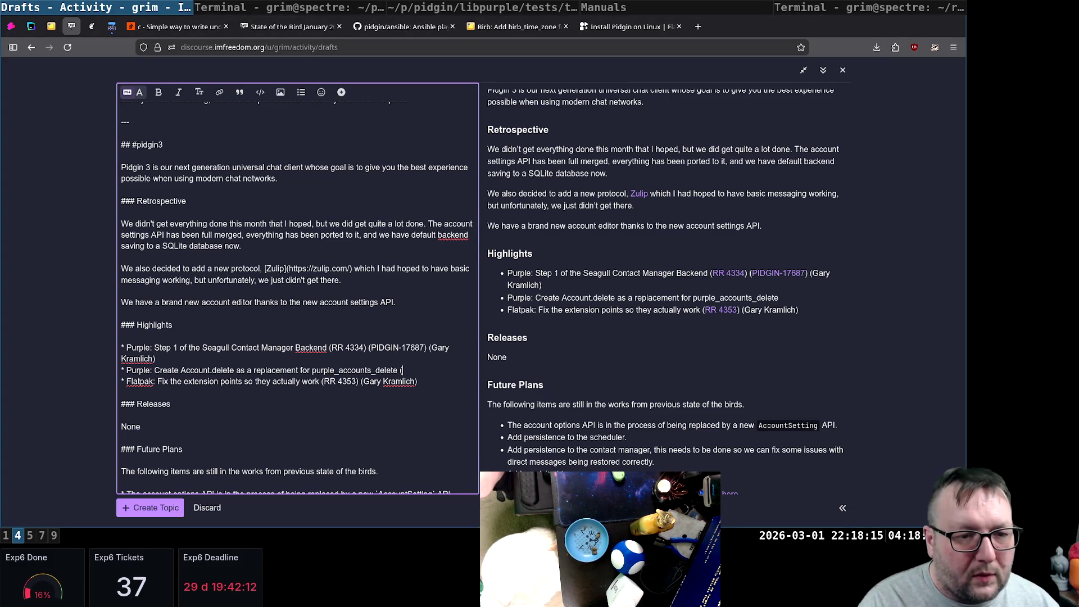
{"action": "type", "text": "RR "}
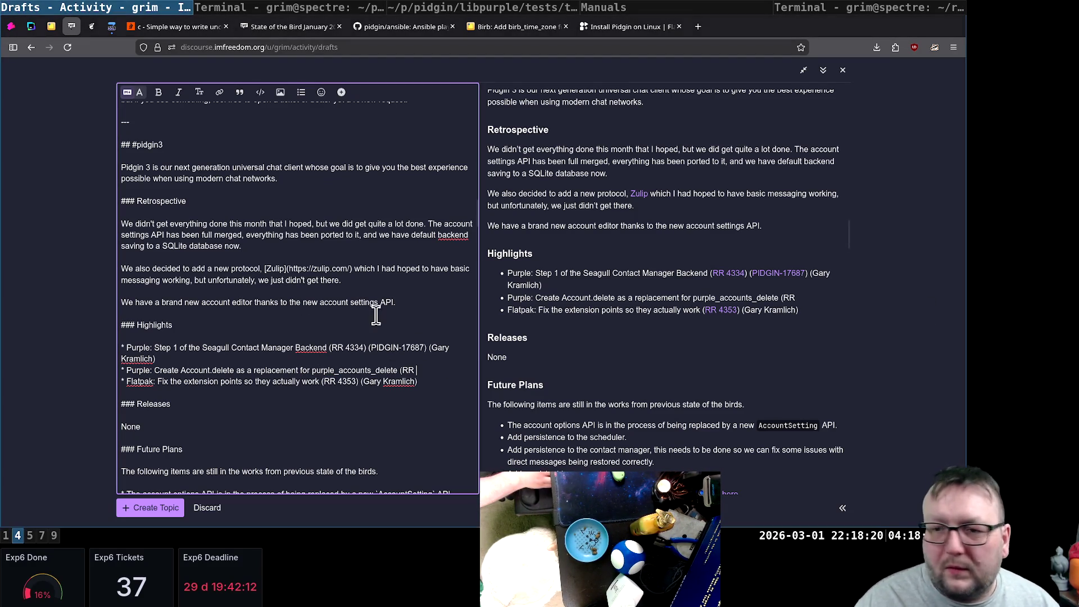
{"action": "type", "text": "4355"}
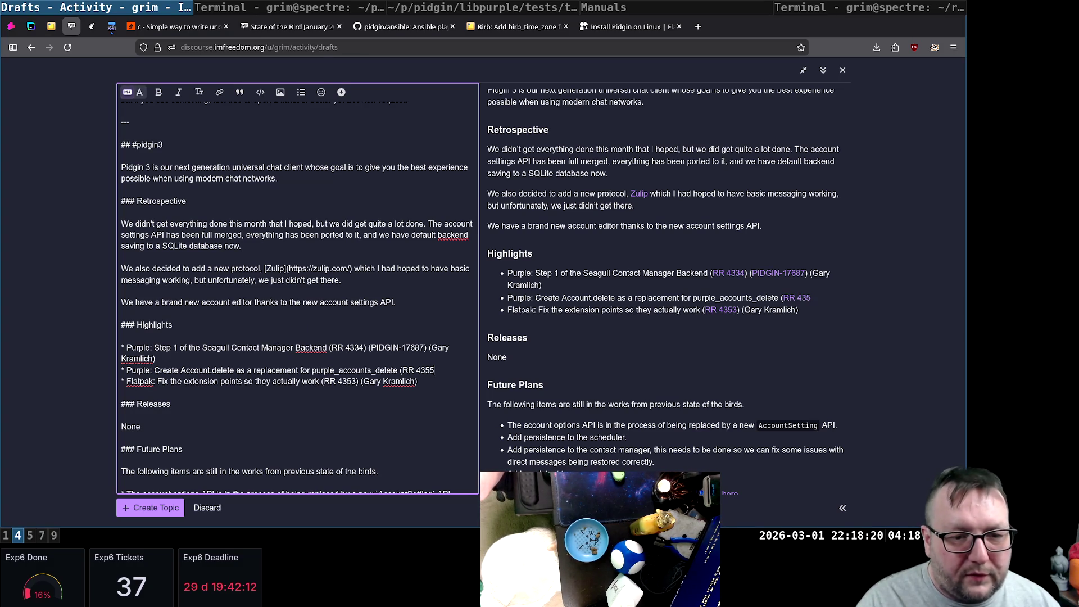
{"action": "type", "text": ")"}
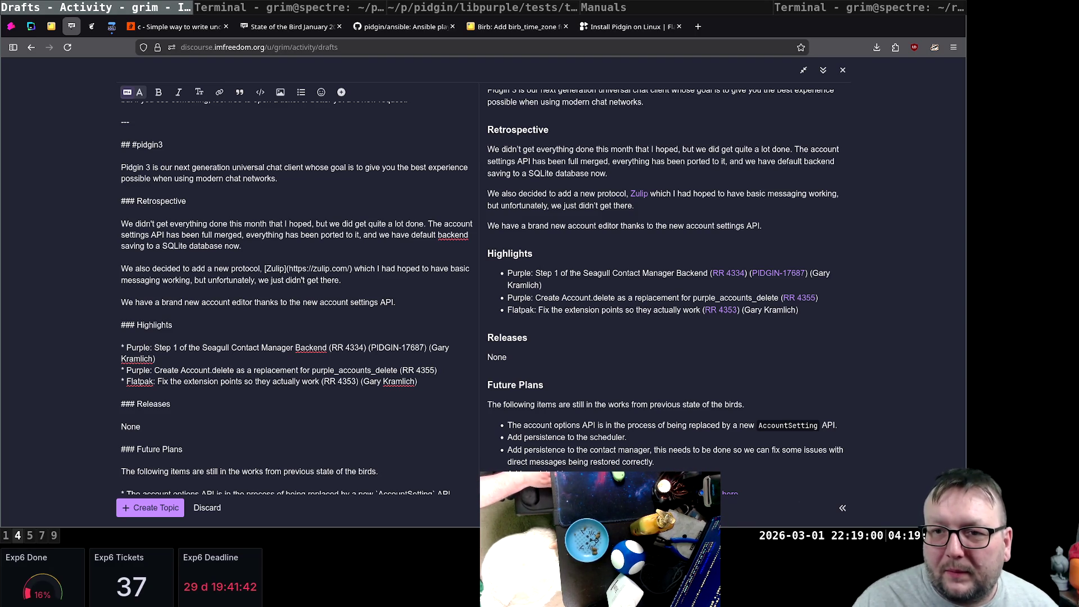
{"action": "left_click", "coordinate": [436, 369]}
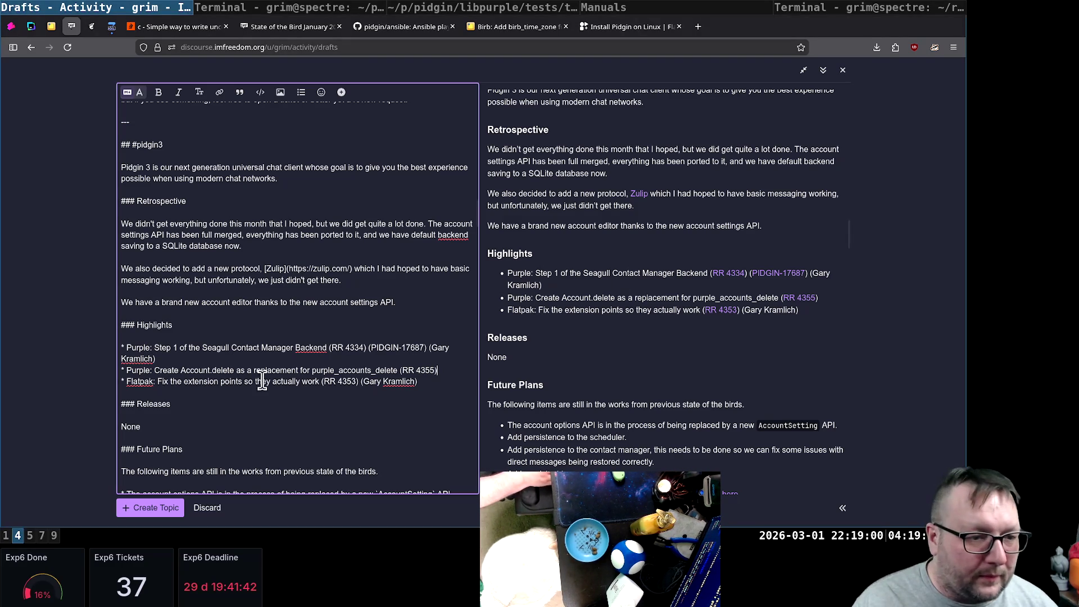
Step: Add a Protocol.delete_account bullet with (RR 4356) and credit the author on the Account.delete item
{"action": "key", "text": "Return"}
{"action": "type", "text": "Purple: Add Protocol.delete_account"}
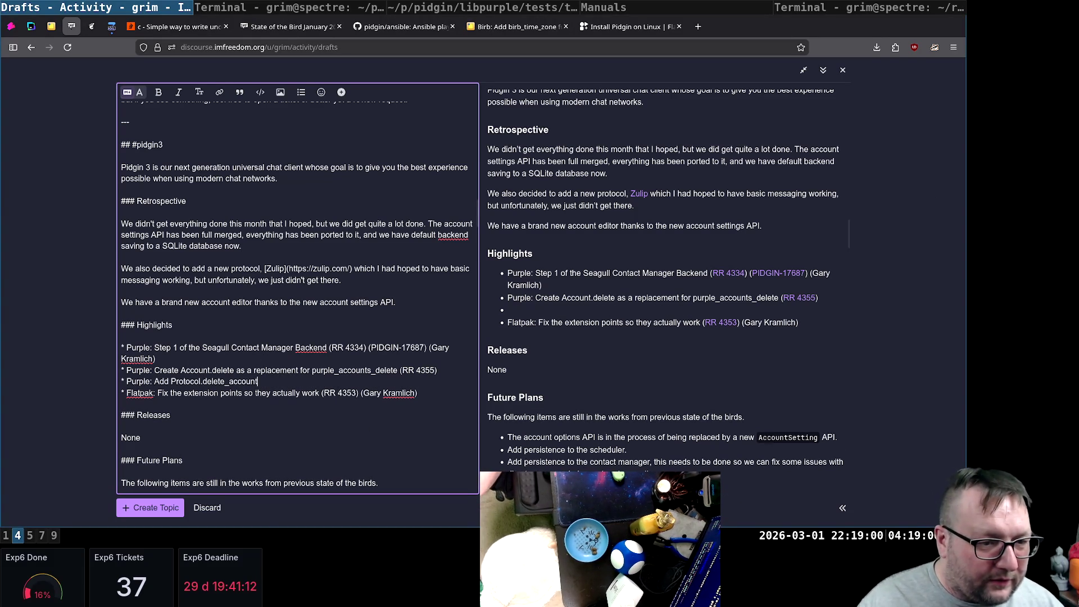
{"action": "type", "text": " (RR"}
{"action": "key", "text": "Up"}
{"action": "key", "text": "End"}
{"action": "type", "text": "(G"}
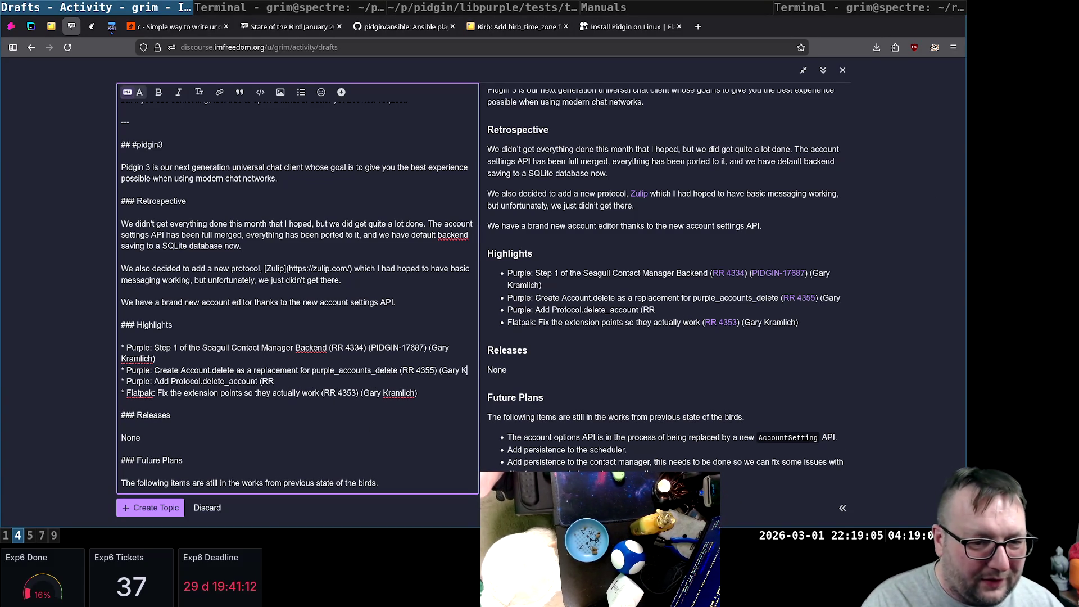
{"action": "type", "text": "Kram"}
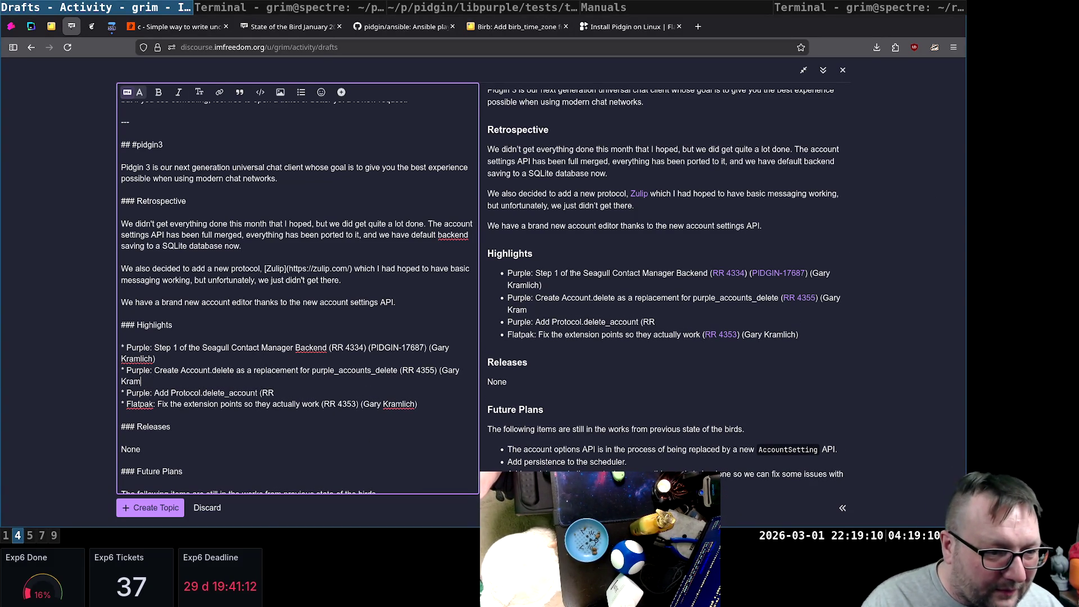
{"action": "type", "text": "lihclich)"}
{"action": "key", "text": "Down"}
{"action": "key", "text": "End"}
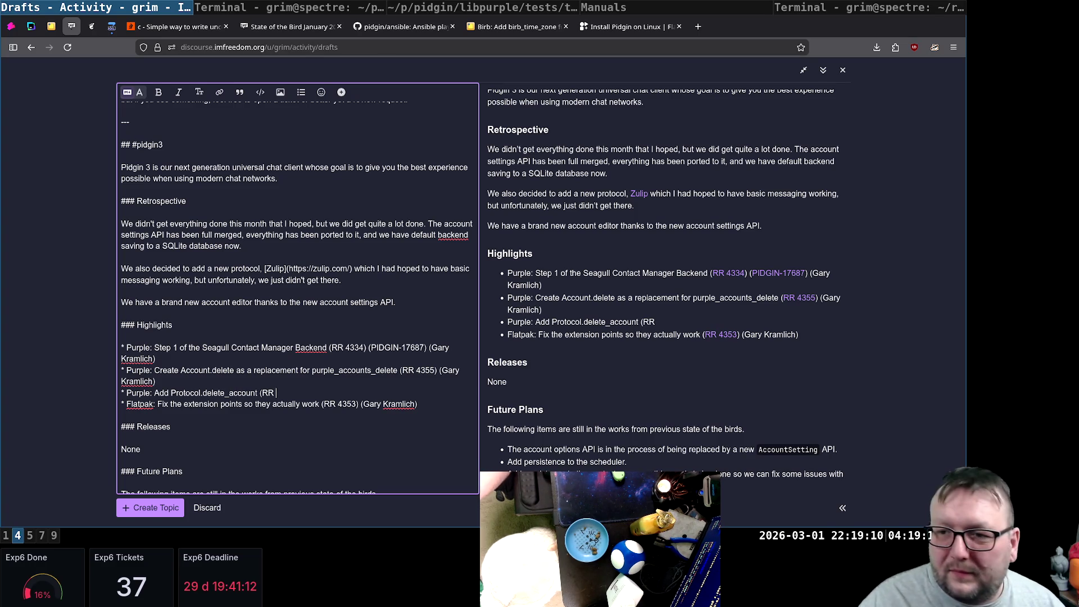
{"action": "type", "text": "4356"}
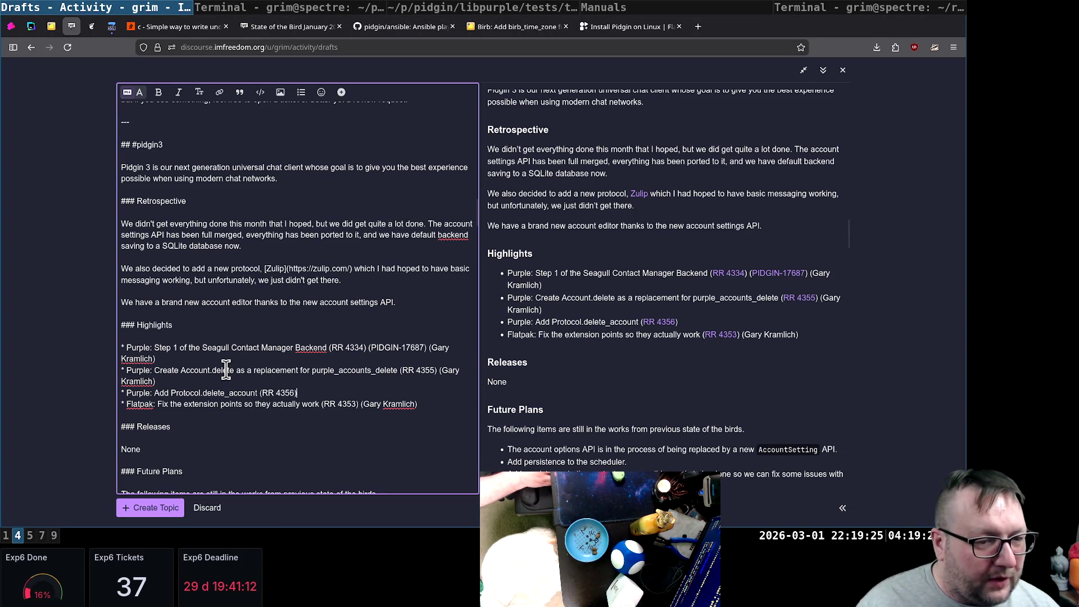
Step: Append the author credit to the Protocol.delete_account bullet and start a new line below it
{"action": "left_click", "coordinate": [298, 392]}
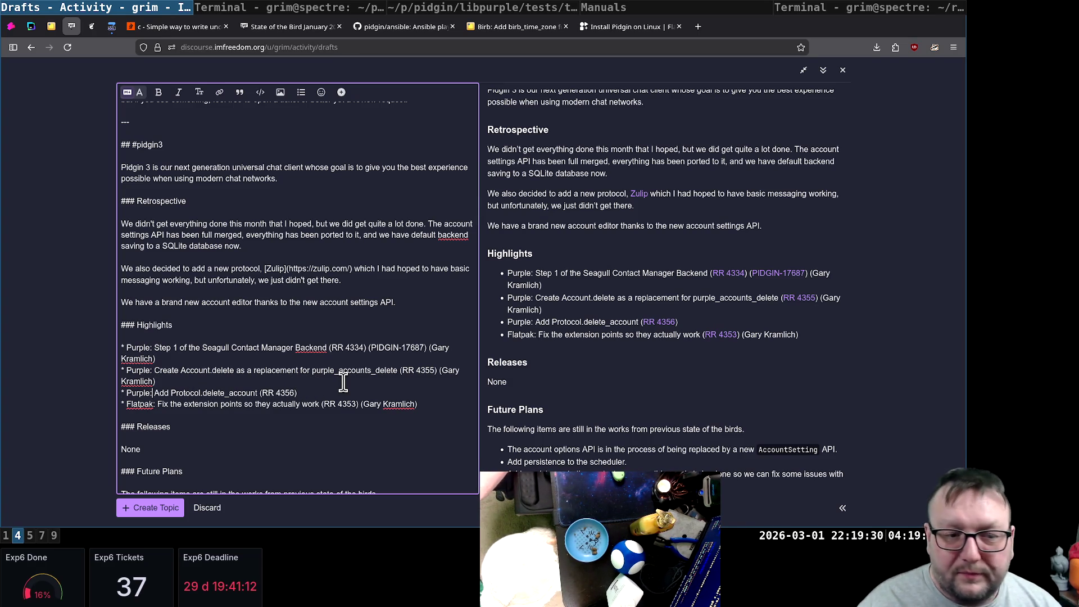
{"action": "key", "text": "Down"}
{"action": "key", "text": "Up"}
{"action": "key", "text": "End"}
{"action": "type", "text": "("}
{"action": "type", "text": "k"}
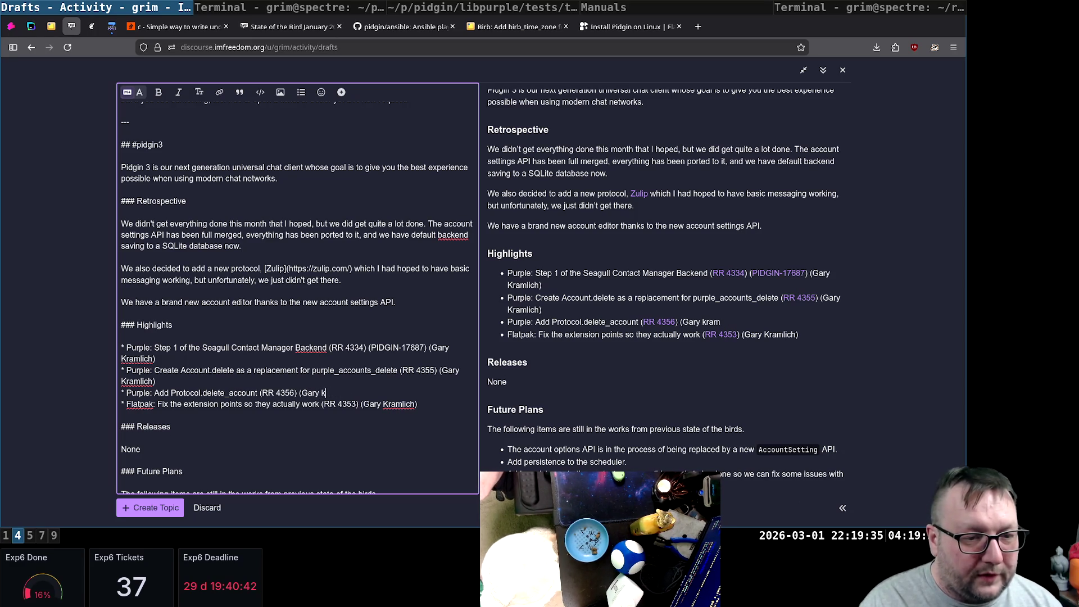
{"action": "type", "text": "ramlicramlich)"}
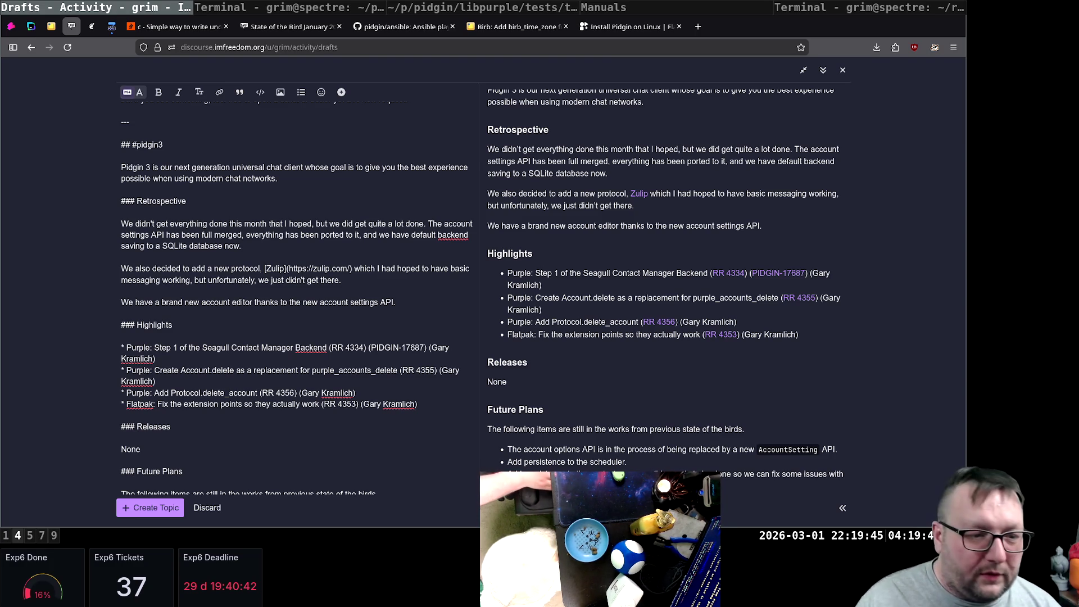
{"action": "key", "text": "Return"}
{"action": "type", "text": "* Purple:"}
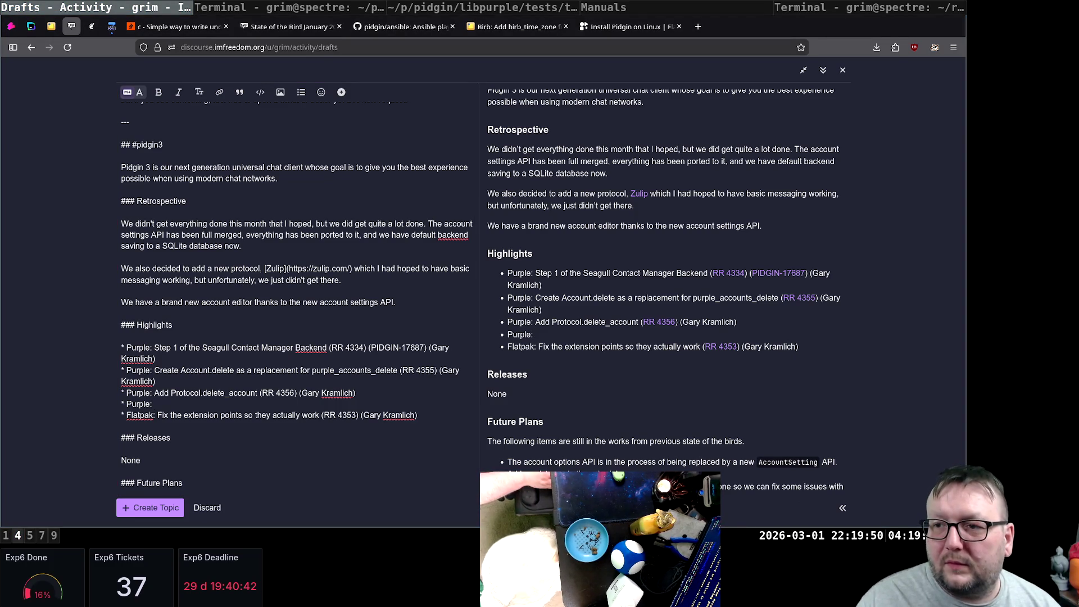
{"action": "type", "text": " remove the old account serialization"}
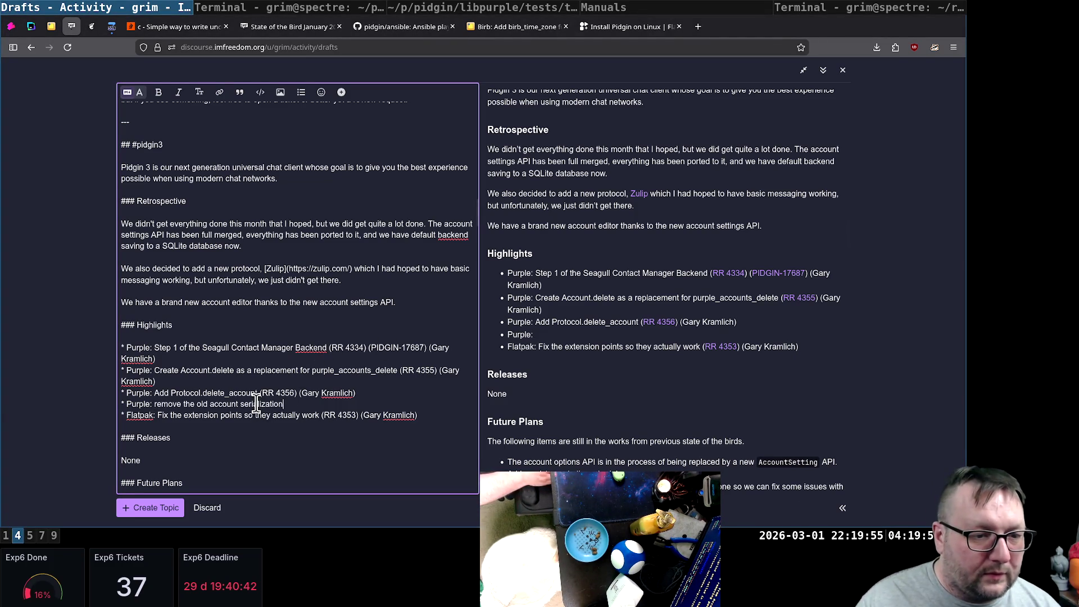
{"action": "type", "text": " (RR 4357) ("}
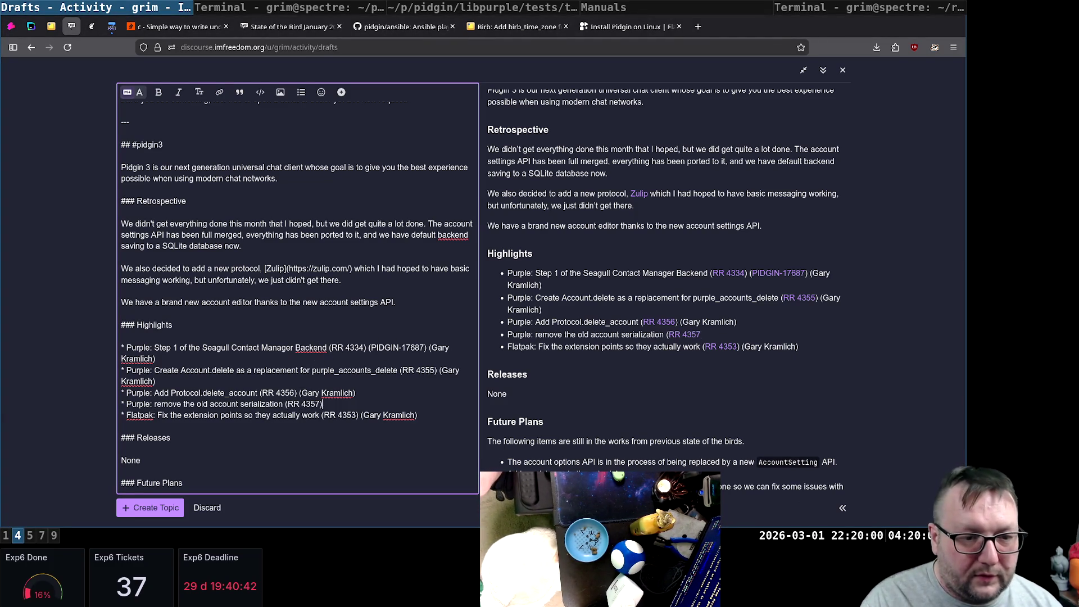
{"action": "type", "text": "Gary Kramlich)"}
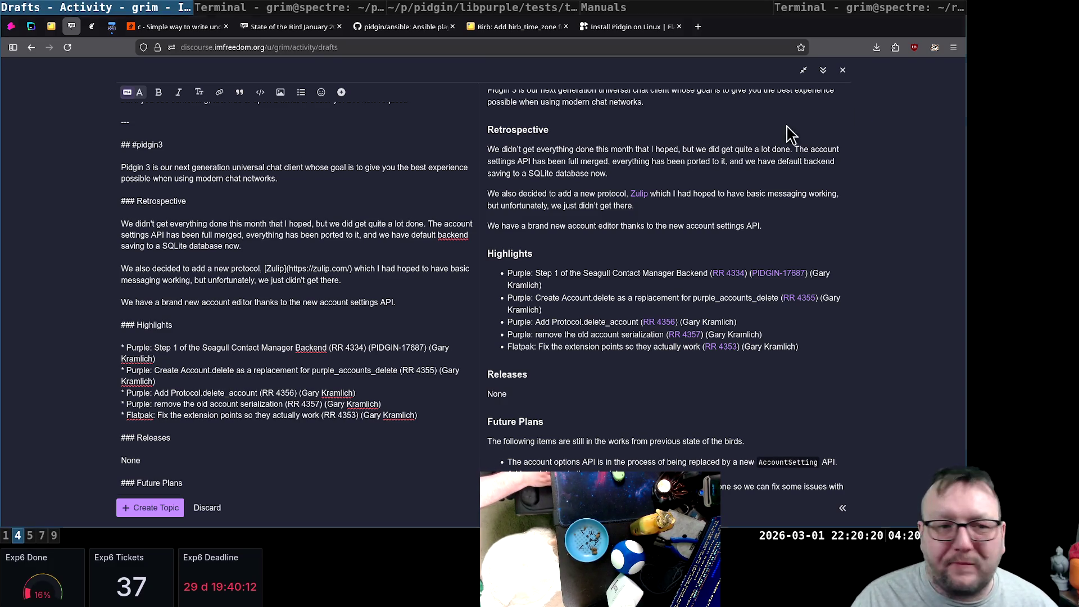
Step: Add '* Purple: remove the old account serialization (RR 4357)' with its author credit
{"action": "left_click", "coordinate": [246, 414]}
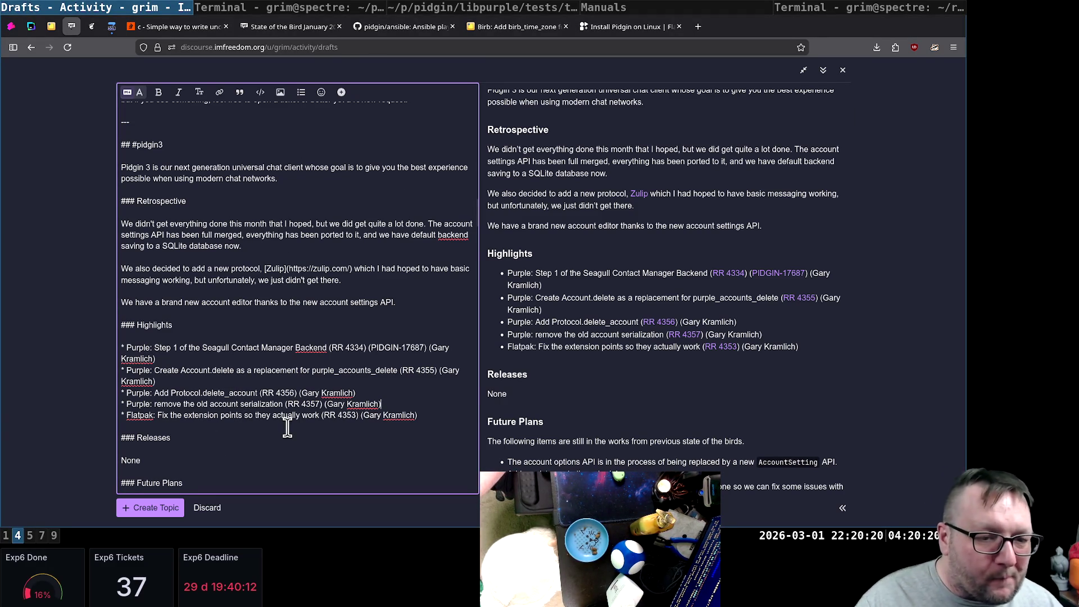
Step: Add '* Purple: remove xmlnode (RR 4358)' with author credit above the Flatpak item, dismissing a stray save dialog
{"action": "key", "text": "Home"}
{"action": "key", "text": "Return"}
{"action": "key", "text": "Up"}
{"action": "type", "text": "* Purple: remove xmlnode ("}
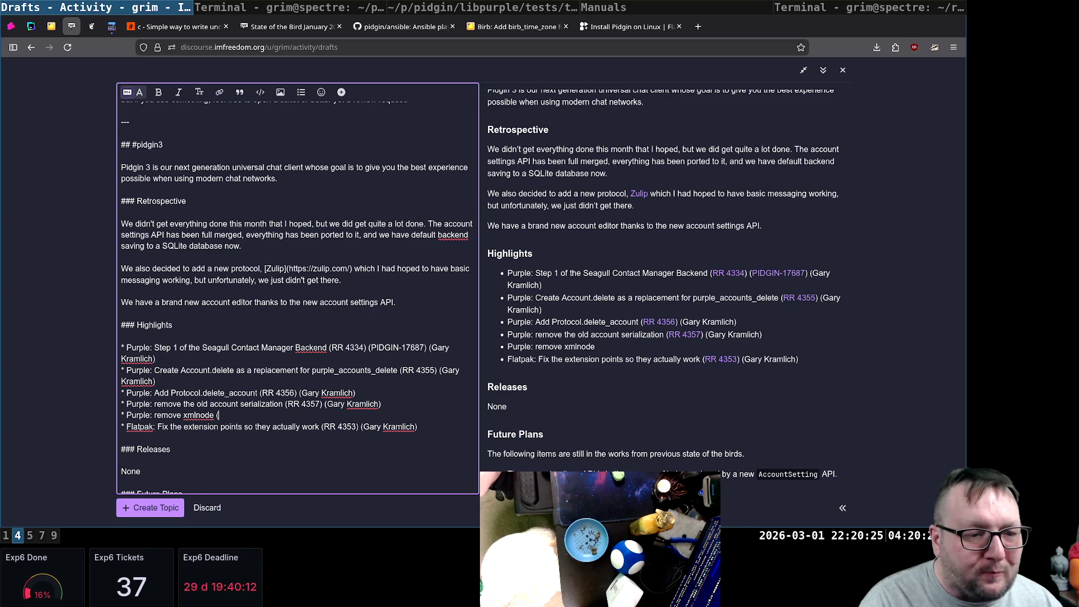
{"action": "type", "text": "36"}
{"action": "type", "text": "8) (Gary Kramlich)"}
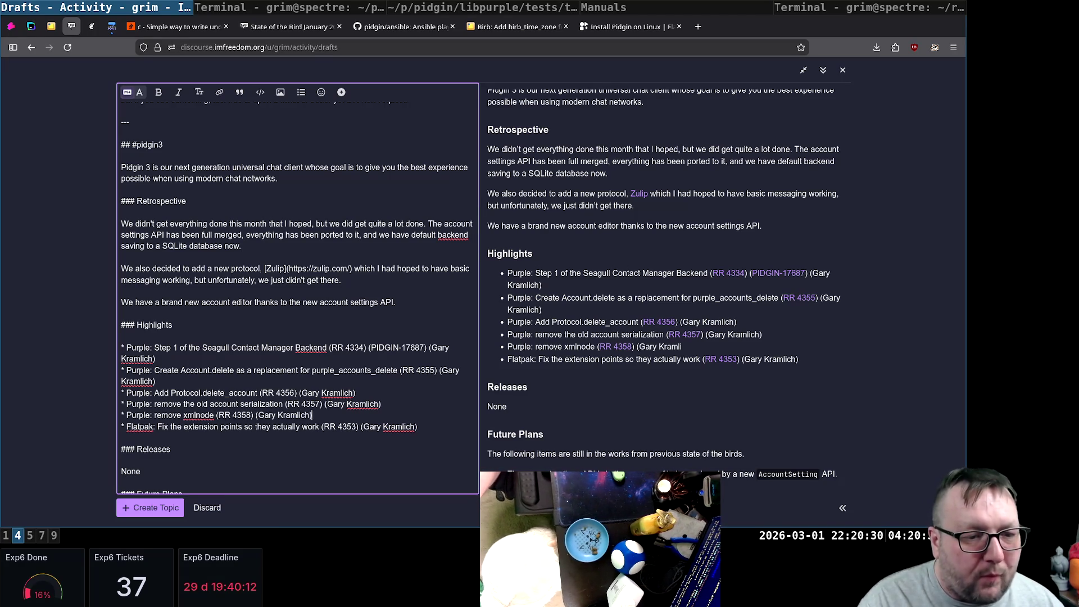
{"action": "key", "text": "ctrl+s"}
{"action": "key", "text": "Escape"}
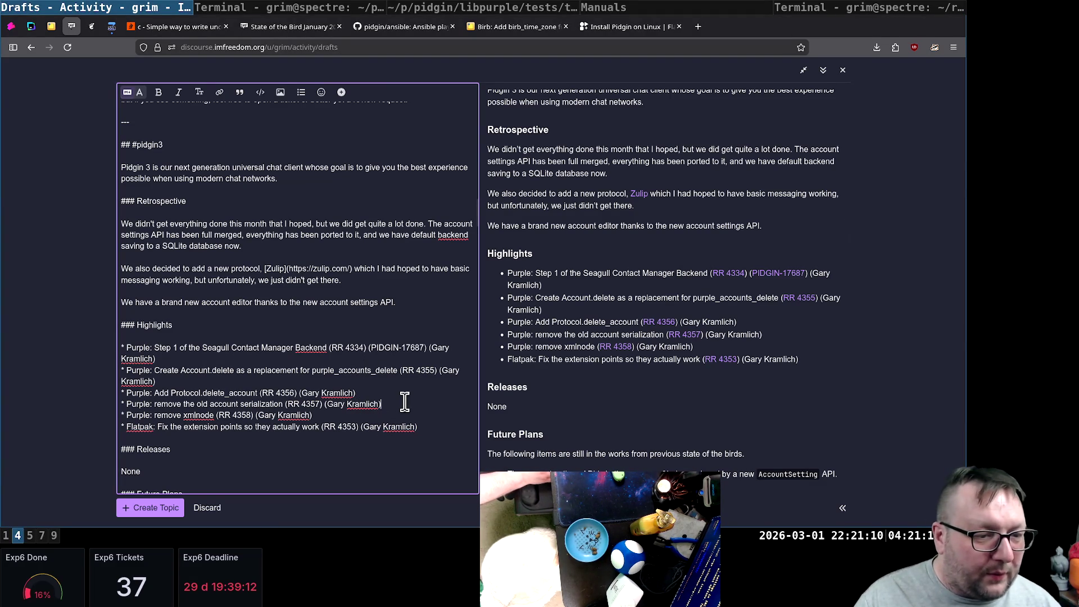
Step: Add a bullet that the credential manager uses account names instead of usernames (RR 4364) with author credit
{"action": "key", "text": "Down"}
{"action": "key", "text": "Return"}
{"action": "type", "text": "* Purple: Make the credential manager use account names"}
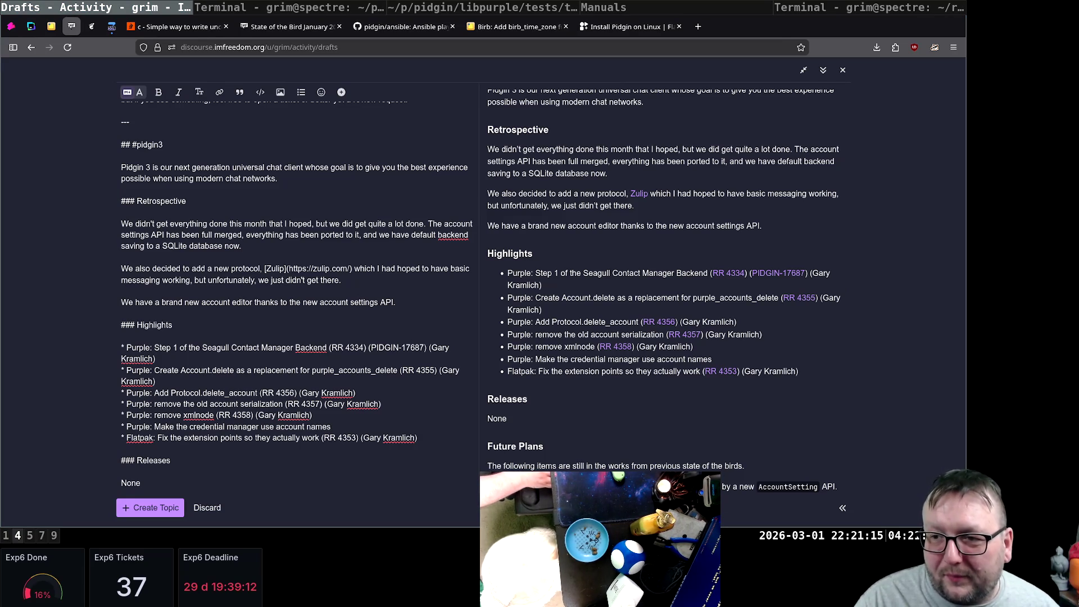
{"action": "type", "text": "instead of usernames (RR 4"}
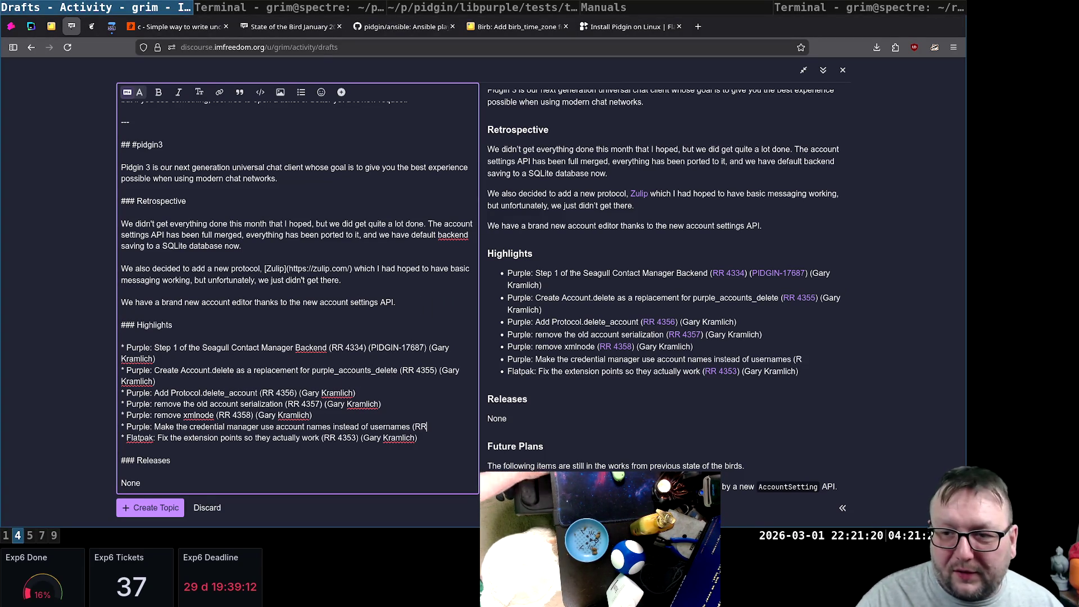
{"action": "type", "text": "36"}
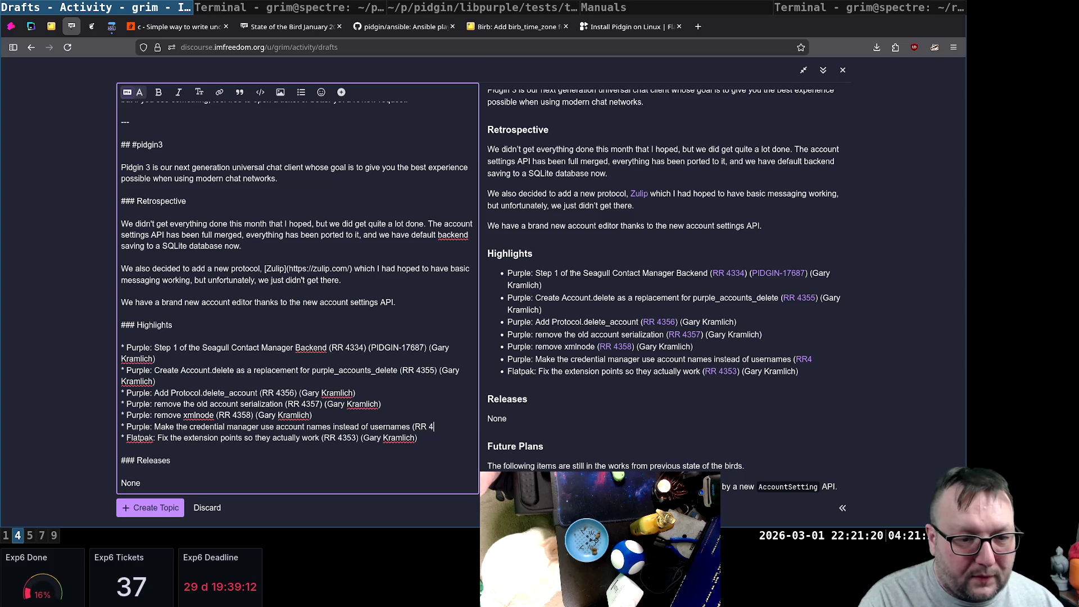
{"action": "type", "text": "4"}
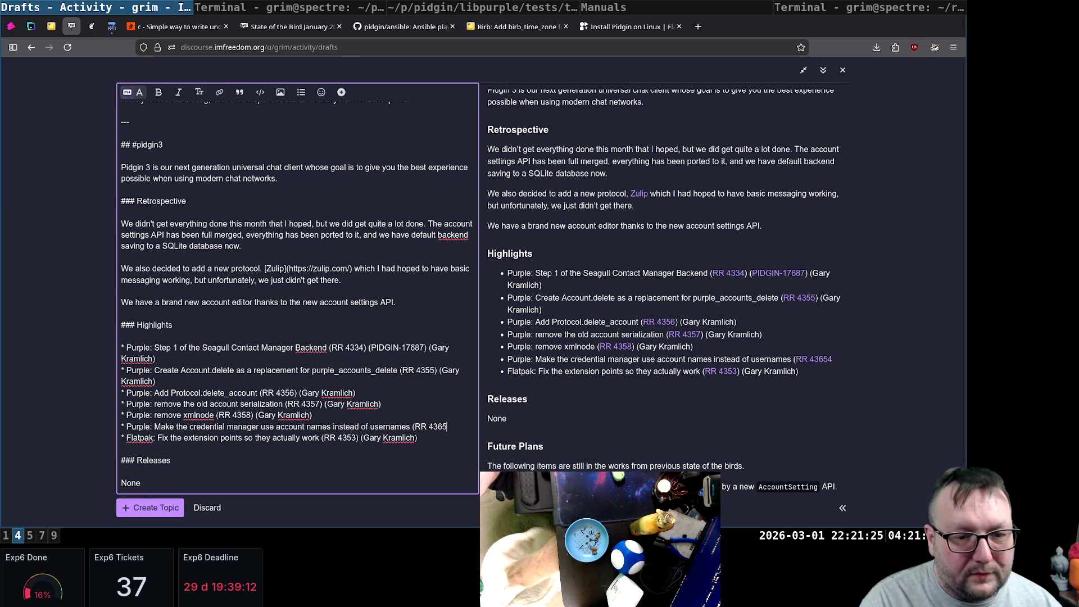
{"action": "type", "text": ")"}
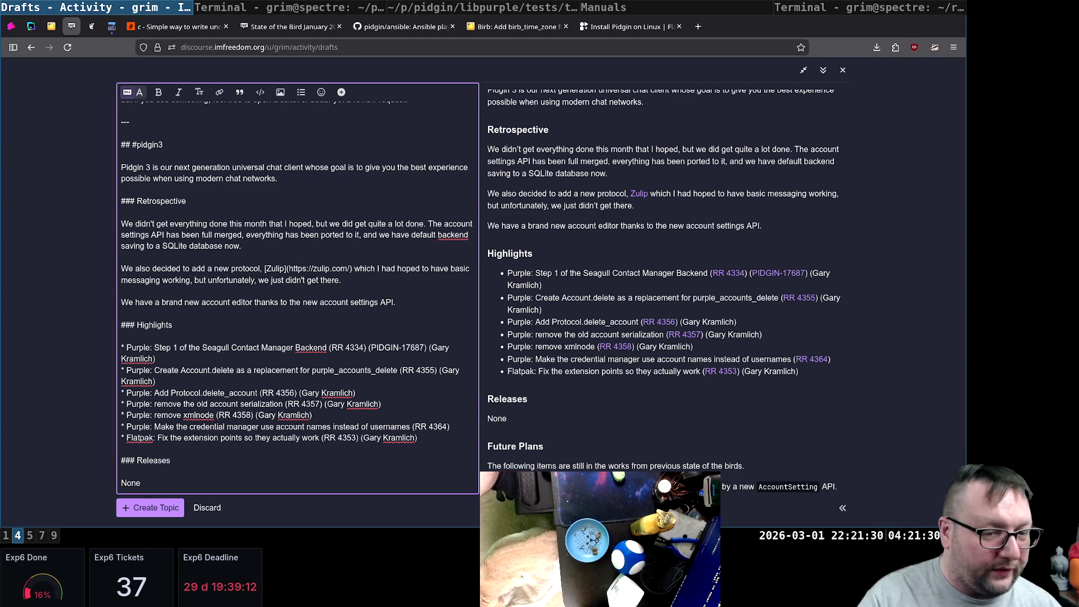
{"action": "type", "text": "(Ga"}
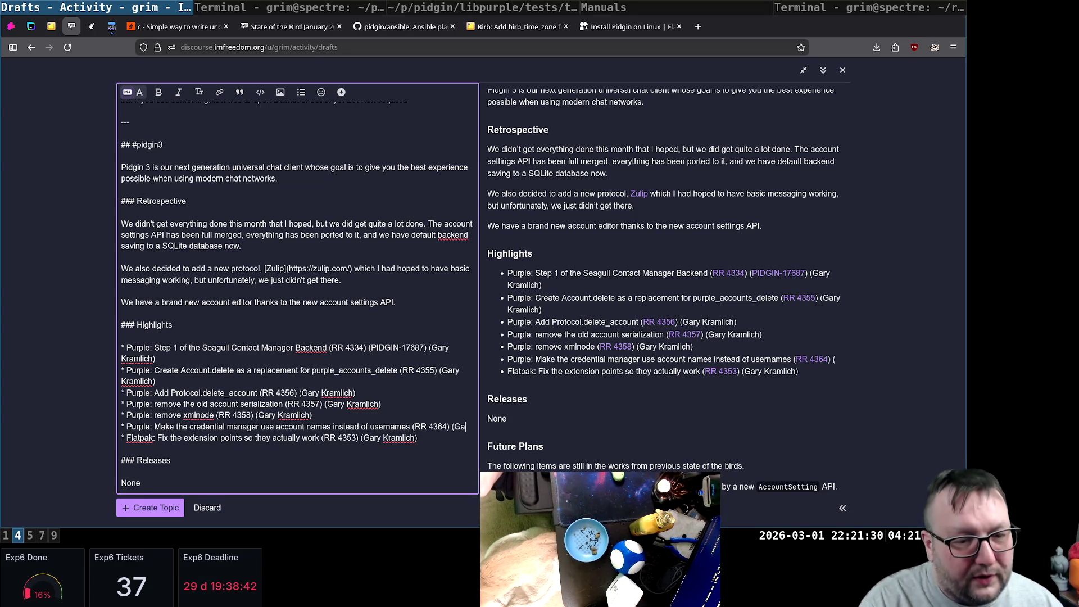
{"action": "type", "text": "ry Kramlich)"}
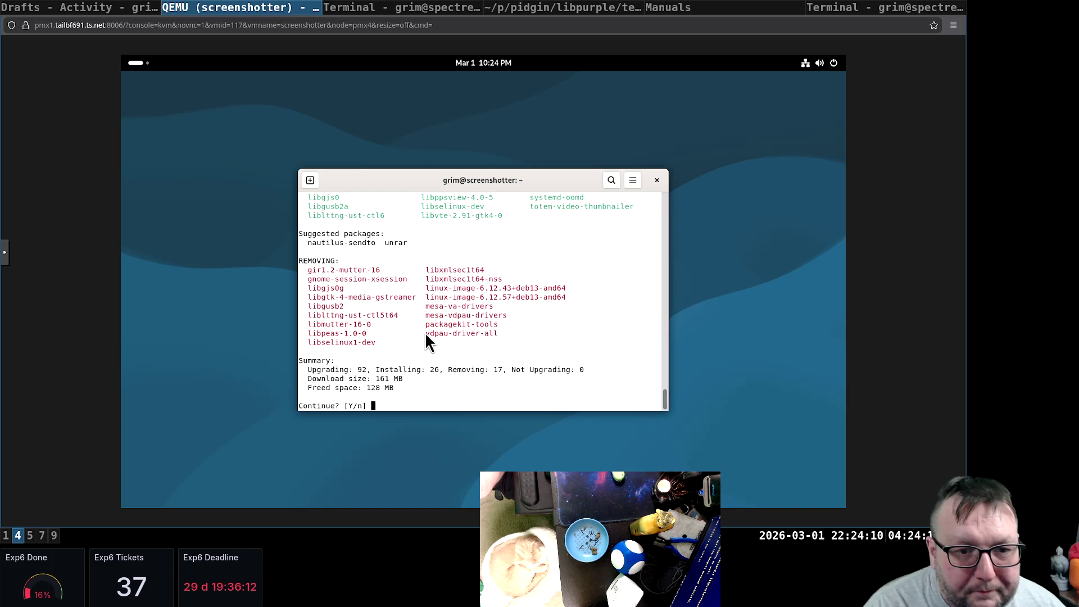
Step: Answer the apt 'Continue? [Y/n]' prompt to start the Debian testing upgrade
{"action": "key", "text": "Return"}
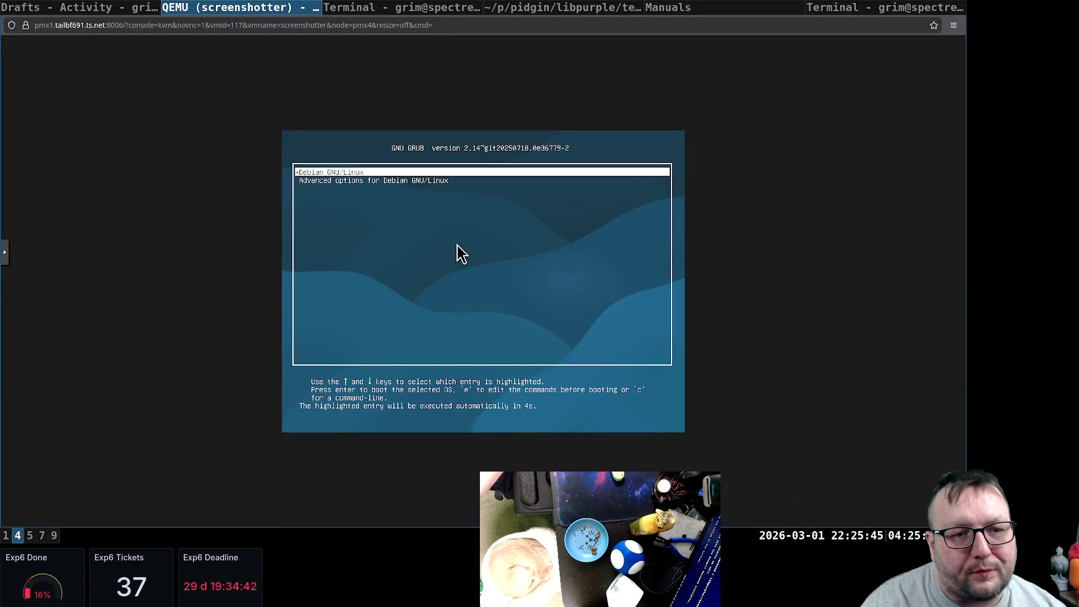
Step: Boot the default 'Debian GNU/Linux' GRUB entry into the new 6.18 kernel
{"action": "key", "text": "Return"}
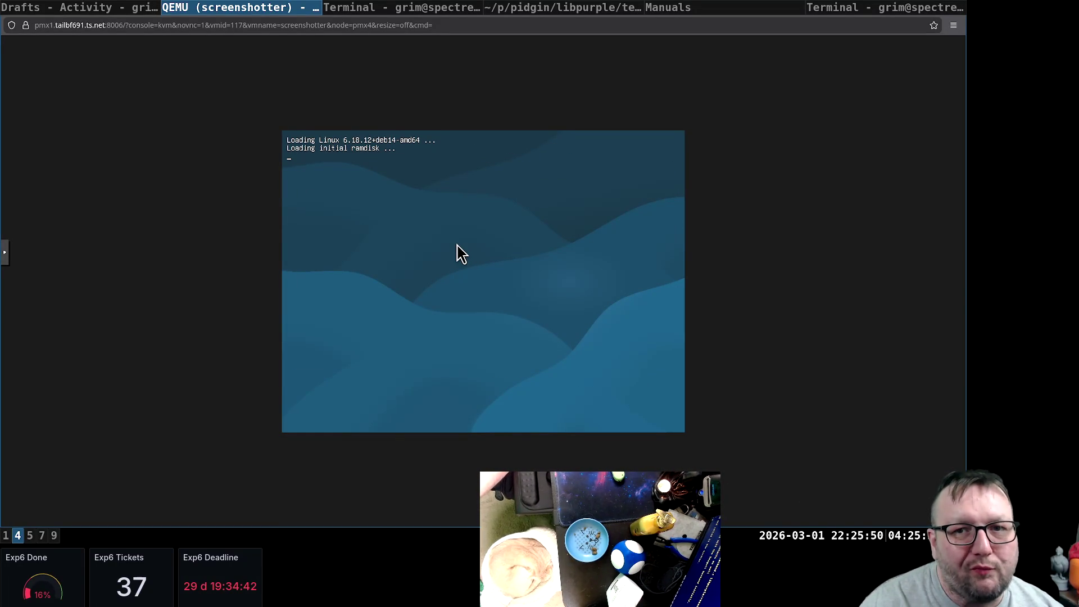
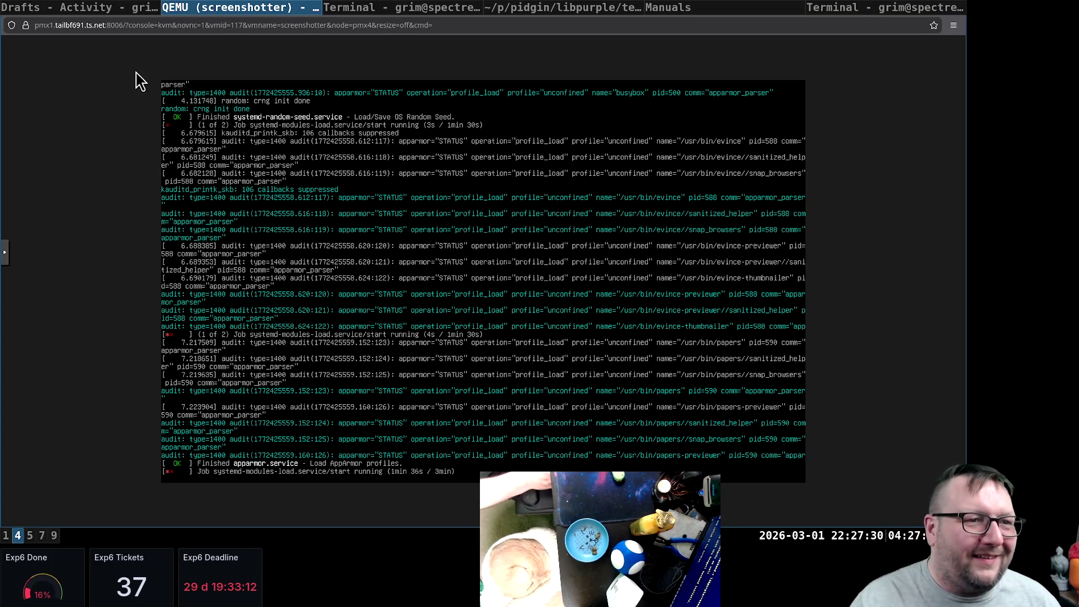
Step: Bring the Firefox window with the Discourse Drafts page to the front over the QEMU console
{"action": "key", "text": "super+Left"}
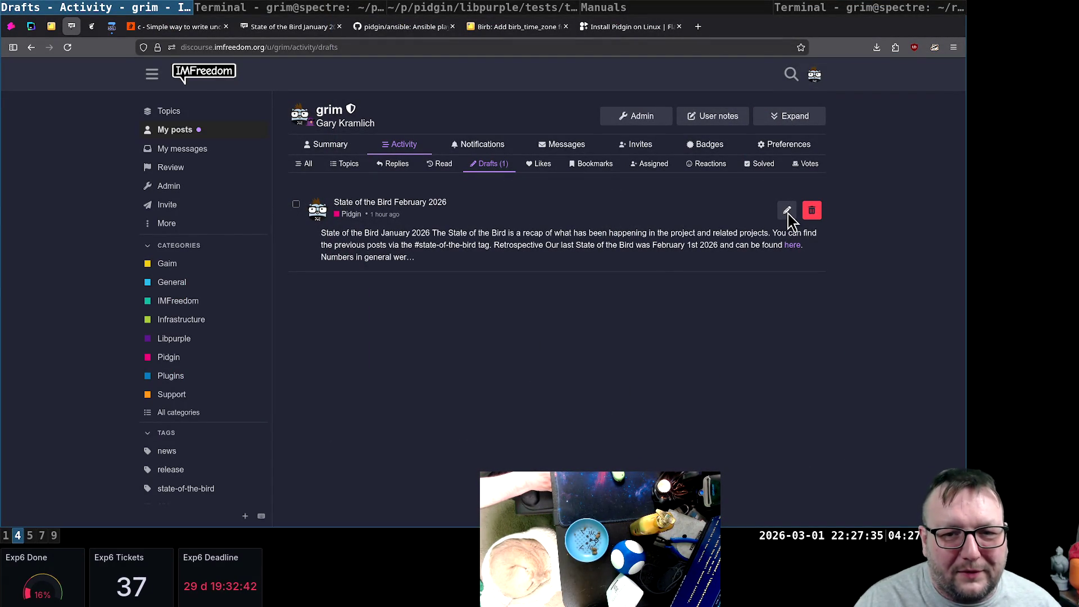
Step: Open the February draft in the full-screen composer with the caret after the Pidgin account editor entry
{"action": "left_click", "coordinate": [91, 26]}
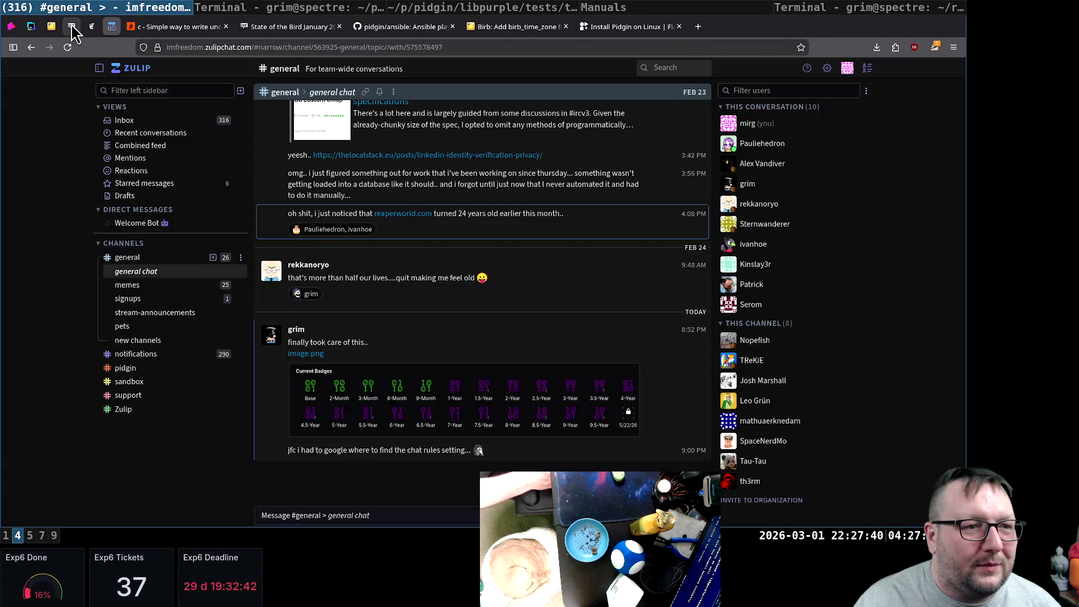
{"action": "left_click", "coordinate": [787, 210]}
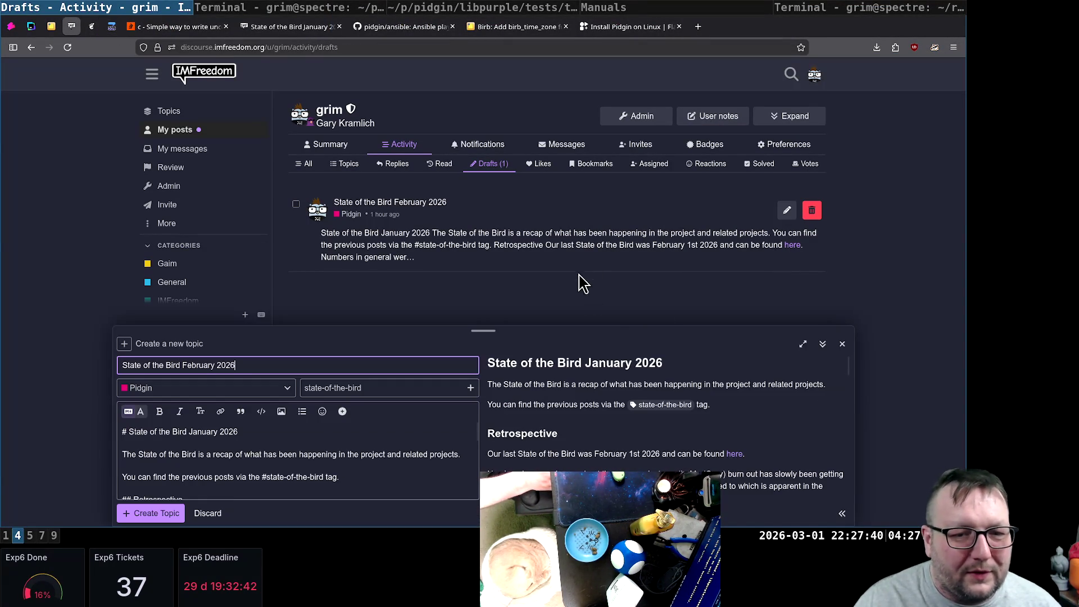
{"action": "left_click", "coordinate": [803, 343]}
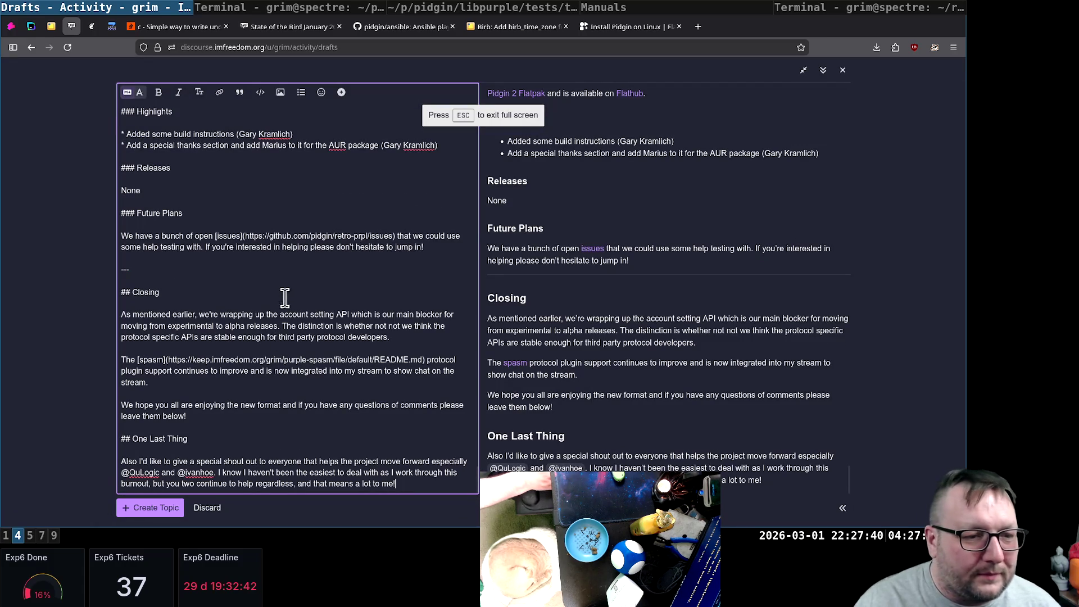
{"action": "scroll", "coordinate": [282, 306], "scroll_direction": "up", "scroll_amount": 5}
{"action": "scroll", "coordinate": [268, 282], "scroll_direction": "up", "scroll_amount": 5}
{"action": "scroll", "coordinate": [269, 283], "scroll_direction": "up", "scroll_amount": 5}
{"action": "scroll", "coordinate": [270, 283], "scroll_direction": "up", "scroll_amount": 5}
{"action": "scroll", "coordinate": [269, 284], "scroll_direction": "up", "scroll_amount": 5}
{"action": "scroll", "coordinate": [269, 285], "scroll_direction": "up", "scroll_amount": 5}
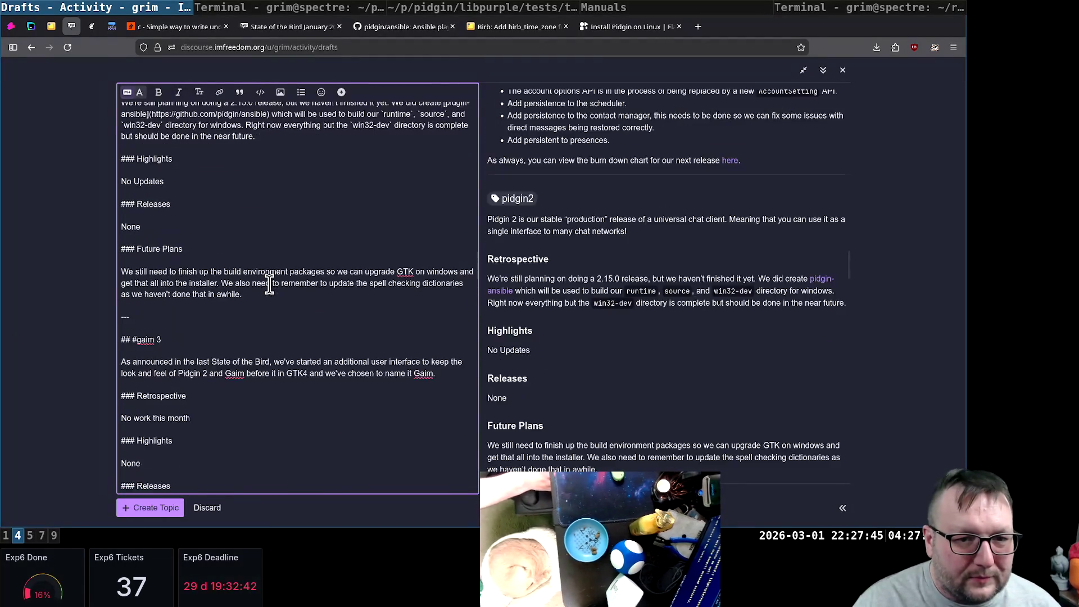
{"action": "scroll", "coordinate": [269, 284], "scroll_direction": "up", "scroll_amount": 5}
{"action": "scroll", "coordinate": [269, 284], "scroll_direction": "up", "scroll_amount": 3}
{"action": "scroll", "coordinate": [269, 285], "scroll_direction": "up", "scroll_amount": 3}
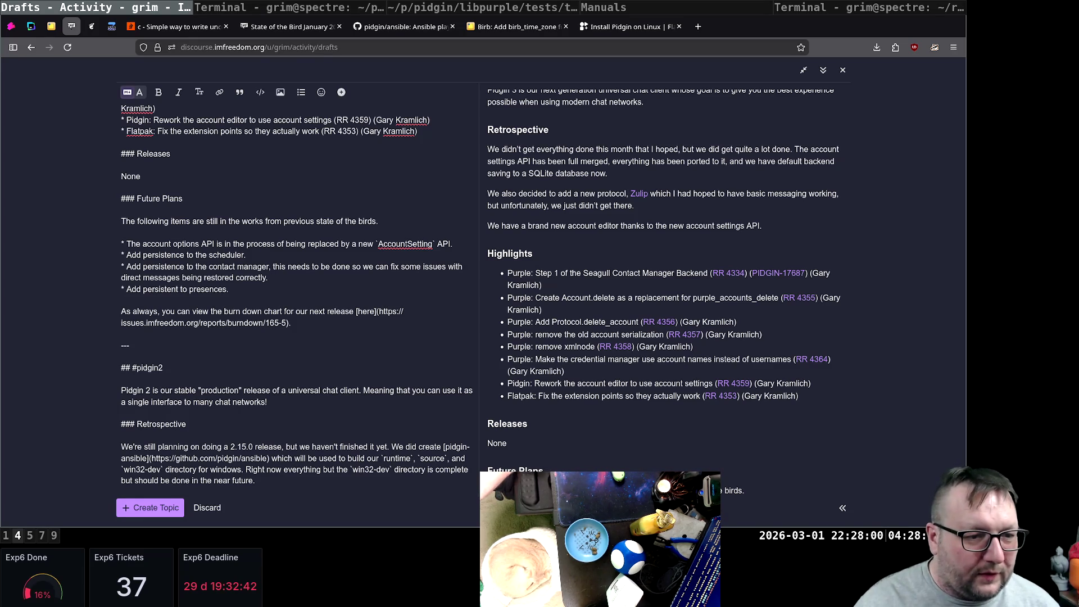
{"action": "scroll", "coordinate": [308, 274], "scroll_direction": "up", "scroll_amount": 4}
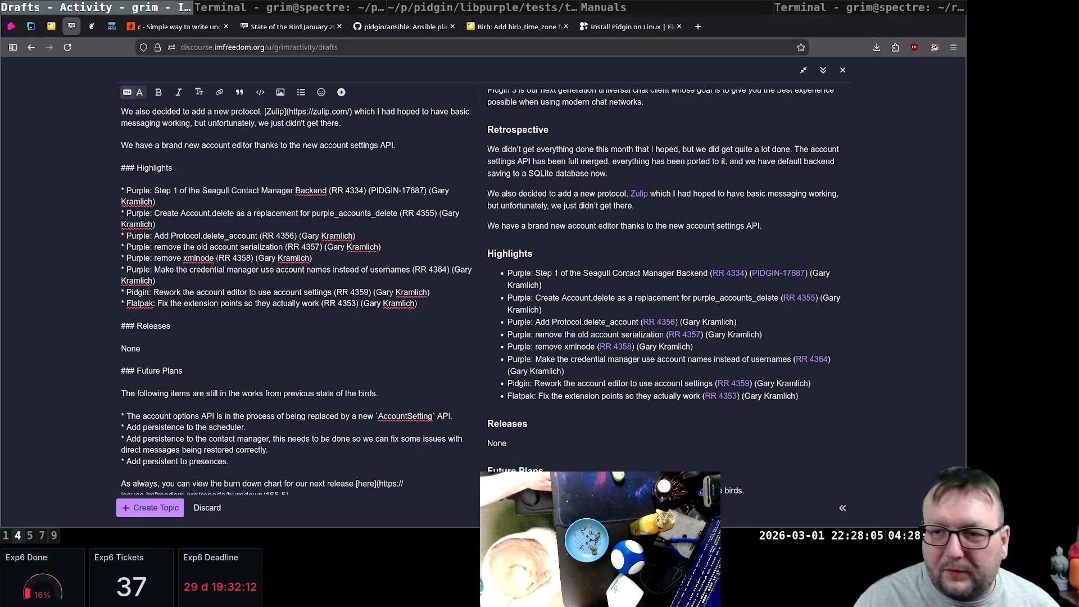
{"action": "scroll", "coordinate": [509, 292], "scroll_direction": "up", "scroll_amount": 3}
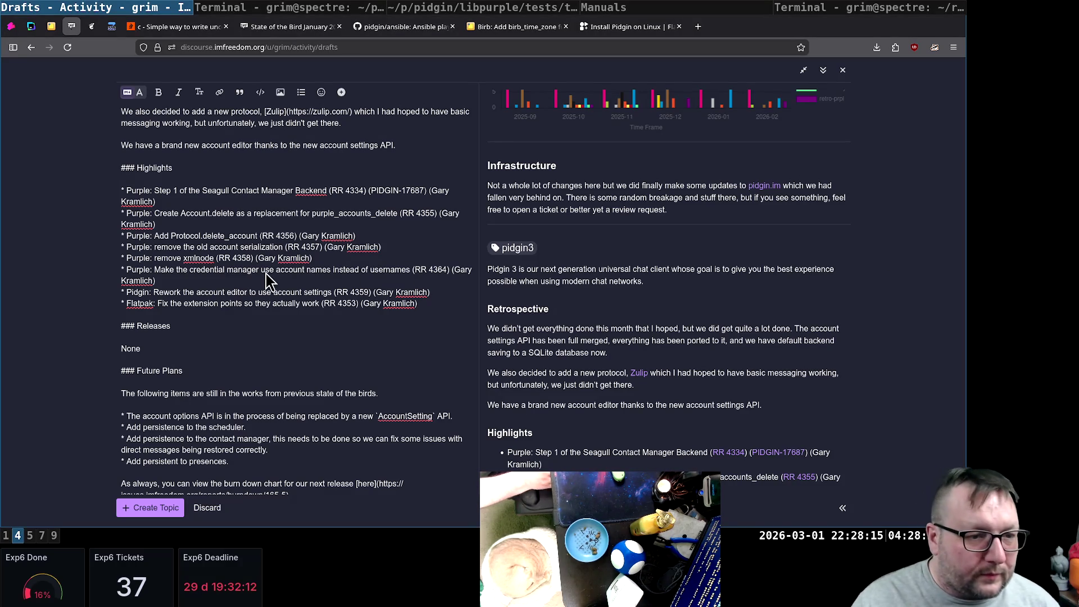
{"action": "left_click", "coordinate": [169, 297]}
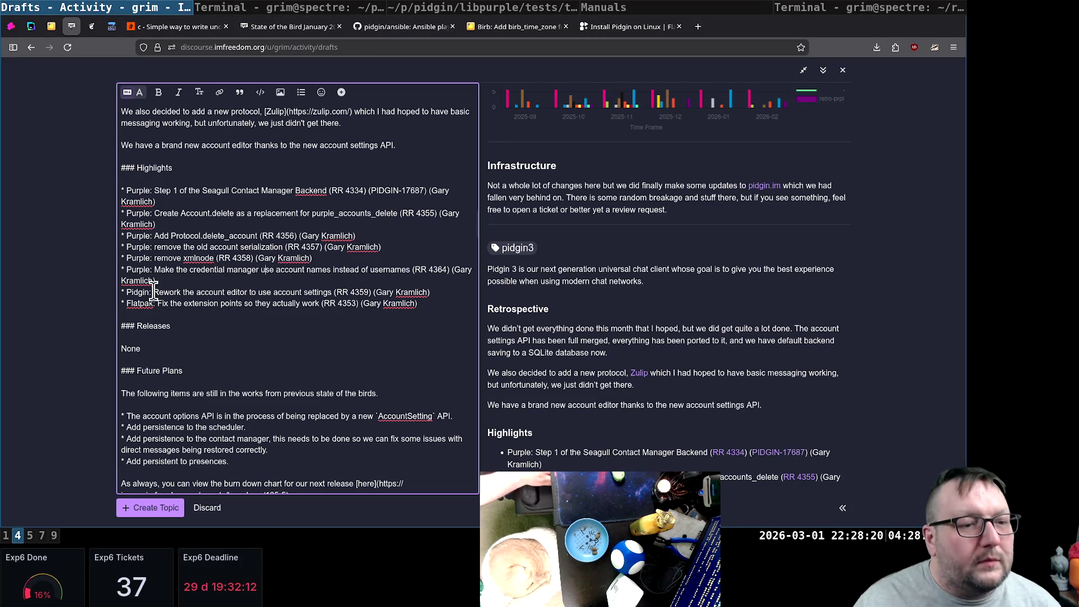
Step: Add the bullet "Purple: Remove the current password stuff (RR 4361)" with its author credit
{"action": "key", "text": "Return"}
{"action": "type", "text": "* Purple: Remove the current password stuff"}
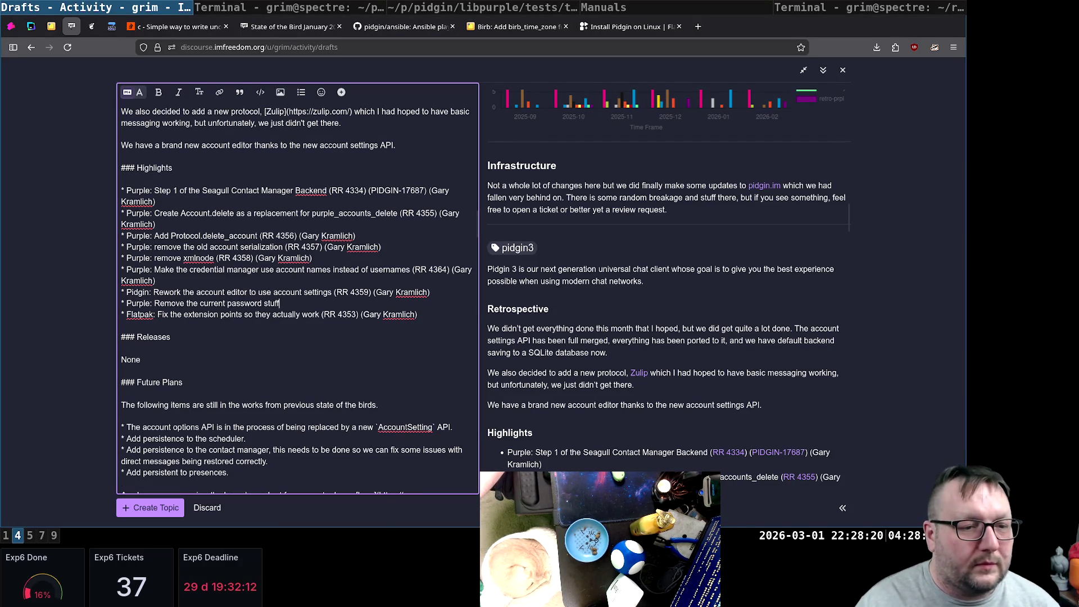
{"action": "type", "text": " (RR 4361) (Gar"}
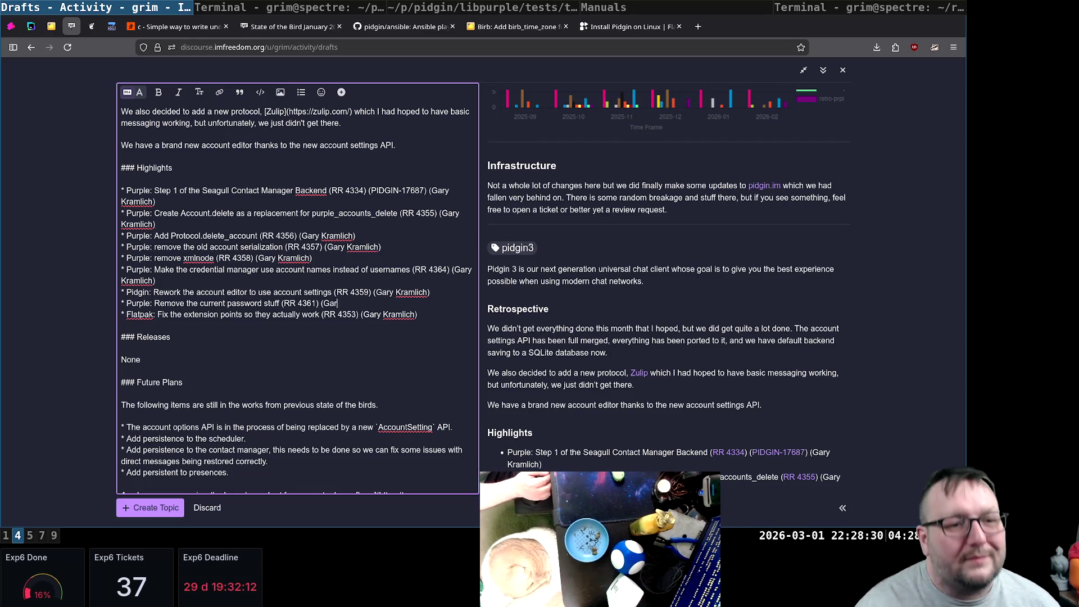
{"action": "key", "text": "ctrl+v"}
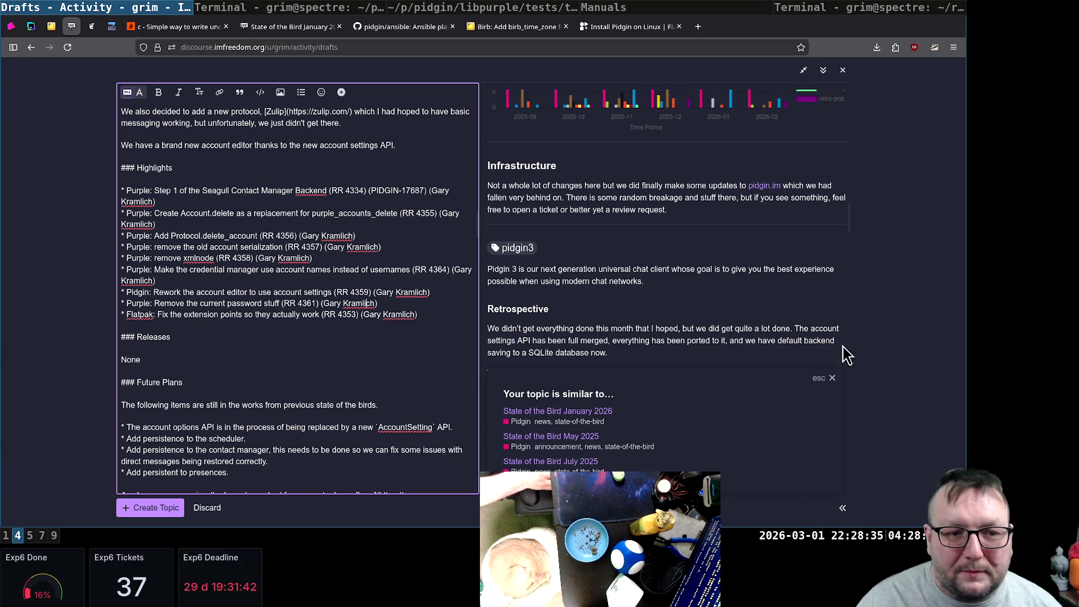
Step: Close the "Your topic is similar to..." popup and return focus to the draft markdown
{"action": "left_click", "coordinate": [793, 439]}
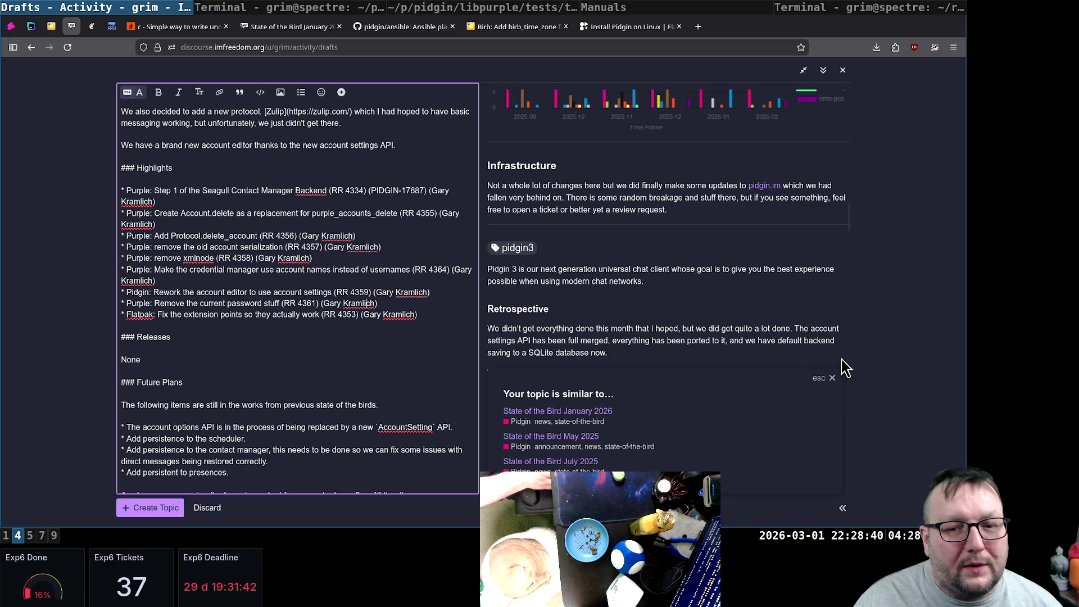
{"action": "left_click", "coordinate": [830, 379]}
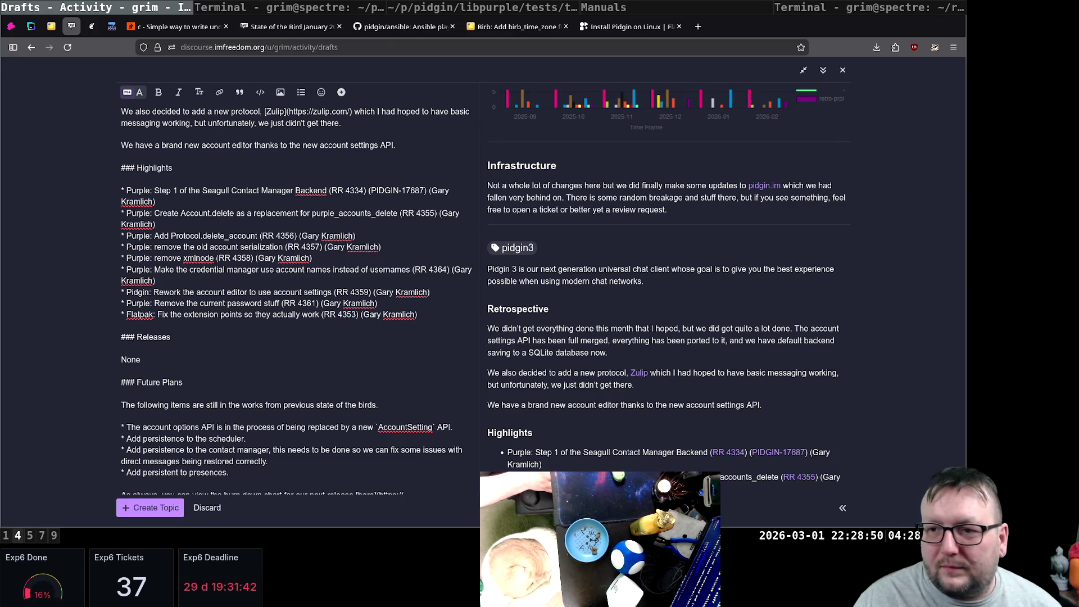
{"action": "left_click", "coordinate": [328, 288]}
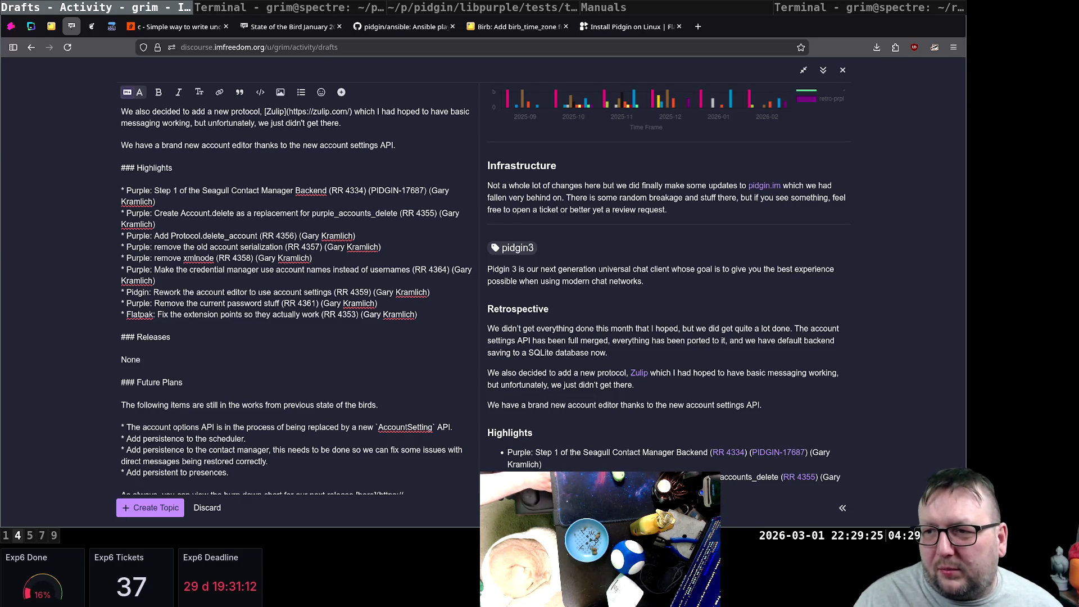
Step: Refocus the draft text and start a new list line below the Flatpak extension points entry
{"action": "left_click", "coordinate": [250, 305]}
{"action": "key", "text": "alt+Tab"}
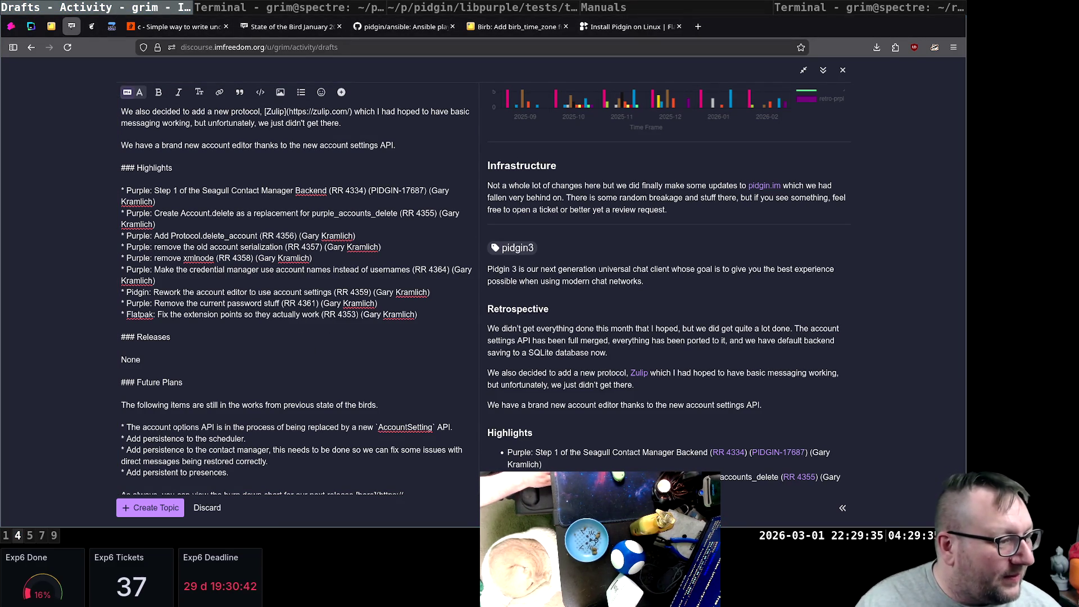
{"action": "left_click", "coordinate": [296, 322]}
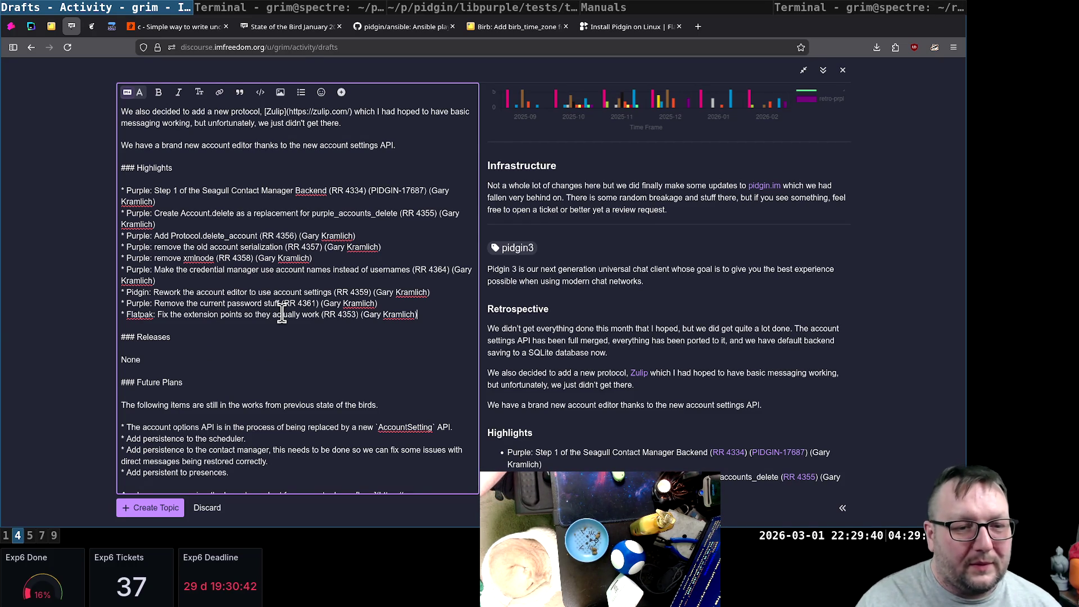
{"action": "key", "text": "Return"}
{"action": "type", "text": "* Zulip: Create the skeleton plugin and protocol(R"}
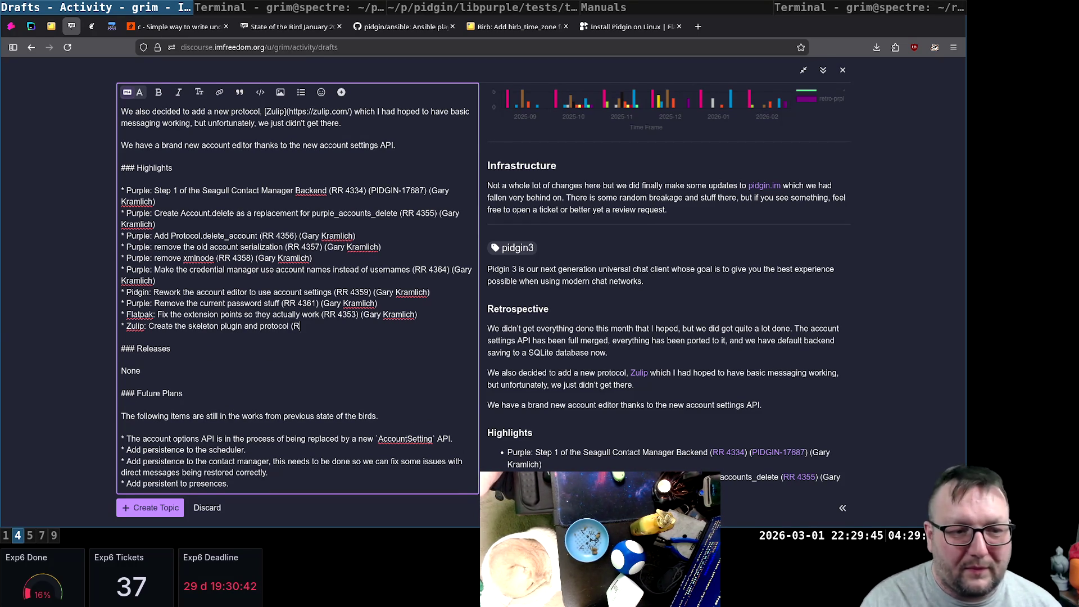
{"action": "type", "text": "375"}
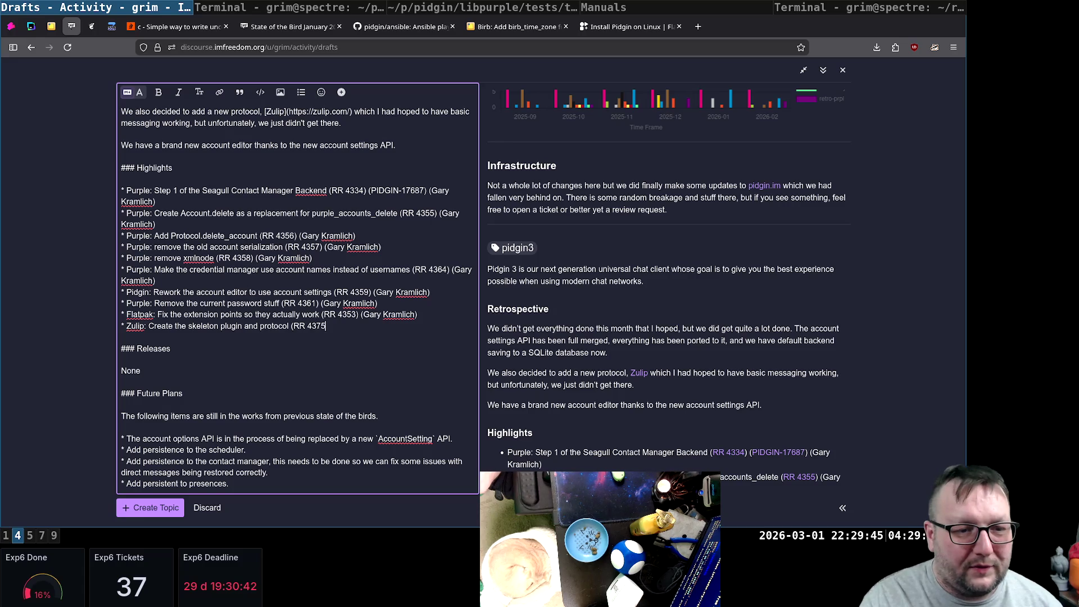
{"action": "type", "text": " (G"}
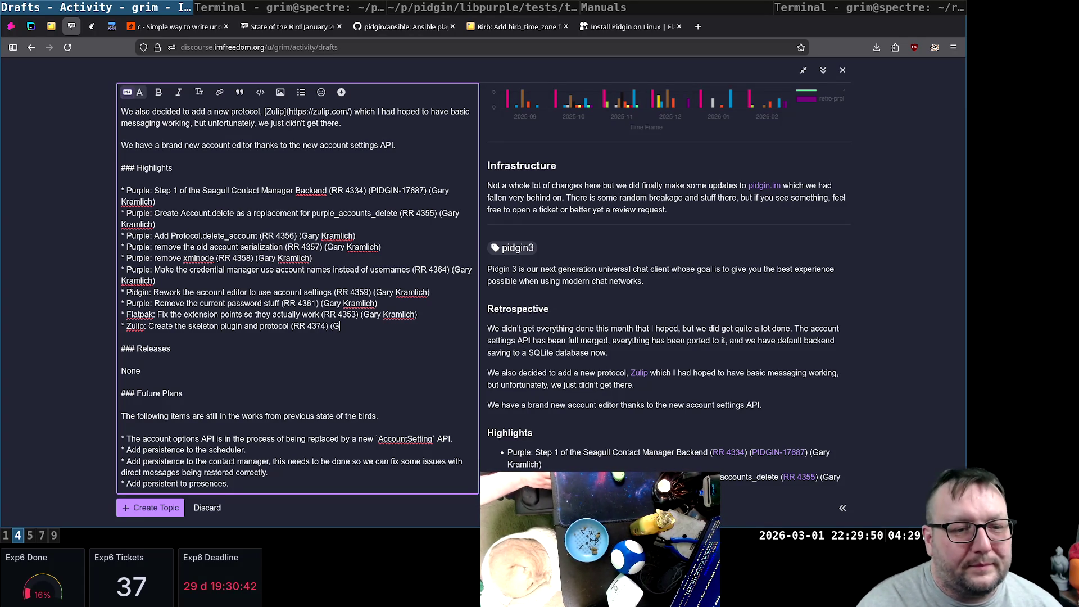
{"action": "type", "text": "ary Kramlich)"}
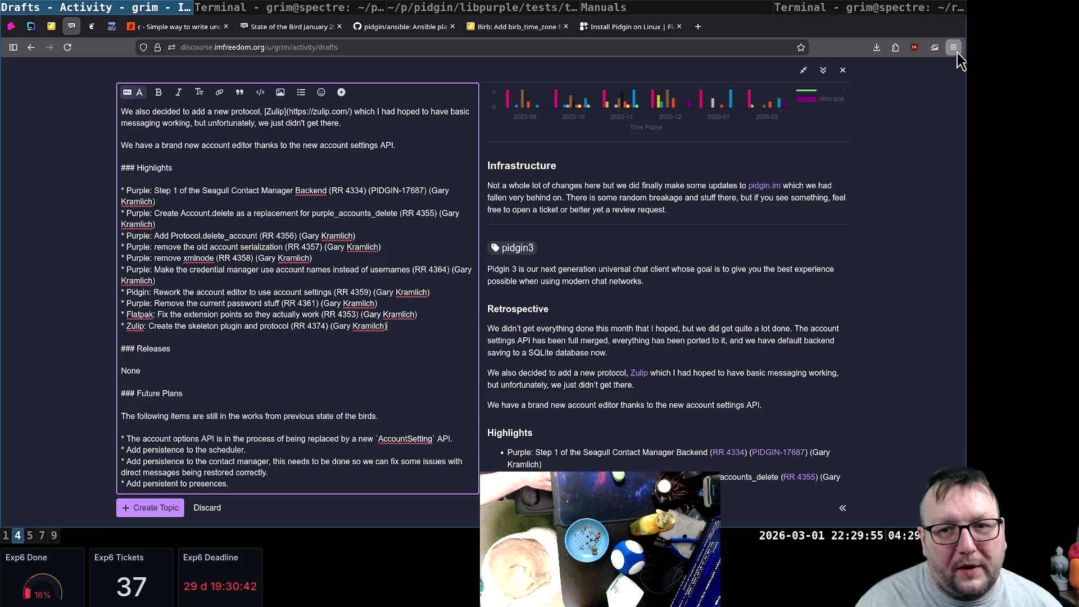
Step: Open Firefox's task manager and close the Flathub, Birb review, pidgin/ansible, January post and Stack Overflow tabs
{"action": "left_click", "coordinate": [954, 47]}
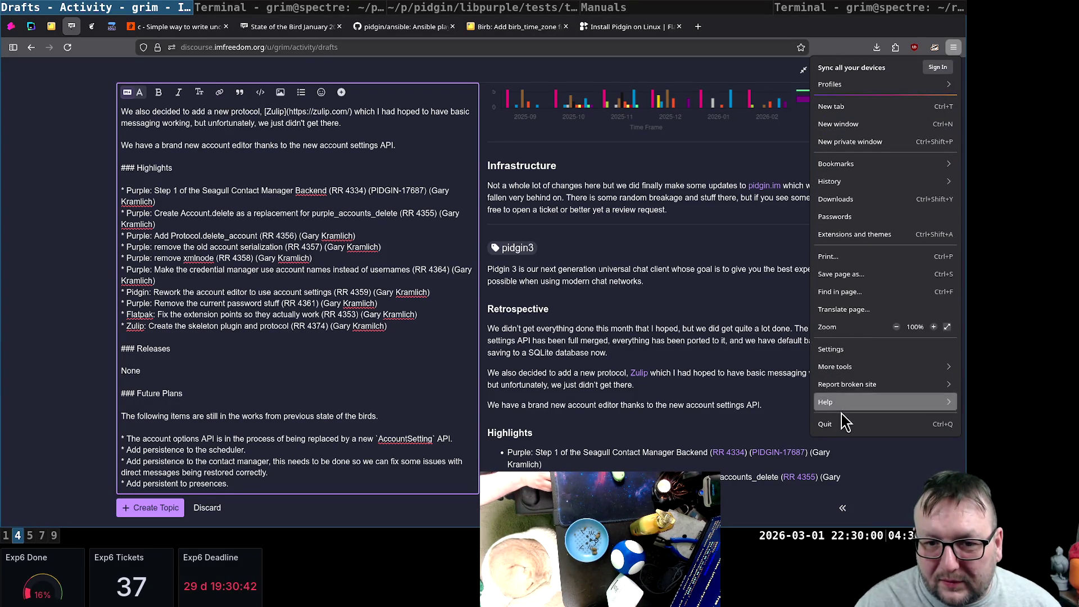
{"action": "left_click", "coordinate": [860, 368]}
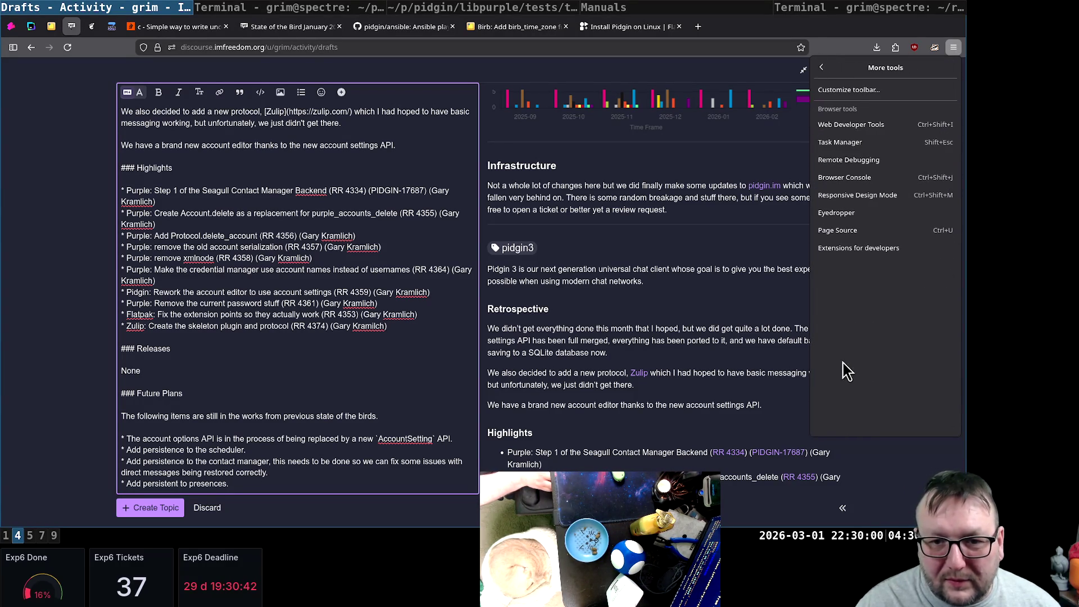
{"action": "left_click", "coordinate": [888, 147]}
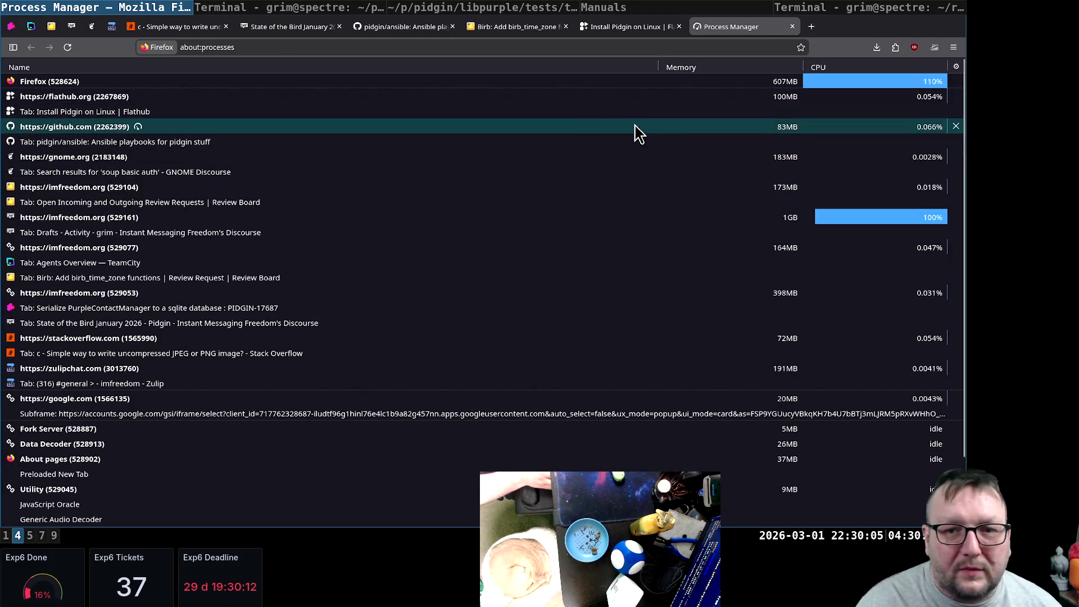
{"action": "middle_click", "coordinate": [634, 28]}
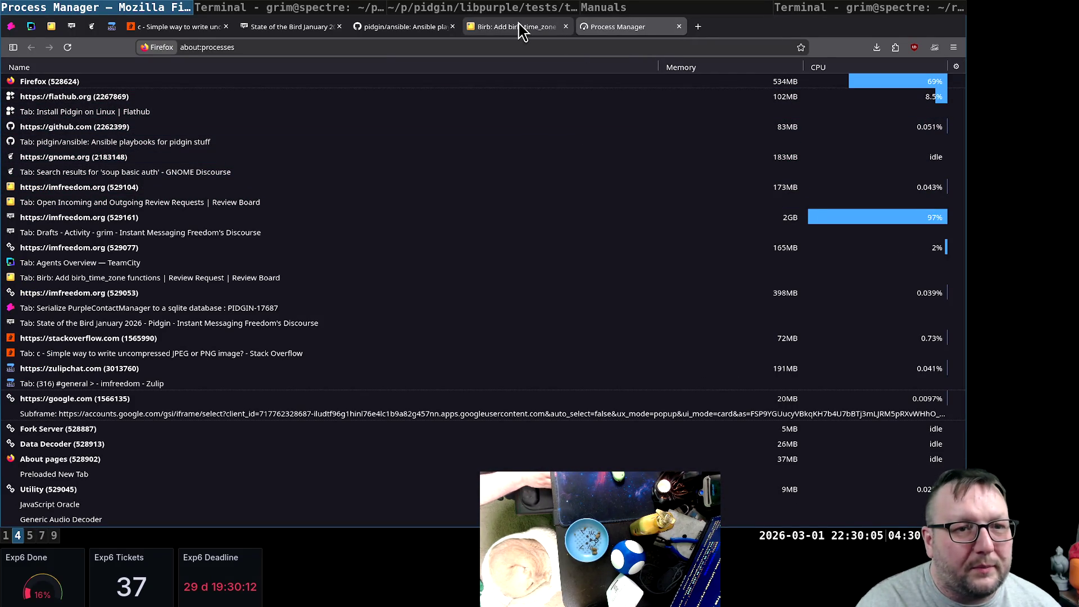
{"action": "middle_click", "coordinate": [523, 26]}
{"action": "middle_click", "coordinate": [422, 26]}
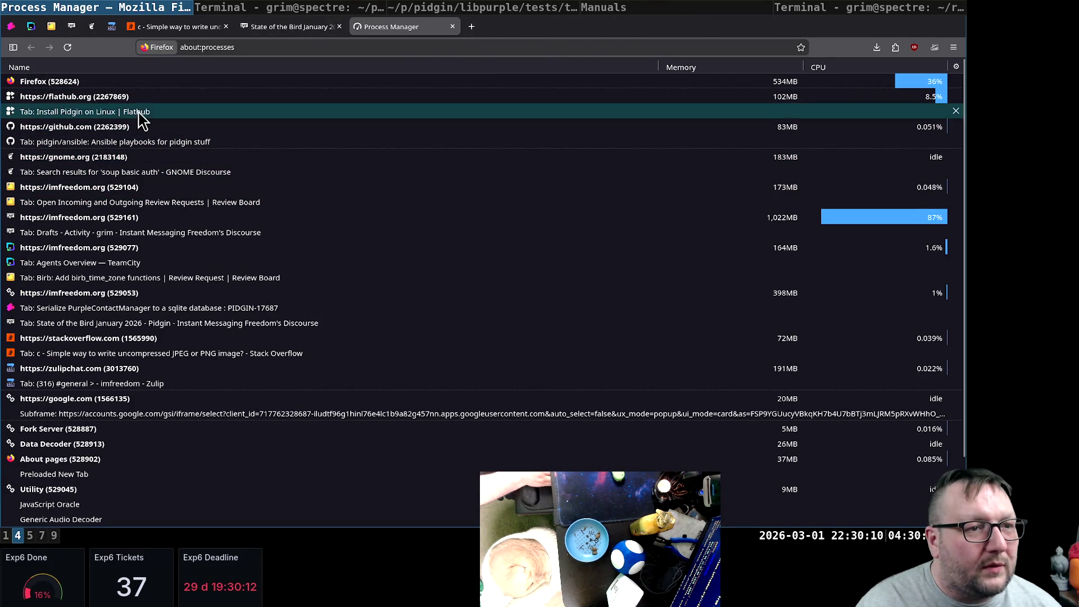
{"action": "middle_click", "coordinate": [300, 26]}
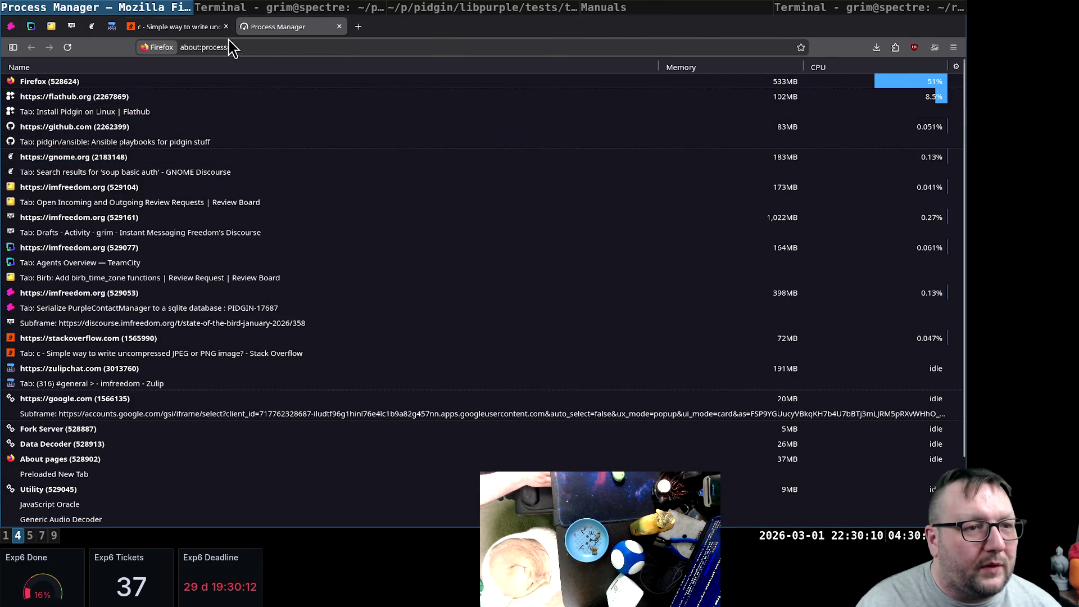
{"action": "left_click", "coordinate": [180, 30]}
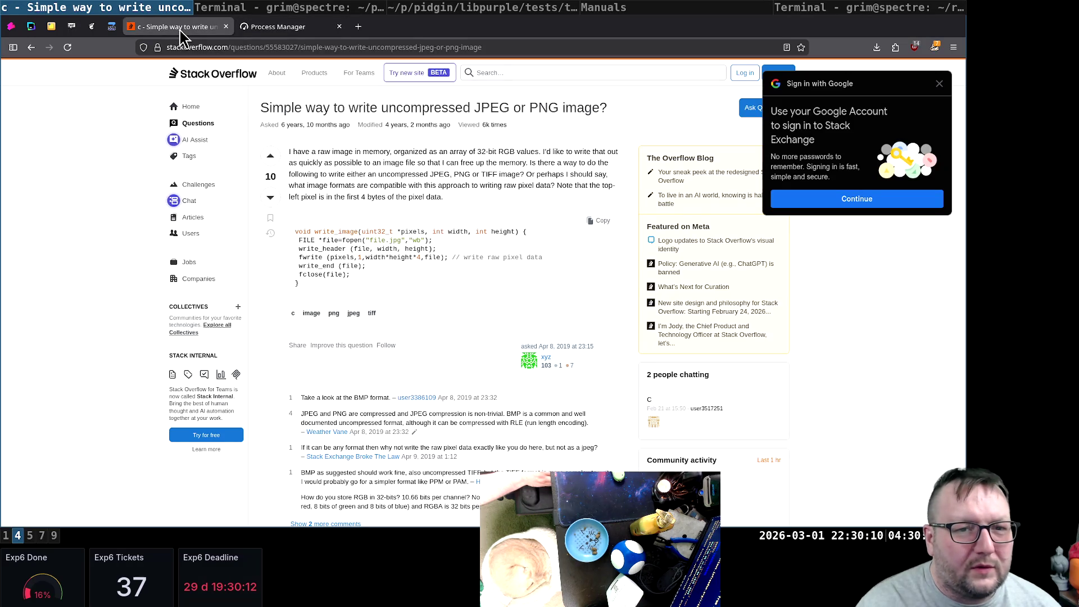
{"action": "middle_click", "coordinate": [180, 30]}
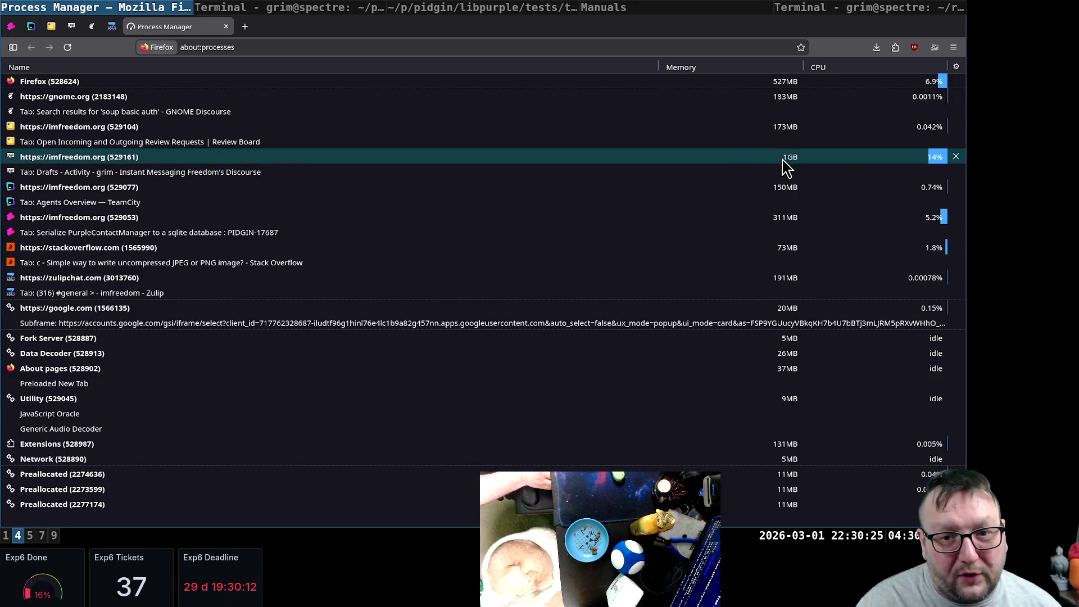
Step: Check the 1GB imfreedom.org process, close the task manager and return to the Discourse draft near Releases
{"action": "left_click", "coordinate": [880, 161]}
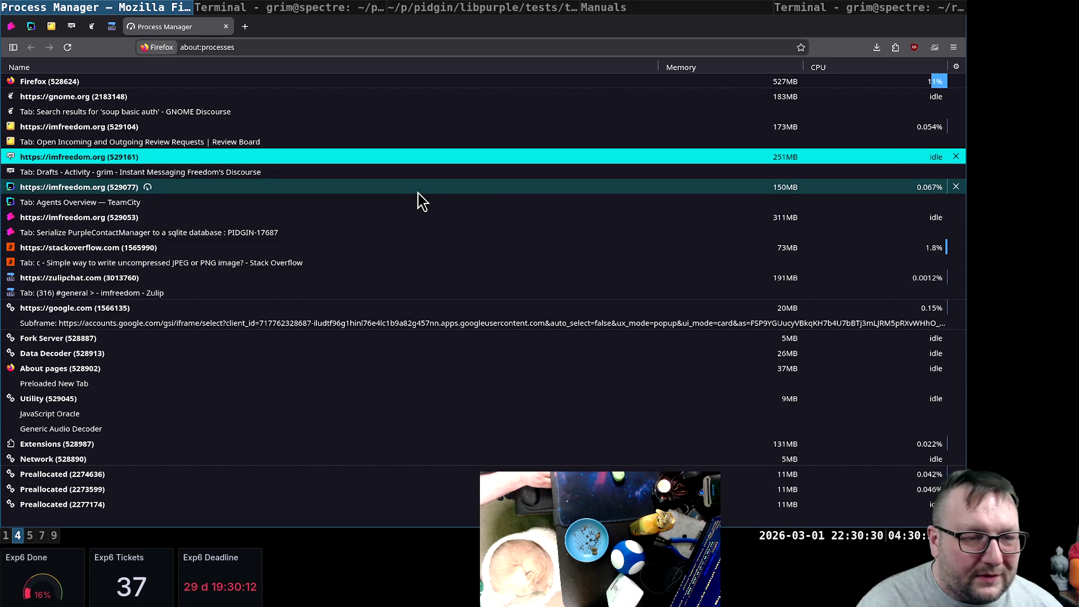
{"action": "middle_click", "coordinate": [177, 32]}
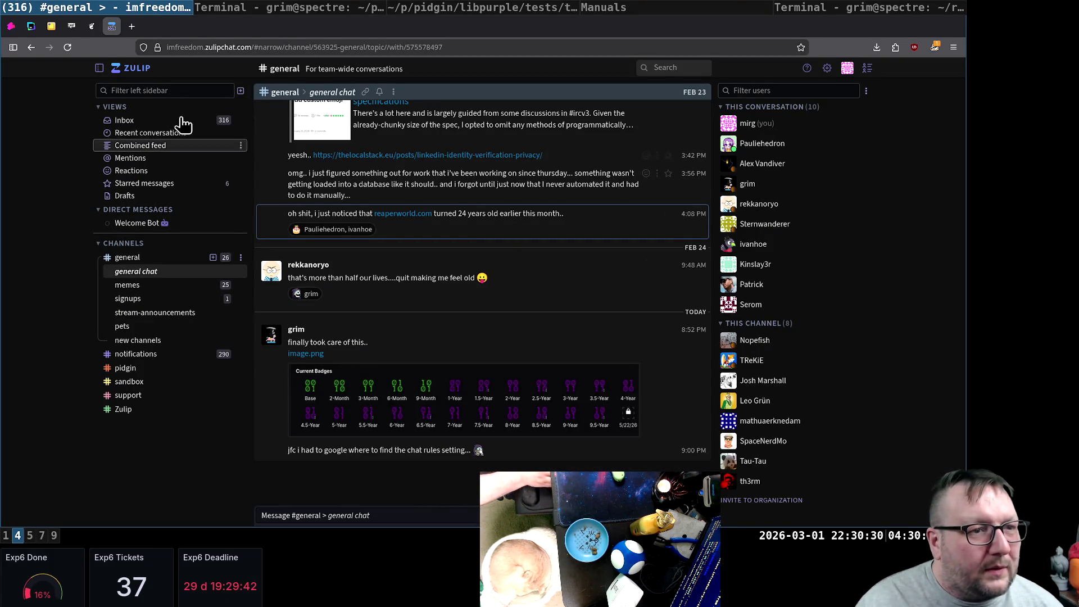
{"action": "left_click", "coordinate": [29, 28]}
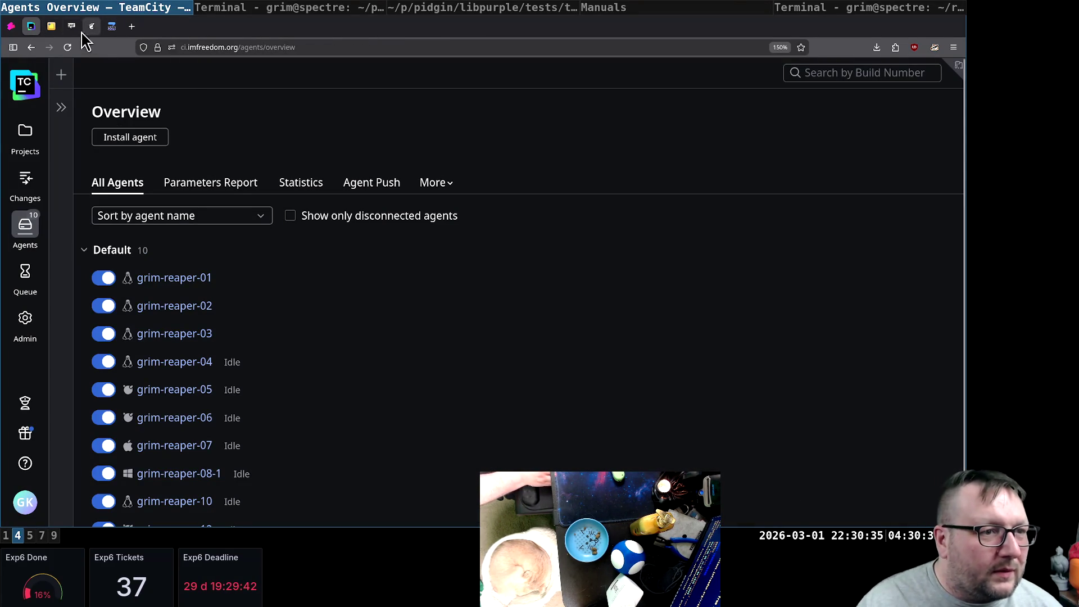
{"action": "left_click", "coordinate": [71, 28]}
{"action": "left_click", "coordinate": [284, 360]}
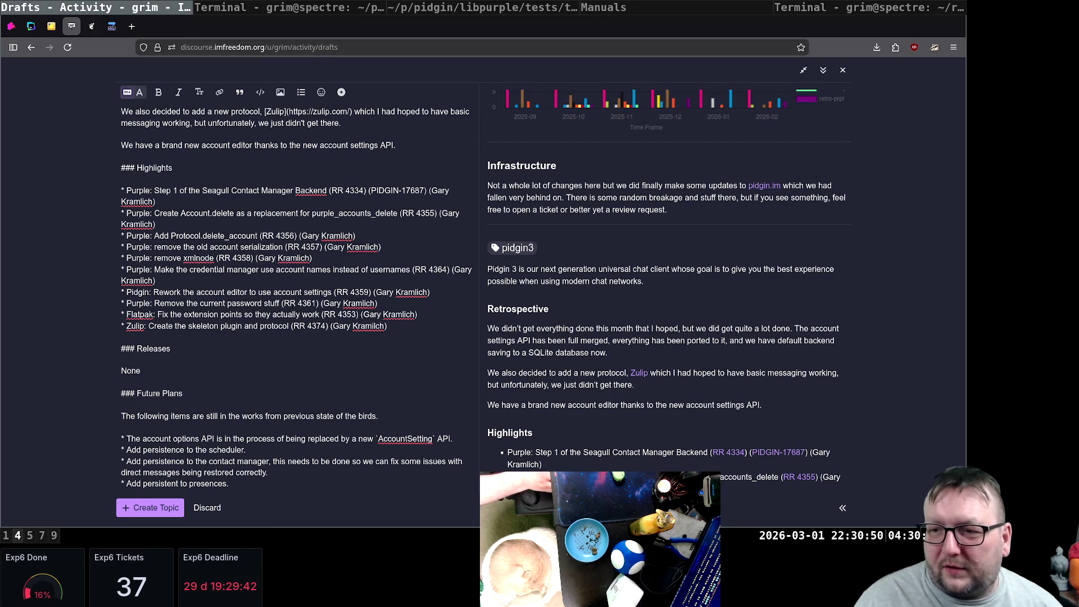
Step: Add the bullet "Zulip: Add a skeleton of the REST client (RR 4375)" above the Releases heading
{"action": "left_click", "coordinate": [354, 336]}
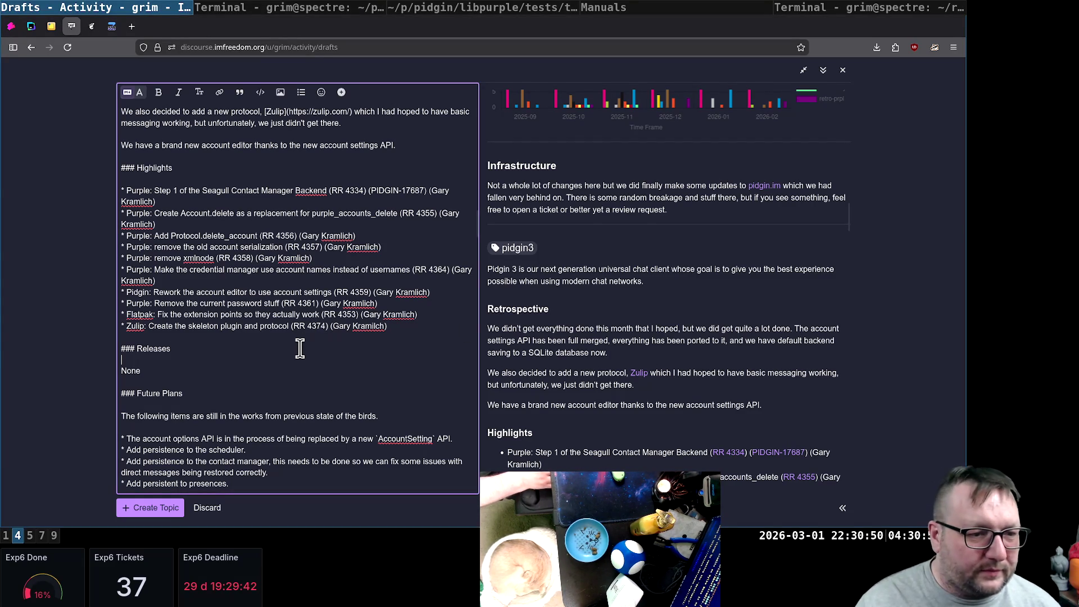
{"action": "type", "text": "("}
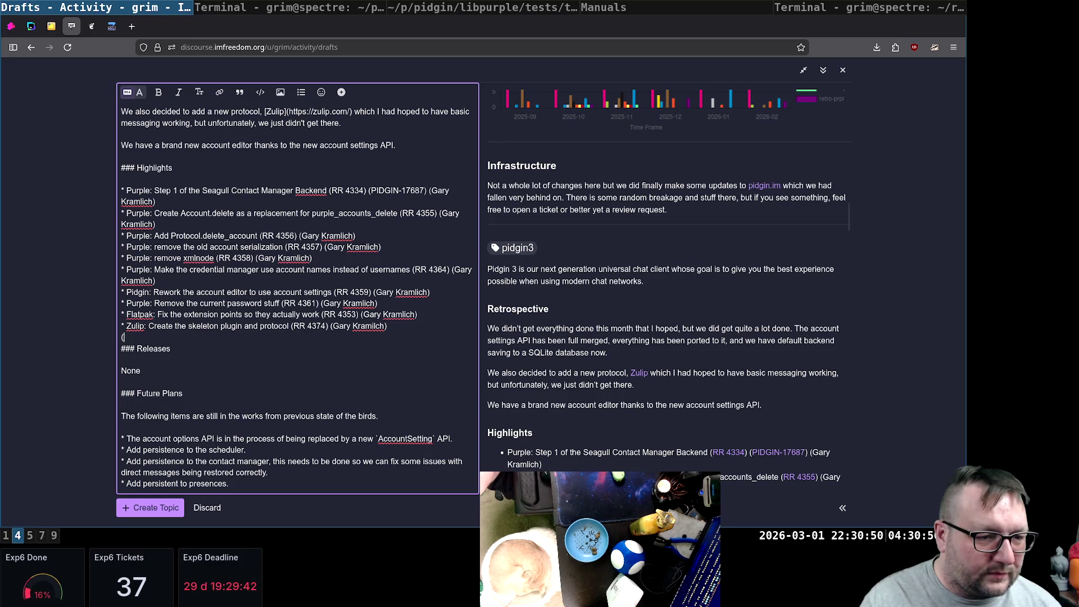
{"action": "type", "text": "Zulip: Add a skeleton of the REST client ("}
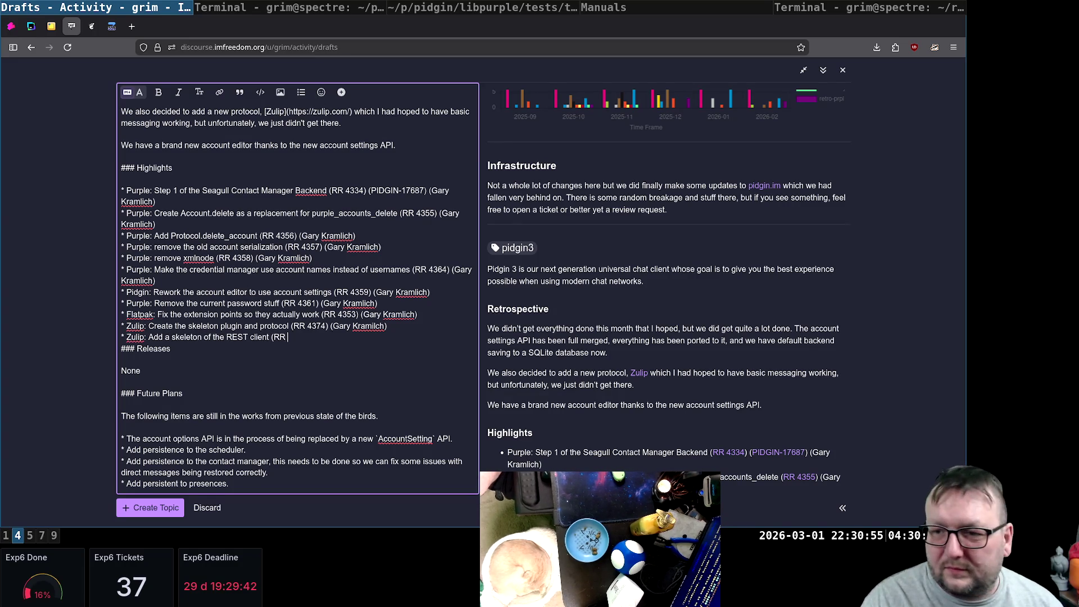
{"action": "type", "text": " 4375) (Gary Kramlich)"}
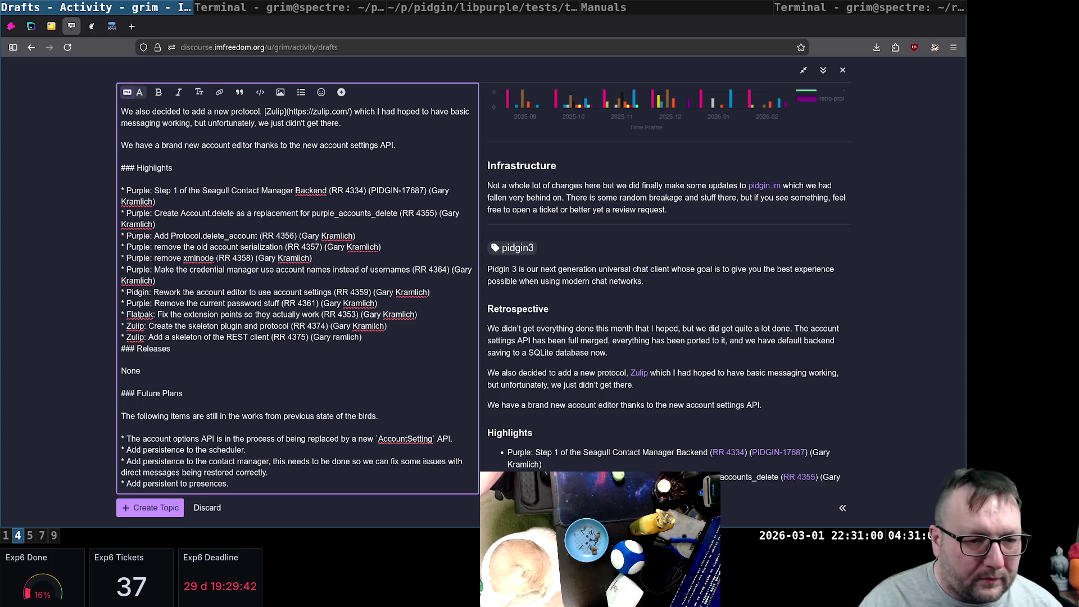
{"action": "key", "text": "Return"}
{"action": "type", "text": "*"}
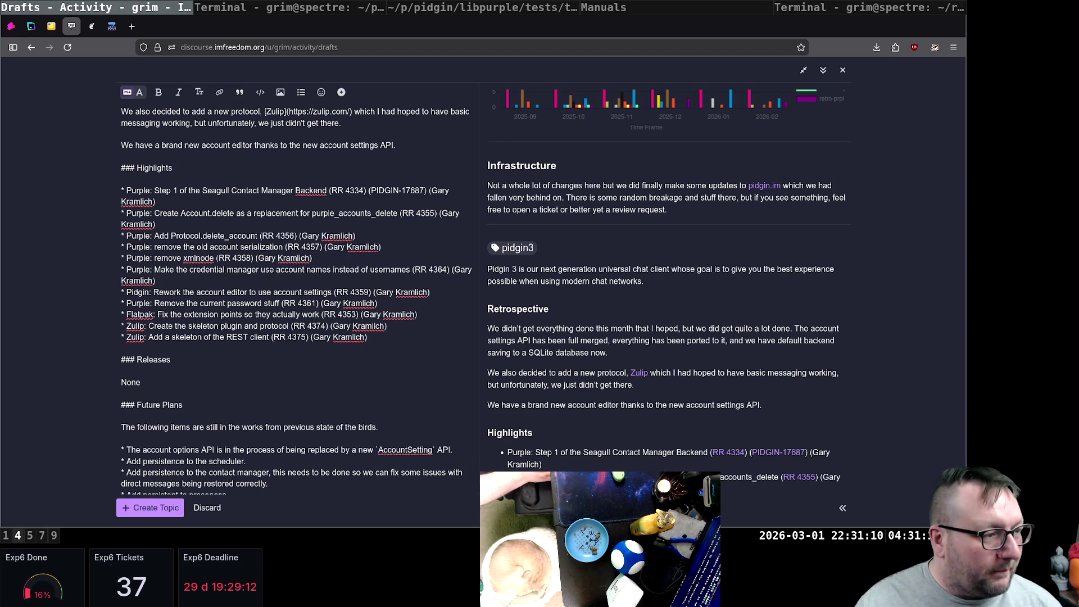
{"action": "left_click", "coordinate": [177, 253]}
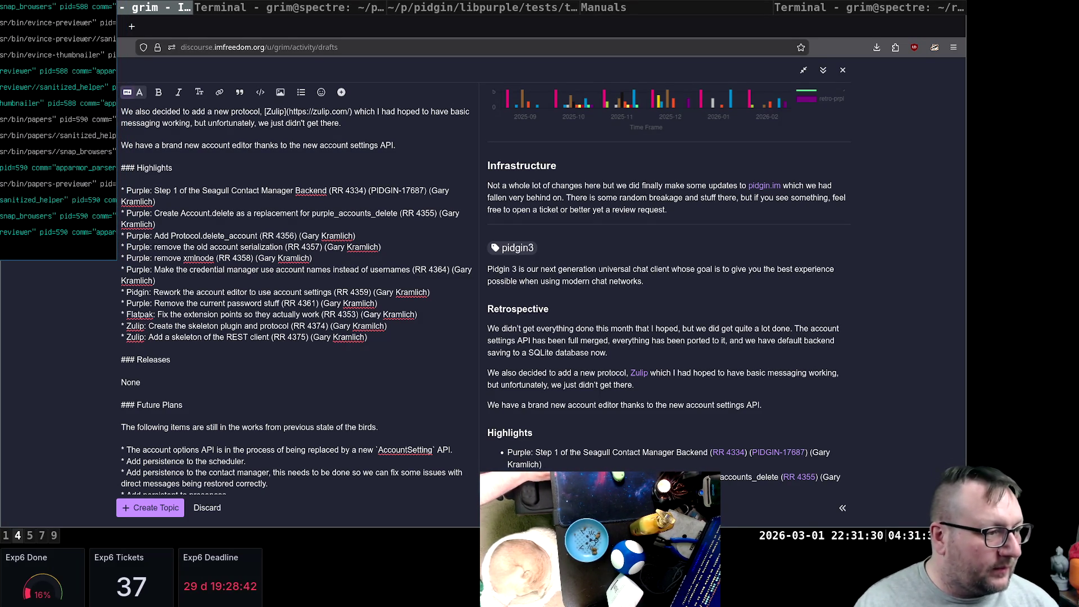
{"action": "left_click", "coordinate": [180, 350]}
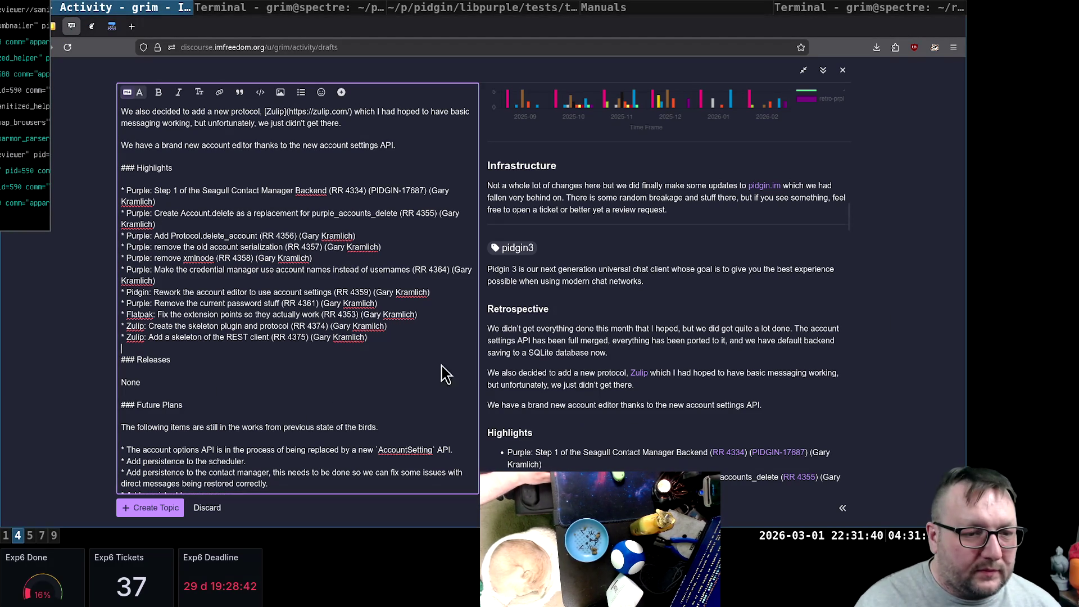
Step: Delete the Zulip REST client line and paste in "Purple: Remove the notification from accounts" as its own bullet
{"action": "key", "text": "shift+Up"}
{"action": "key", "text": "BackSpace"}
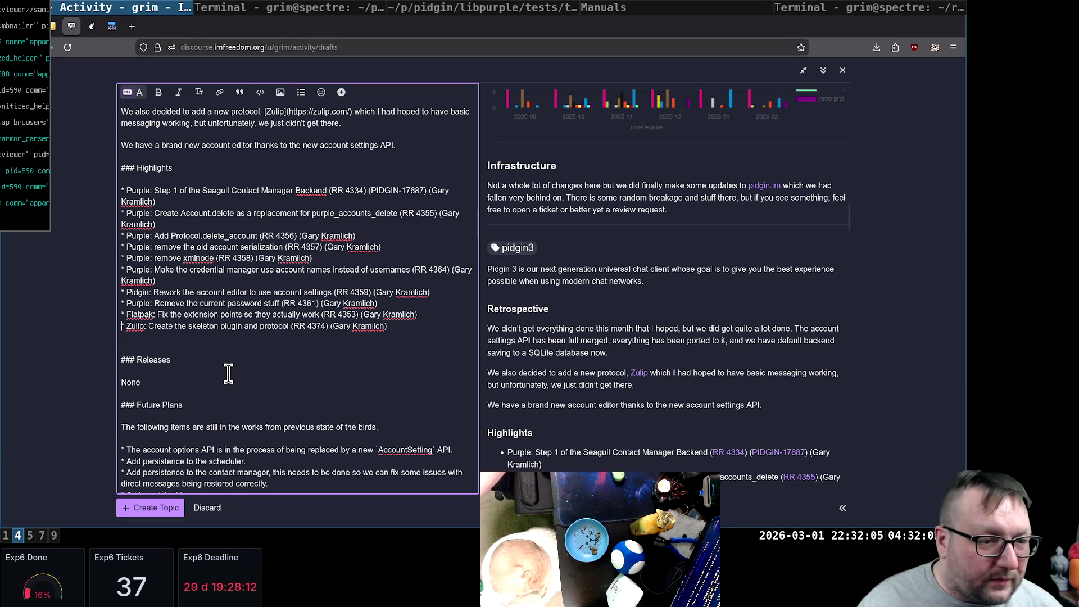
{"action": "key", "text": "Down"}
{"action": "type", "text": "purple: Remove the notification from accounts"}
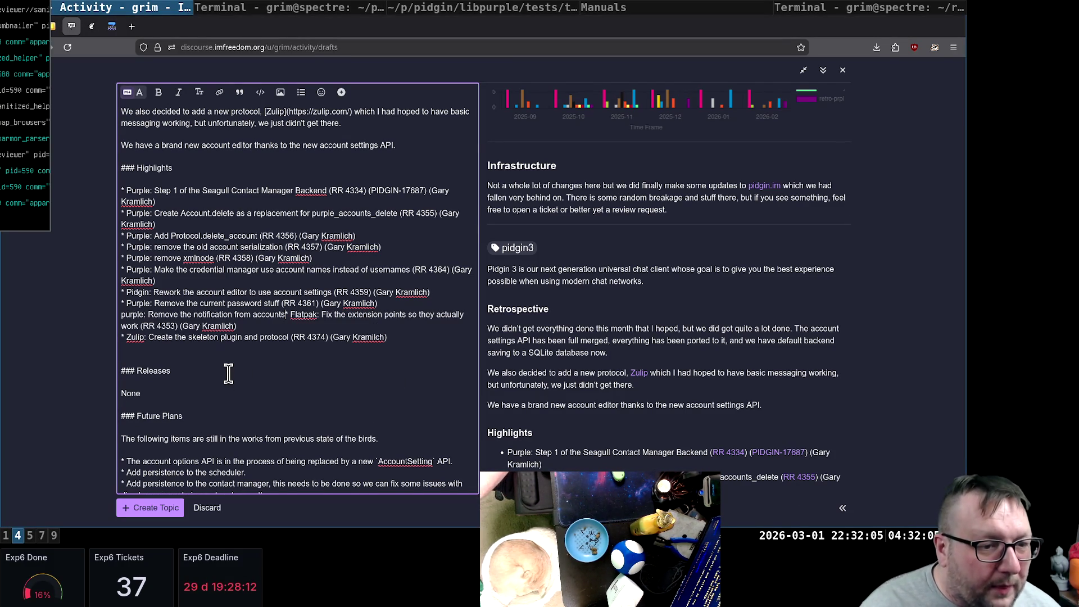
{"action": "key", "text": "Down"}
{"action": "key", "text": "Delete"}
{"action": "type", "text": "*"}
{"action": "key", "text": "End"}
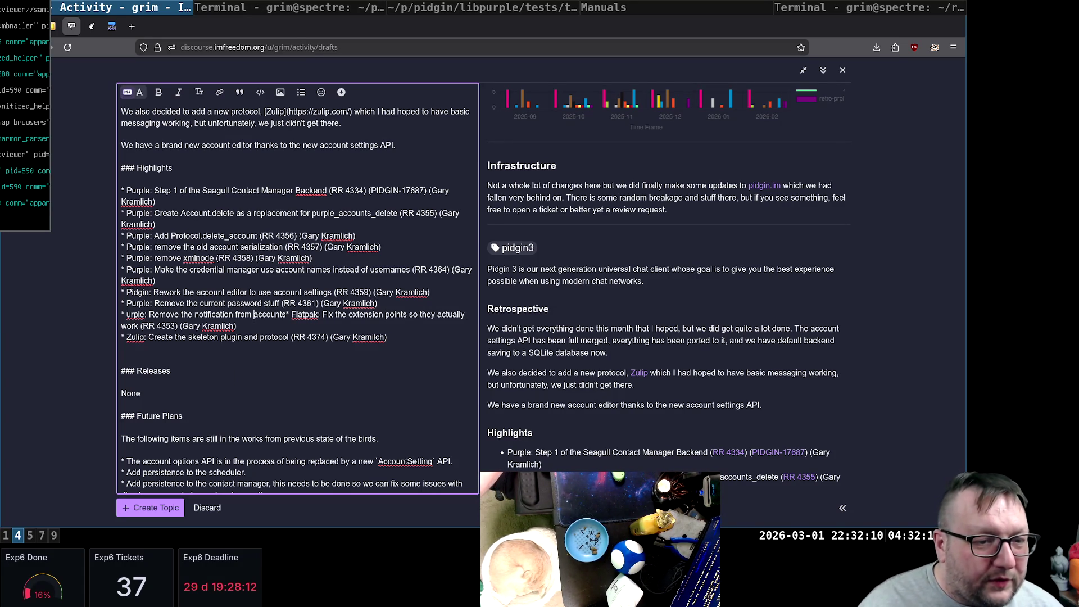
{"action": "key", "text": "Return"}
Step: Cut the password and notification Purple lines and paste them above the Pidgin account editor item
{"action": "key", "text": "Up"}
{"action": "key", "text": "Up"}
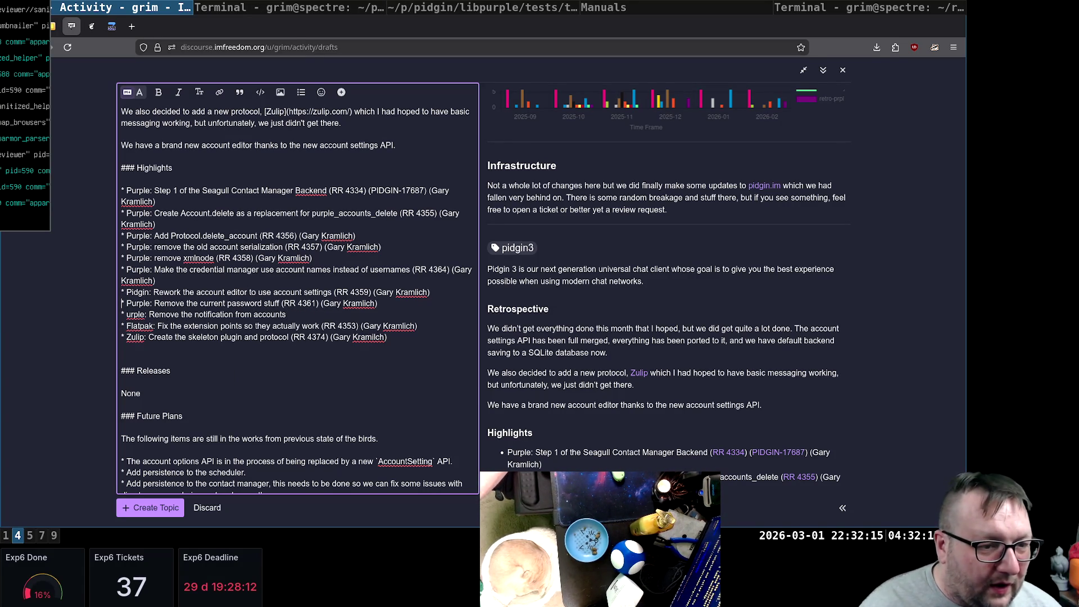
{"action": "key", "text": "shift+Down"}
{"action": "key", "text": "shift+Down"}
{"action": "key", "text": "ctrl+x"}
{"action": "key", "text": "Up"}
{"action": "key", "text": "ctrl+v"}
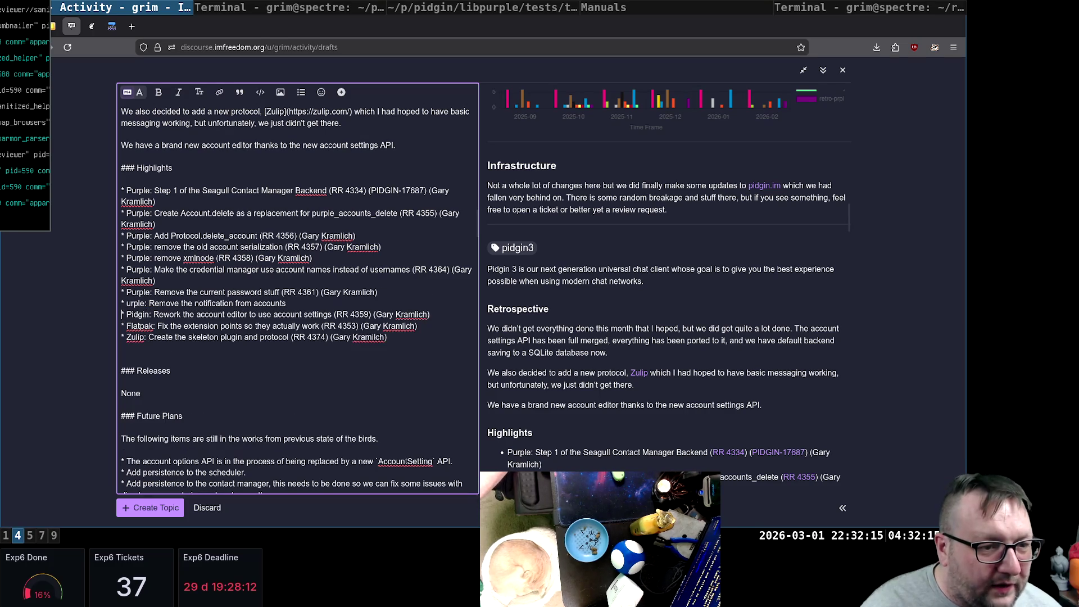
{"action": "key", "text": "Up"}
{"action": "key", "text": "Right"}
{"action": "key", "text": "Right"}
{"action": "type", "text": "P"}
{"action": "key", "text": "End"}
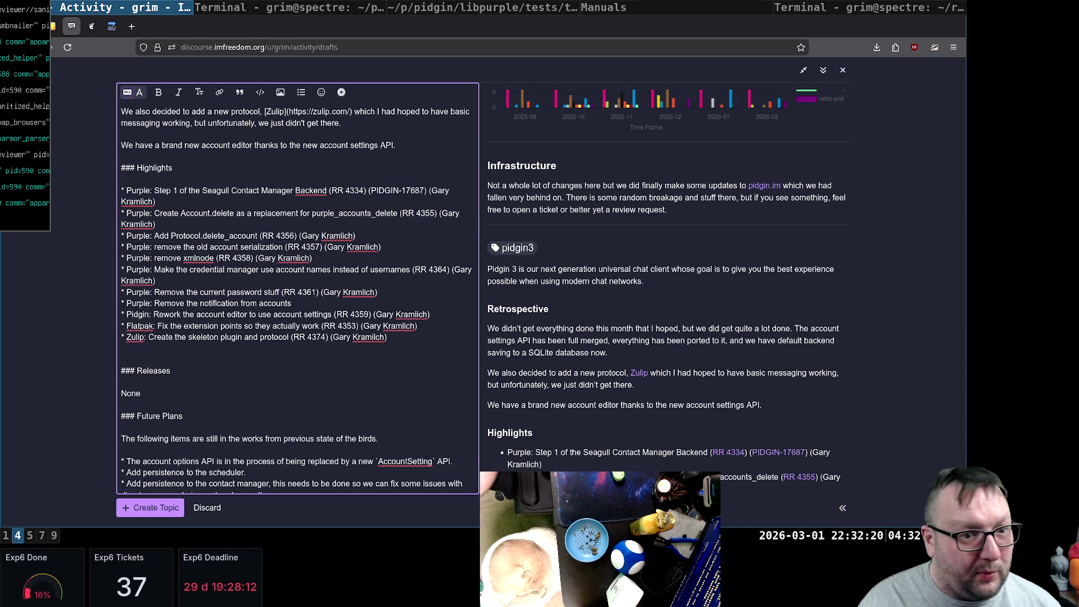
{"action": "type", "text": "(RR"}
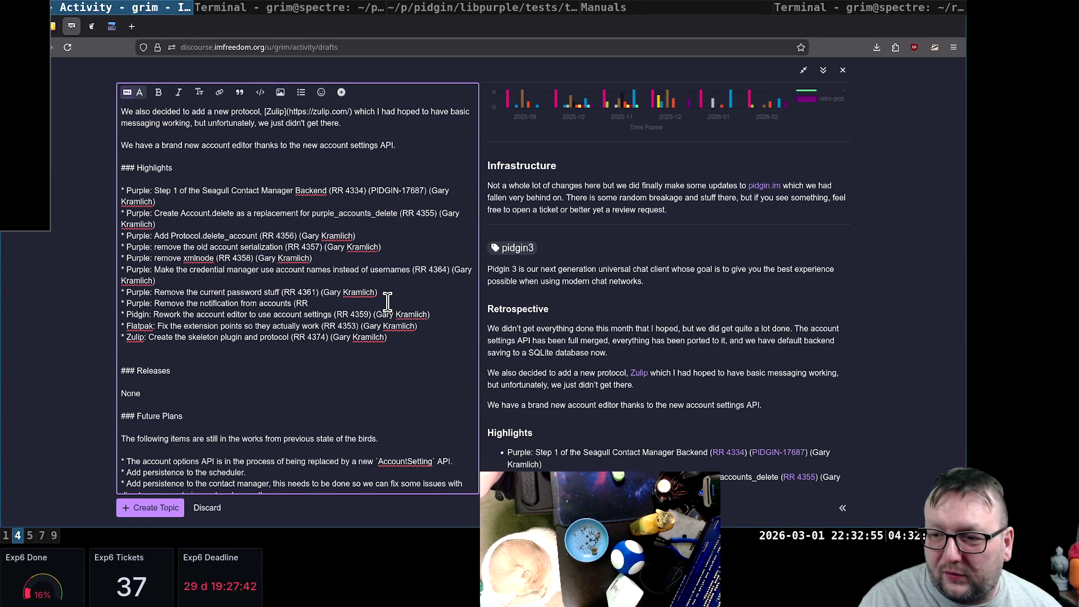
{"action": "type", "text": "43"}
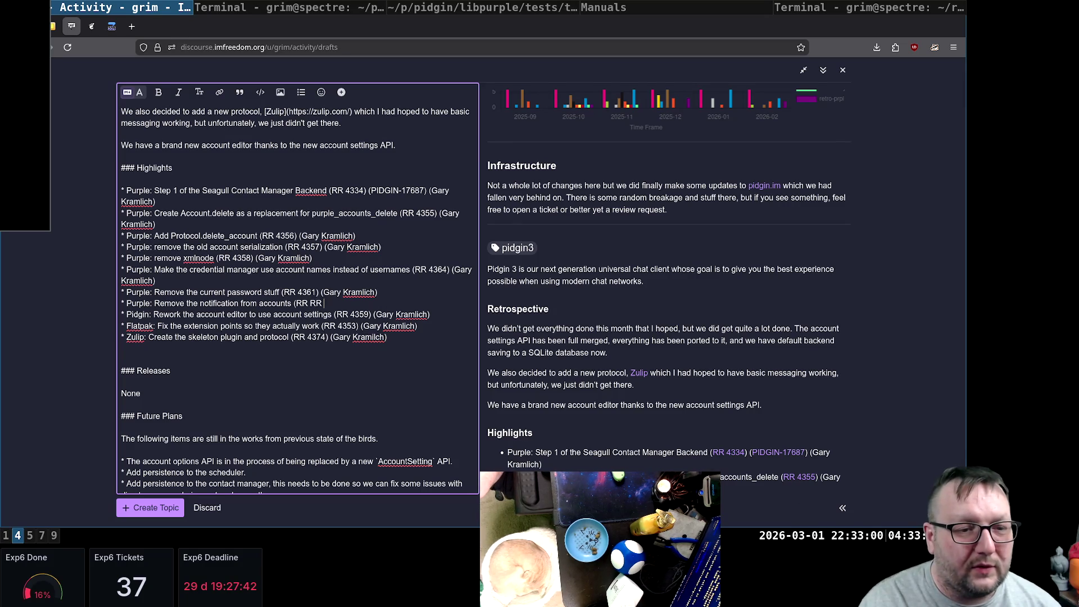
{"action": "type", "text": "(Gary Kramlich)"}
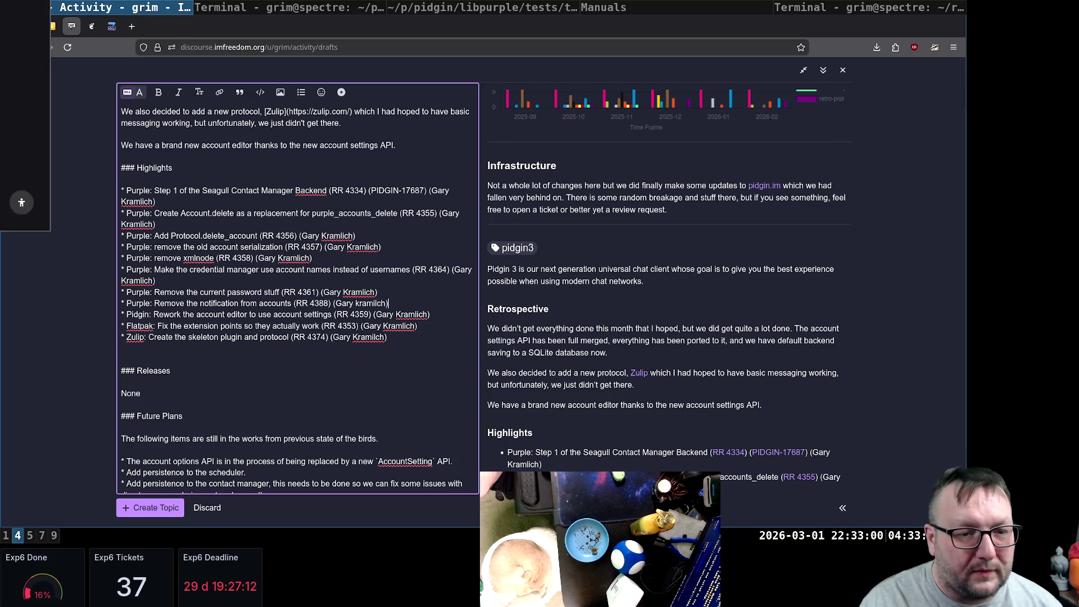
Step: Finish the notification bullet with RR 4388 and a corrected author credit, then raise the screenshotter VM console
{"action": "key", "text": "Delete"}
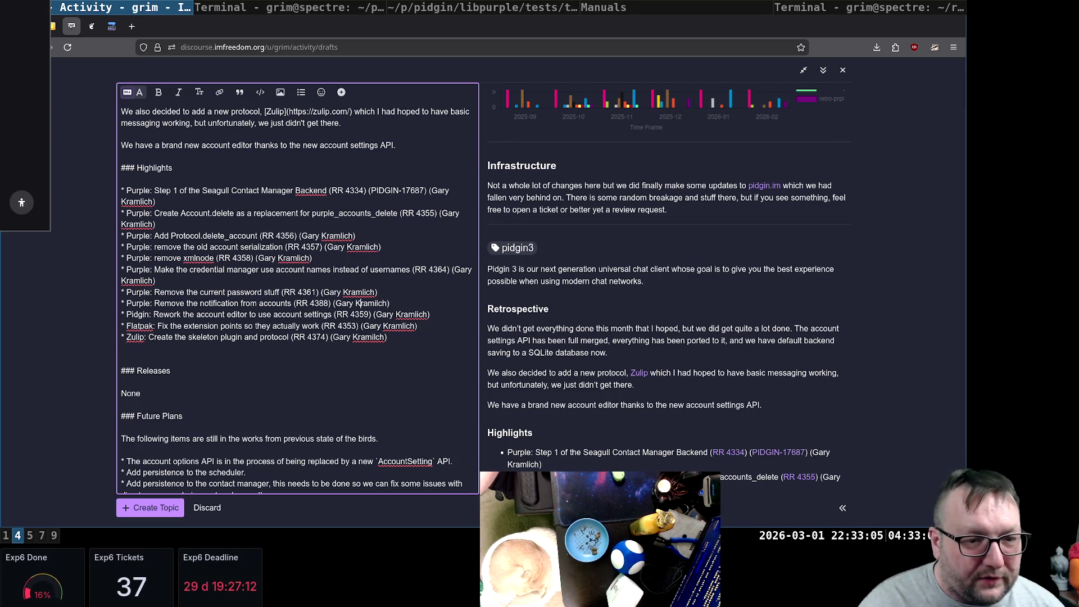
{"action": "key", "text": "Delete"}
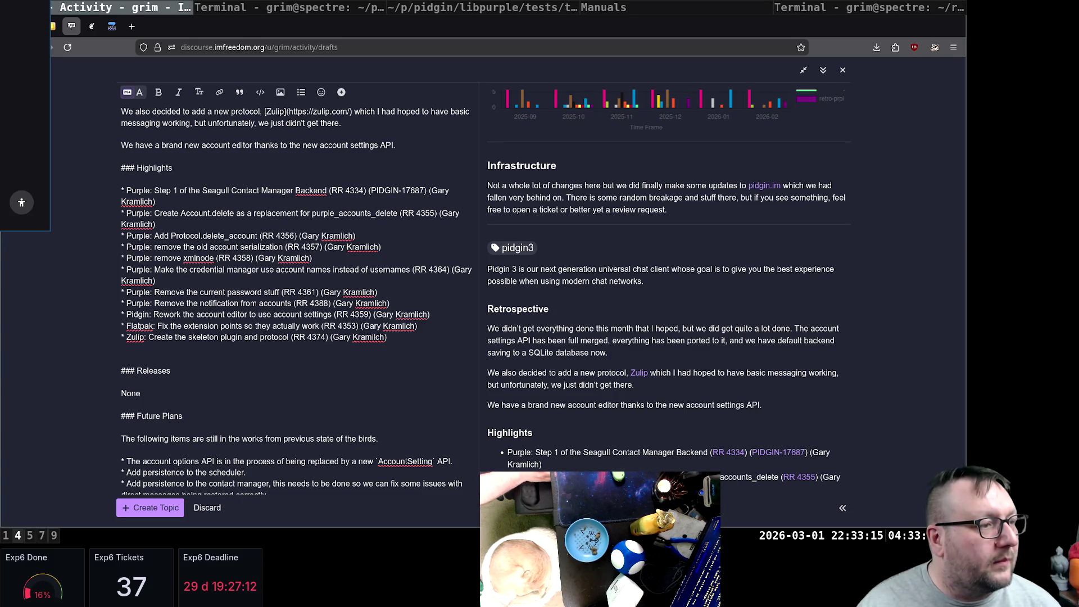
{"action": "key", "text": "super+minus"}
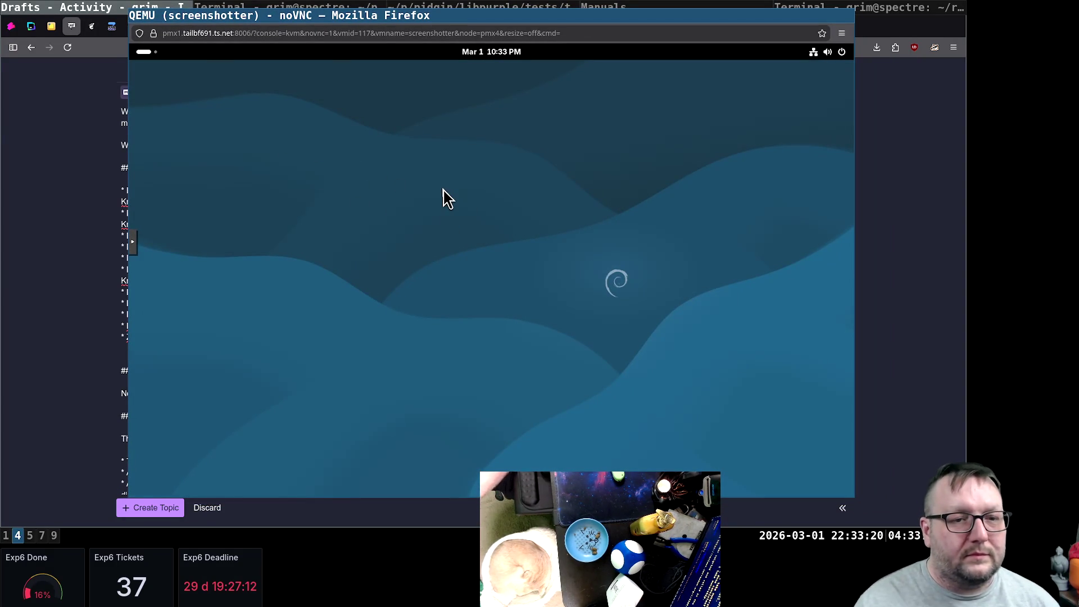
Step: Launch Terminal in the Debian VM and run sudo apt update with the password
{"action": "key", "text": "super"}
{"action": "type", "text": "te"}
{"action": "key", "text": "Return"}
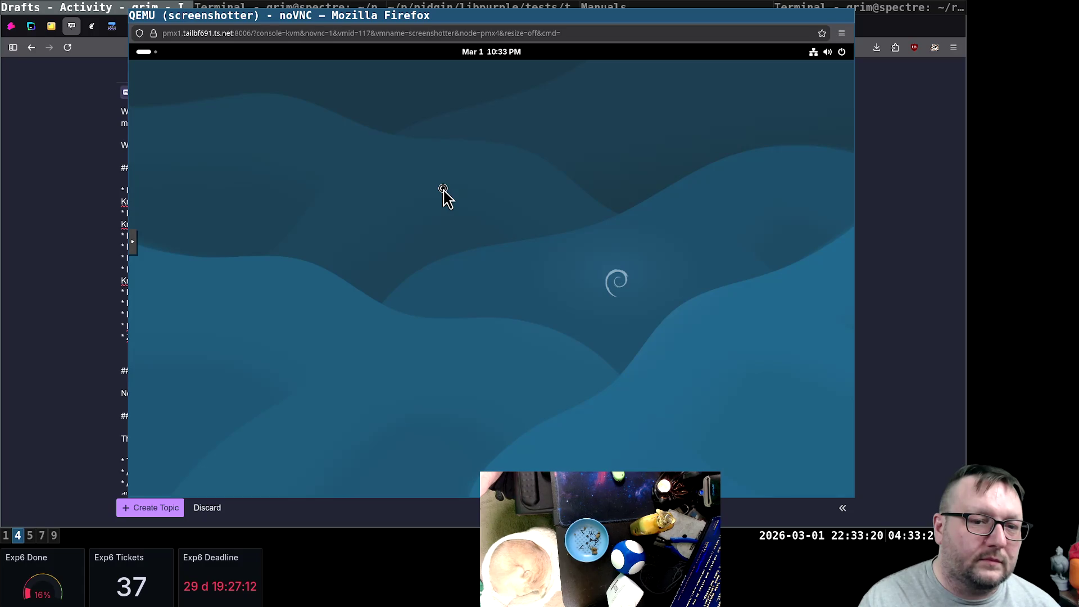
{"action": "type", "text": "sudo apt update"}
{"action": "key", "text": "Return"}
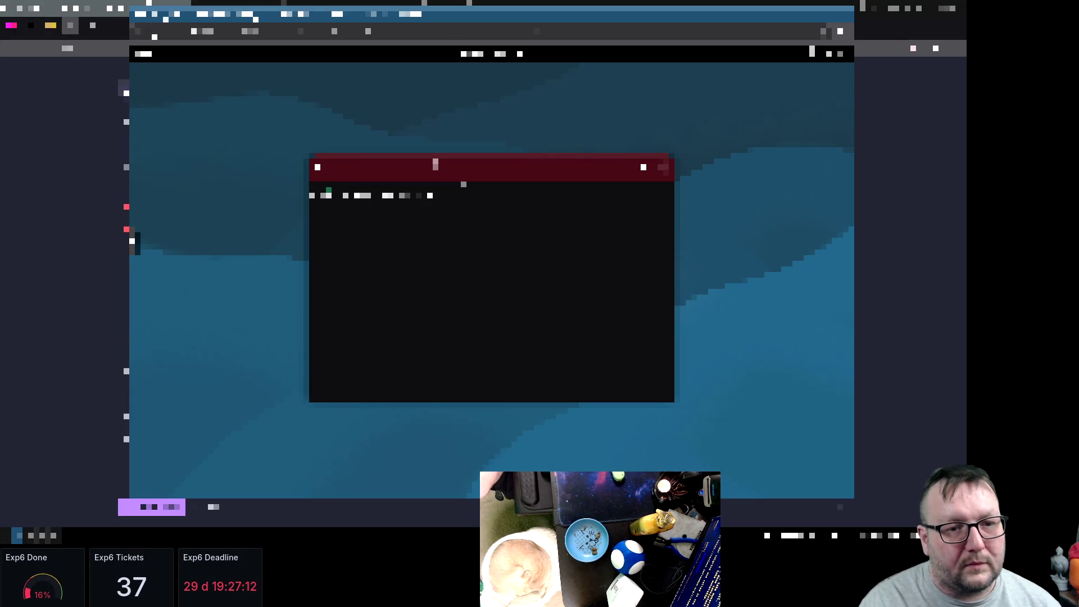
{"action": "key", "text": "Return"}
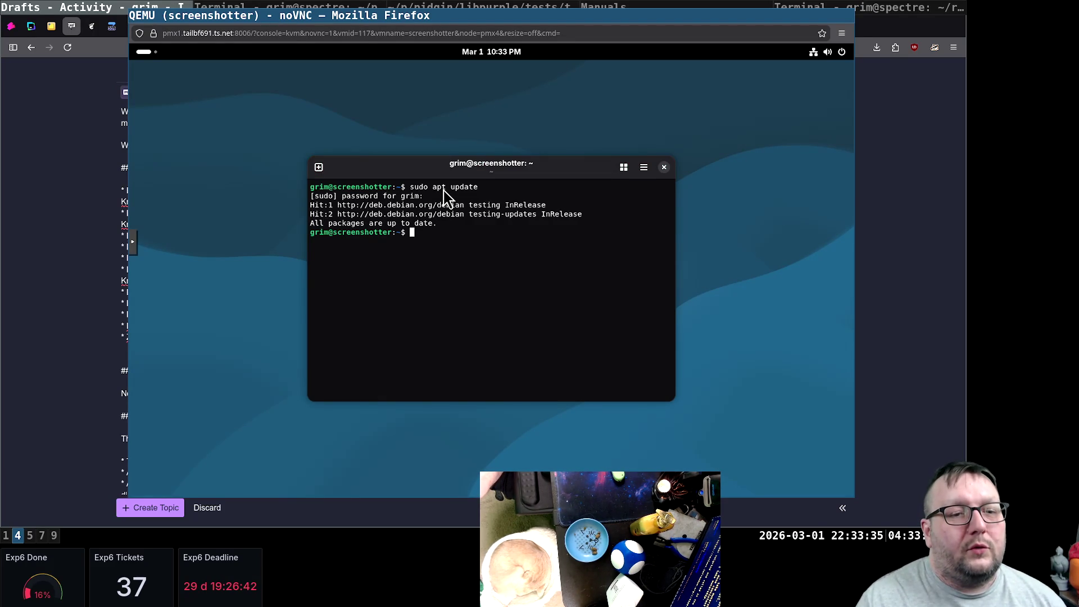
{"action": "type", "text": "udo apt upgrade"}
Step: Run apt upgrade, dist-upgrade and autoremove --purge, confirming the package removal
{"action": "key", "text": "Return"}
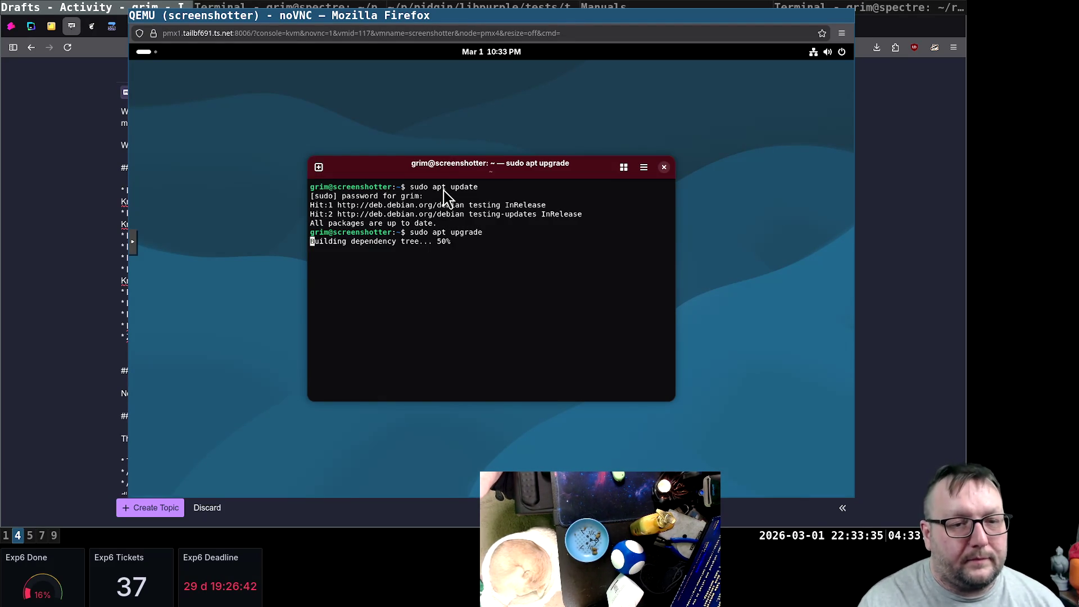
{"action": "type", "text": "do apt dist-upgr"}
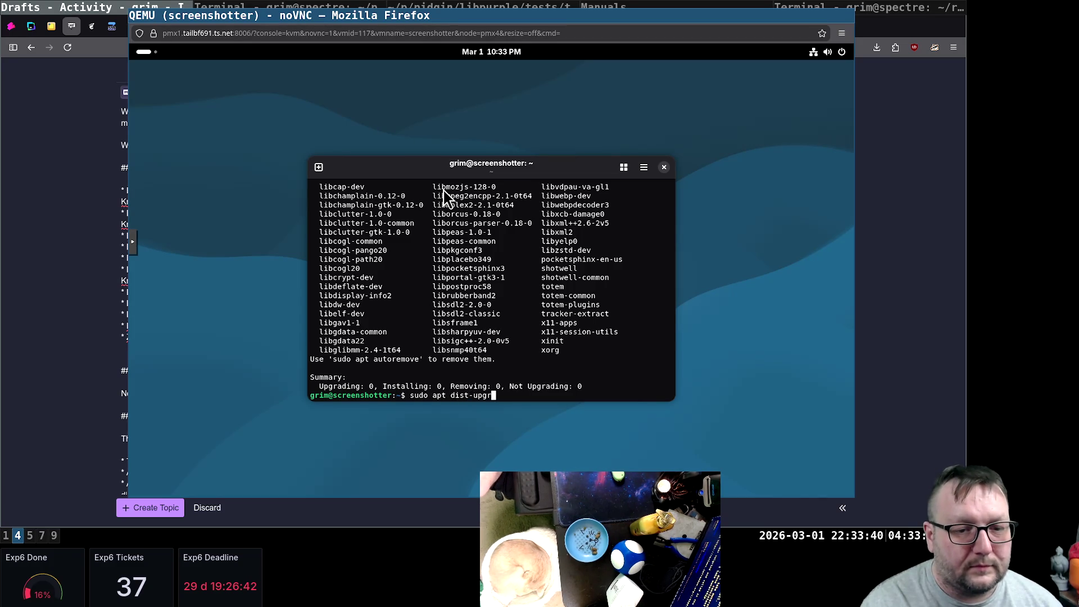
{"action": "type", "text": "ade"}
{"action": "key", "text": "Return"}
{"action": "type", "text": "sudo apt autoremove --purge"}
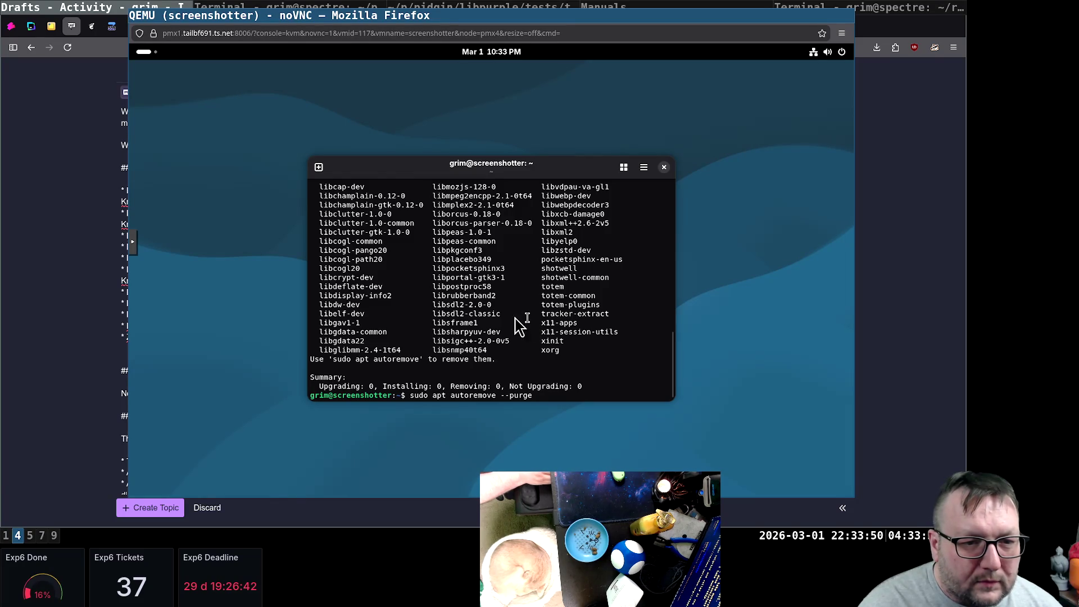
{"action": "scroll", "coordinate": [498, 324], "scroll_direction": "up", "scroll_amount": 5}
{"action": "scroll", "coordinate": [497, 324], "scroll_direction": "up", "scroll_amount": 3}
{"action": "scroll", "coordinate": [499, 321], "scroll_direction": "down", "scroll_amount": 1}
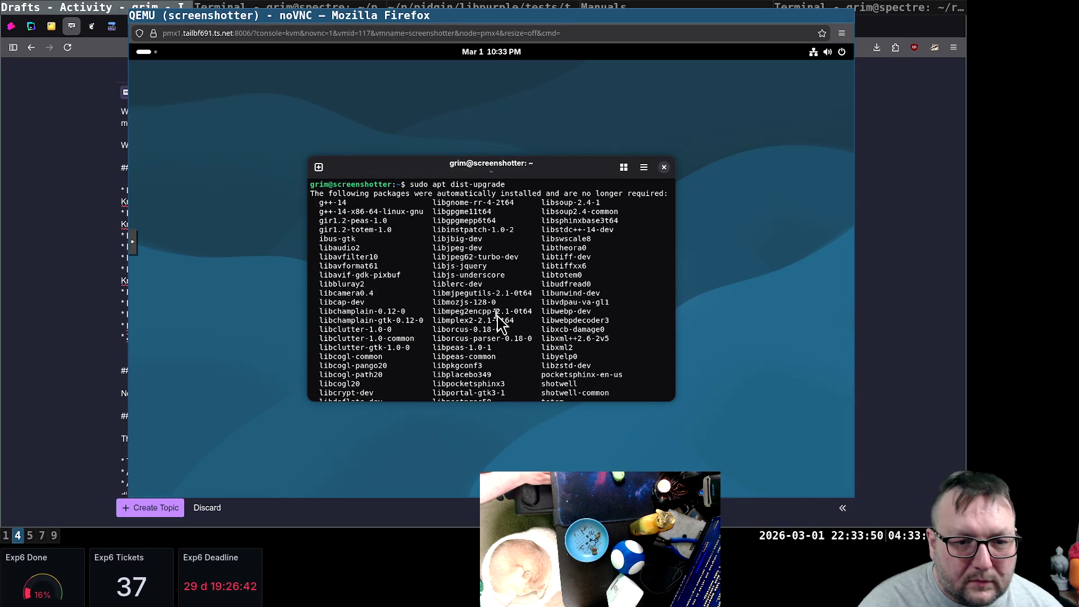
{"action": "scroll", "coordinate": [500, 320], "scroll_direction": "down", "scroll_amount": 1}
{"action": "scroll", "coordinate": [497, 318], "scroll_direction": "down", "scroll_amount": 2}
{"action": "scroll", "coordinate": [483, 303], "scroll_direction": "down", "scroll_amount": 1}
{"action": "key", "text": "Return"}
{"action": "type", "text": "y"}
{"action": "key", "text": "Return"}
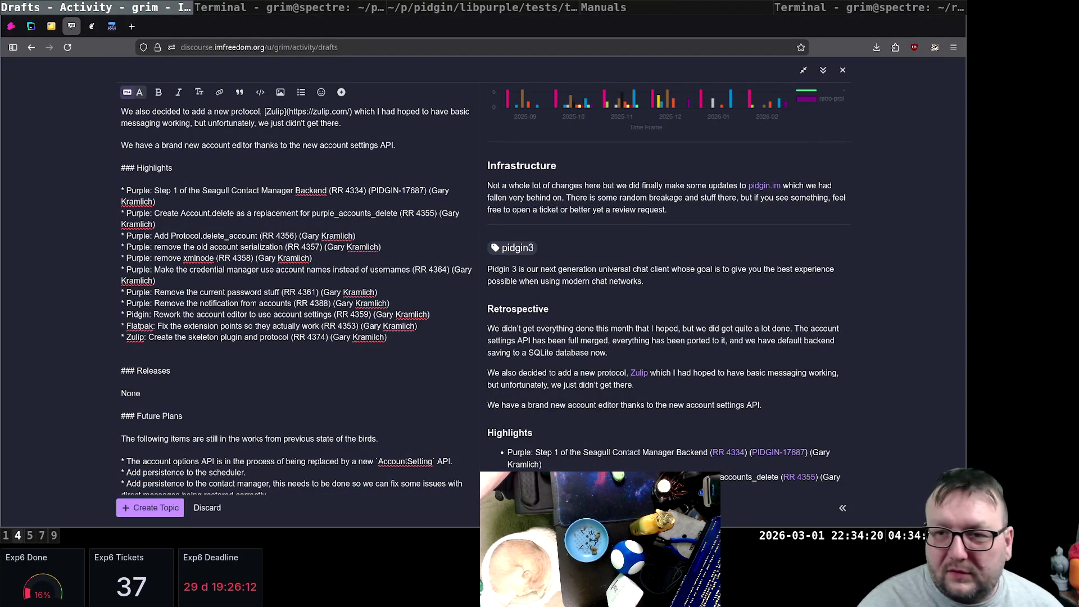
Step: Paste the AccountManager notifications title as a Purple bullet, credit it with RR 4389, then bring back the VM console
{"action": "left_click", "coordinate": [237, 361]}
{"action": "key", "text": "BackSpace"}
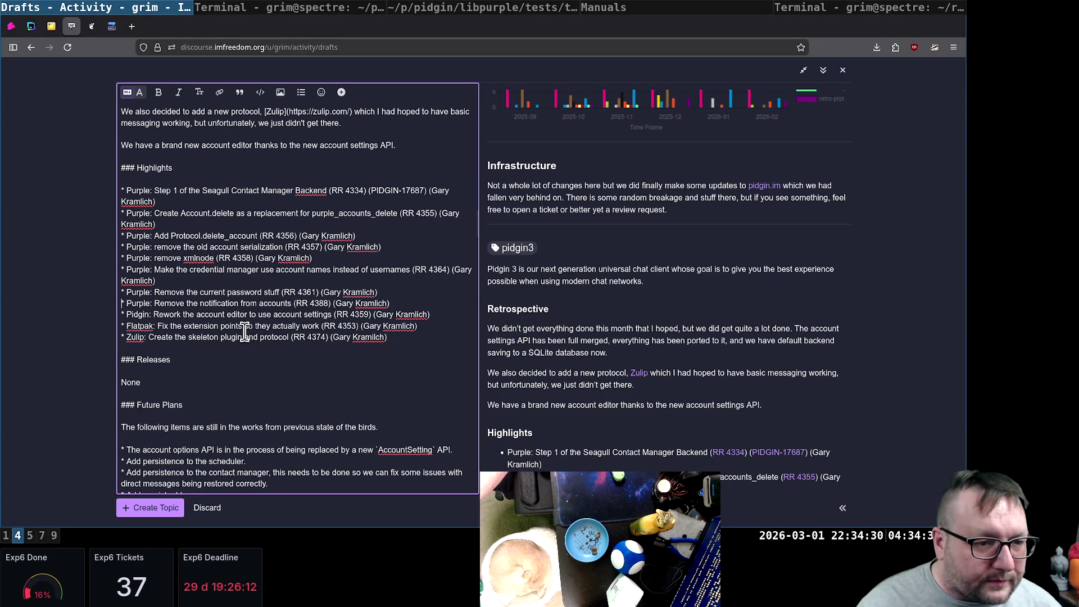
{"action": "type", "text": "purple: Update the AccountManager to handle notificati"}
{"action": "key", "text": "Return"}
{"action": "type", "text": "*"}
{"action": "key", "text": "Delete"}
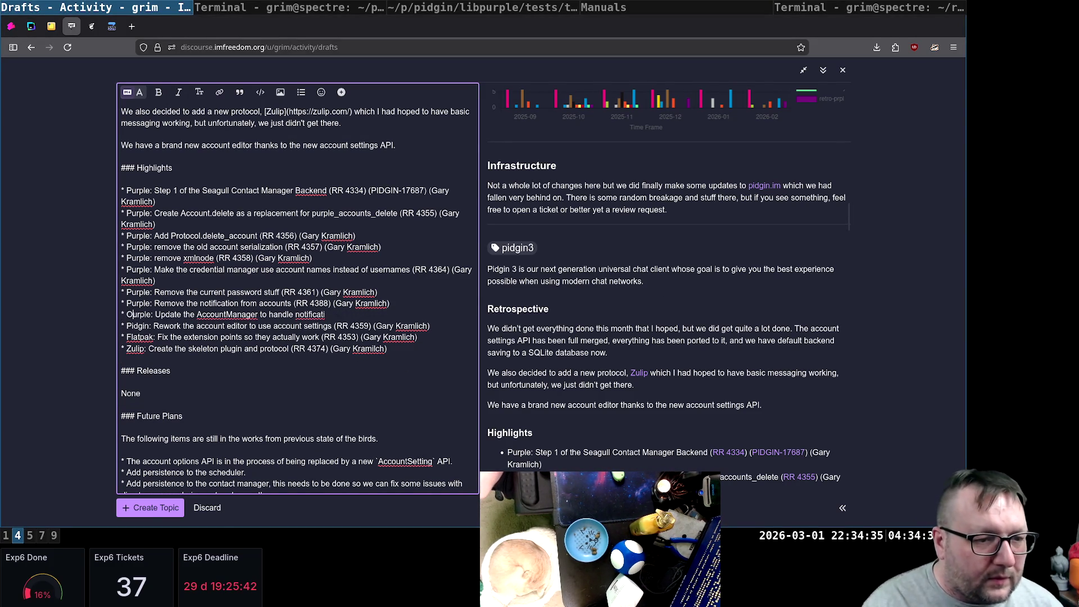
{"action": "type", "text": "P"}
{"action": "key", "text": "End"}
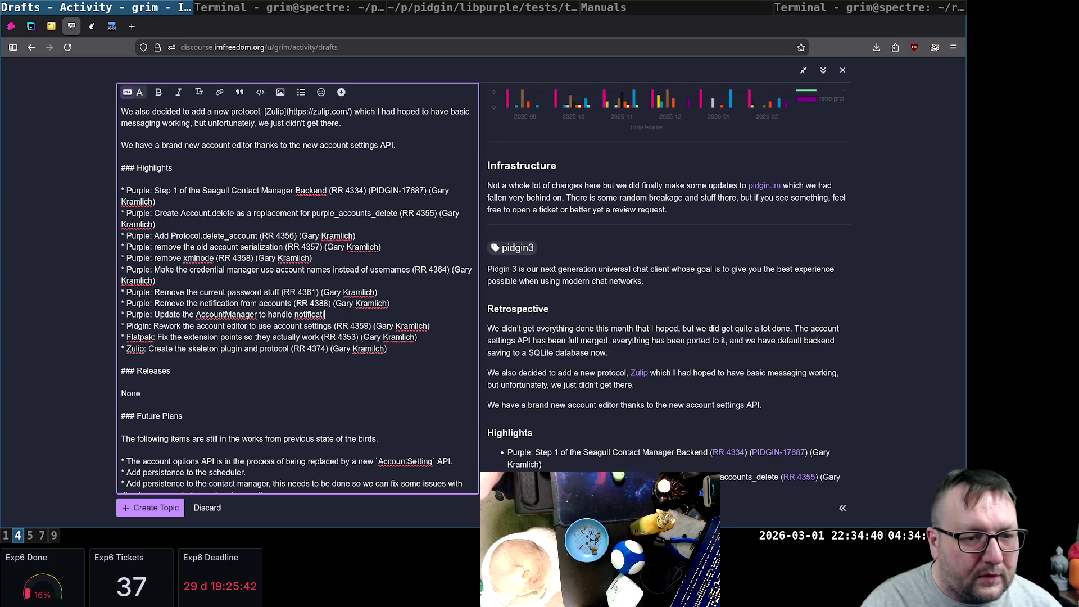
{"action": "type", "text": "ounts "}
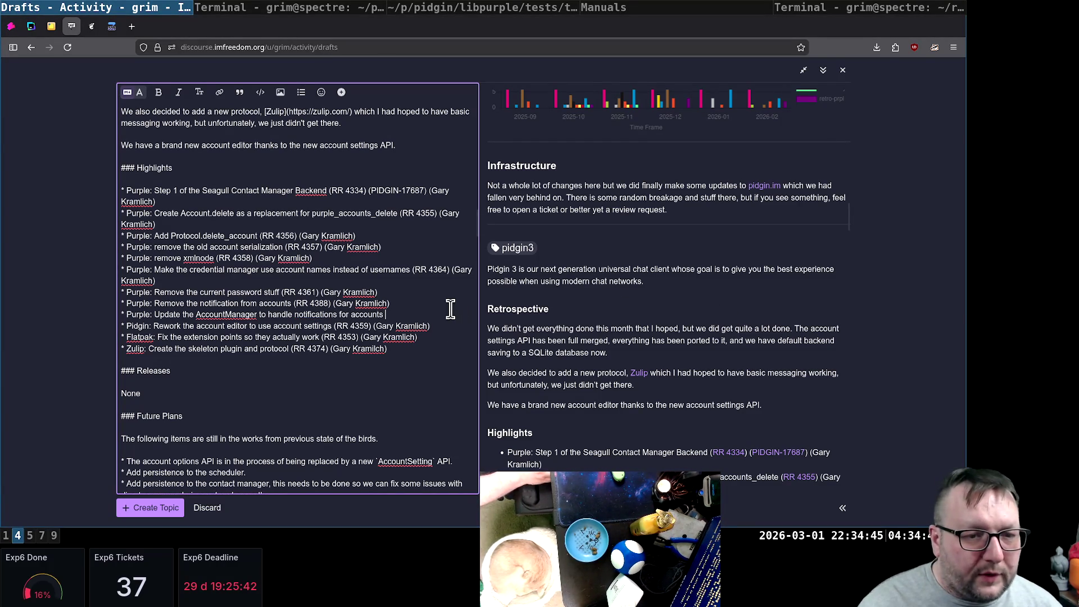
{"action": "type", "text": "(RR 4389"}
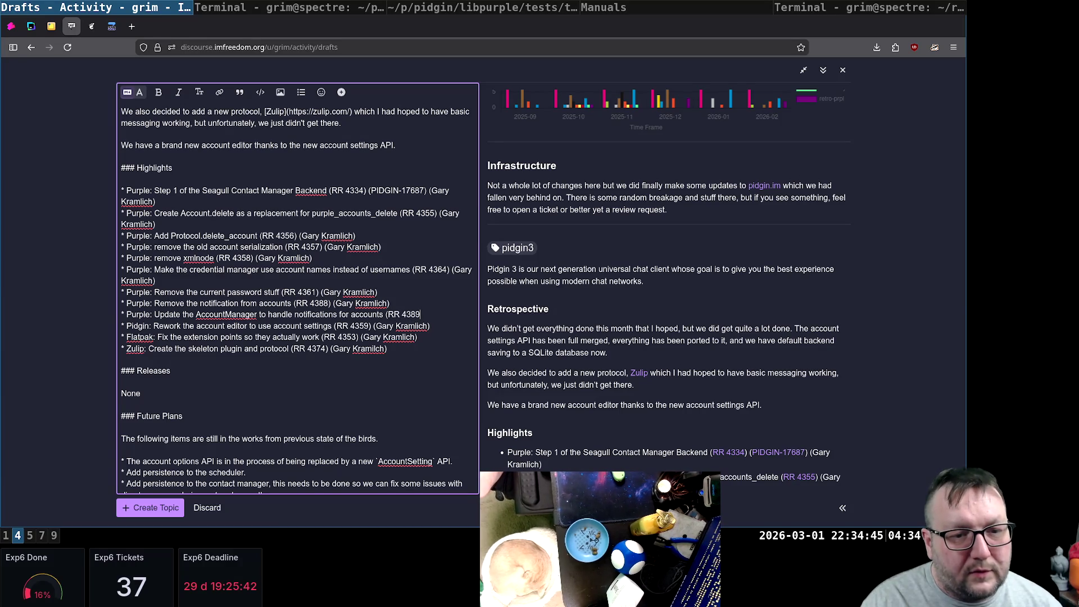
{"action": "type", "text": ") (Gary Kramli"}
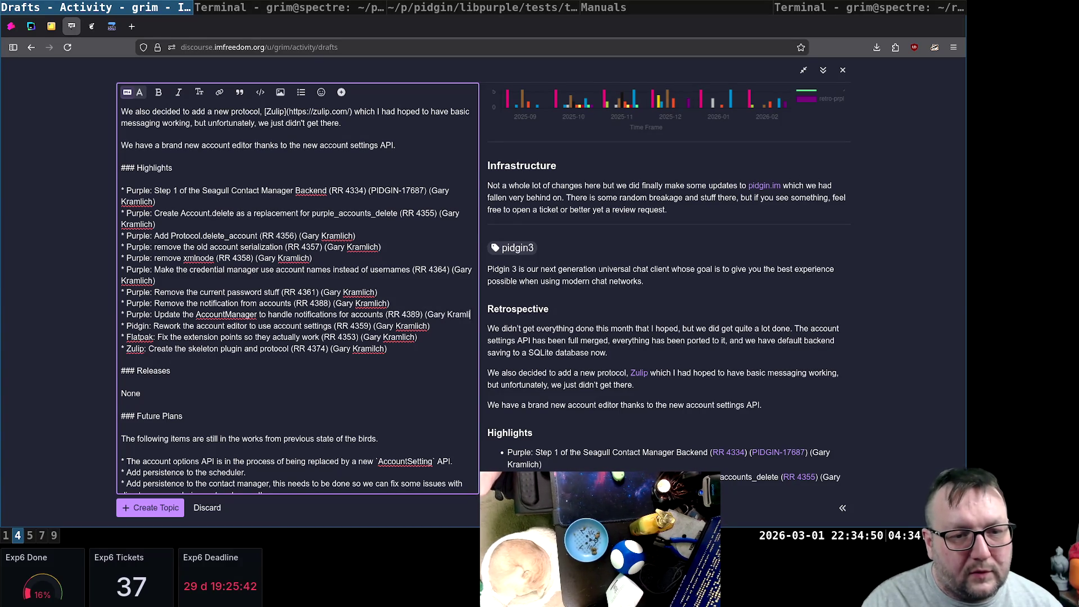
{"action": "type", "text": "ch)"}
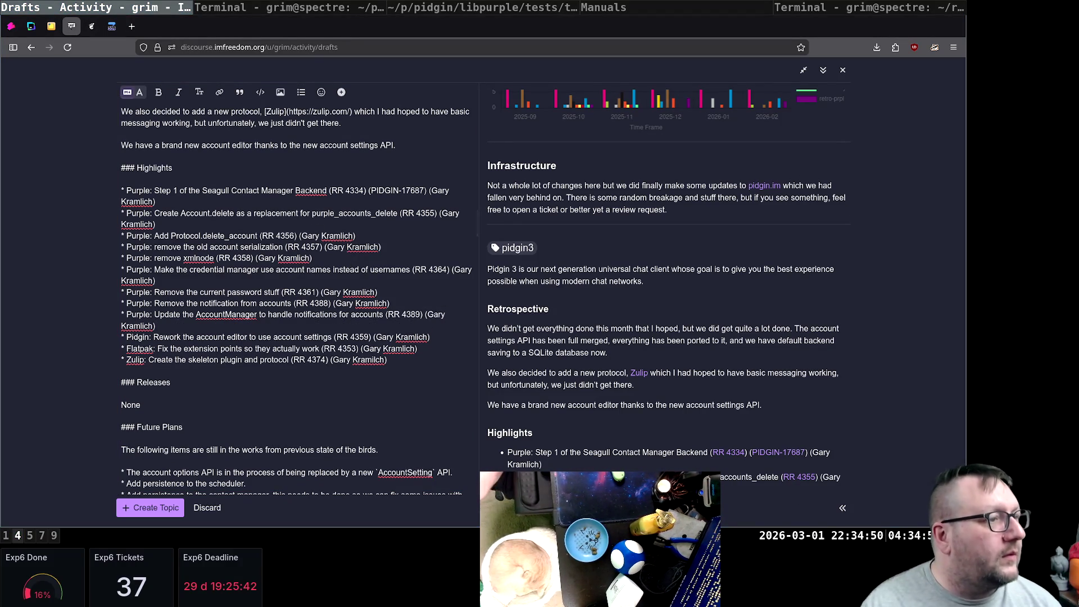
{"action": "key", "text": "alt+Tab"}
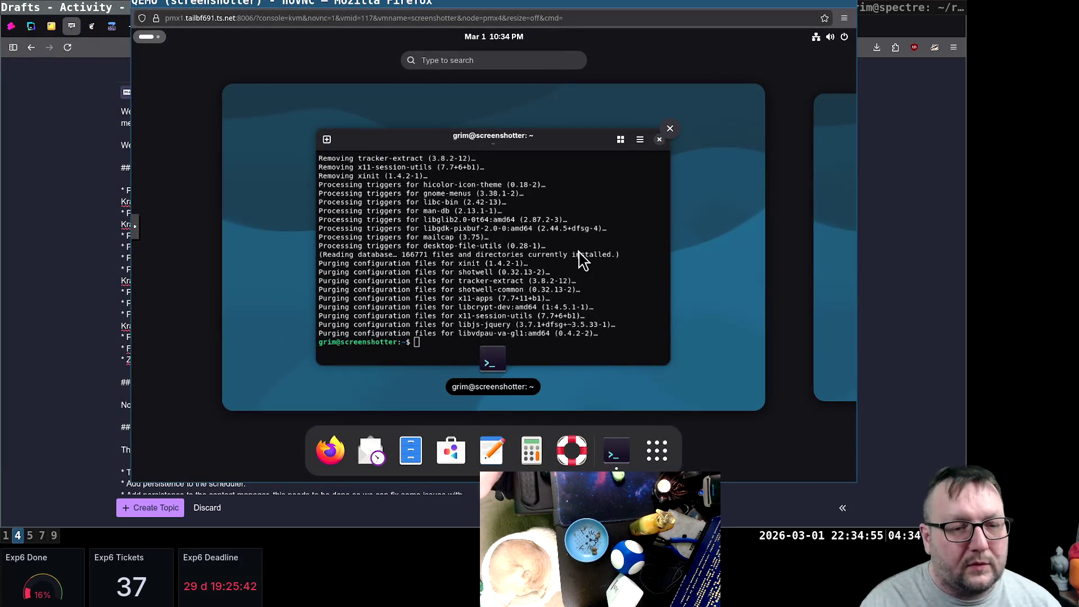
Step: Run sudo apt update in the VM terminal and move into p/pidgin/build
{"action": "left_click", "coordinate": [472, 278]}
{"action": "type", "text": "sudo "}
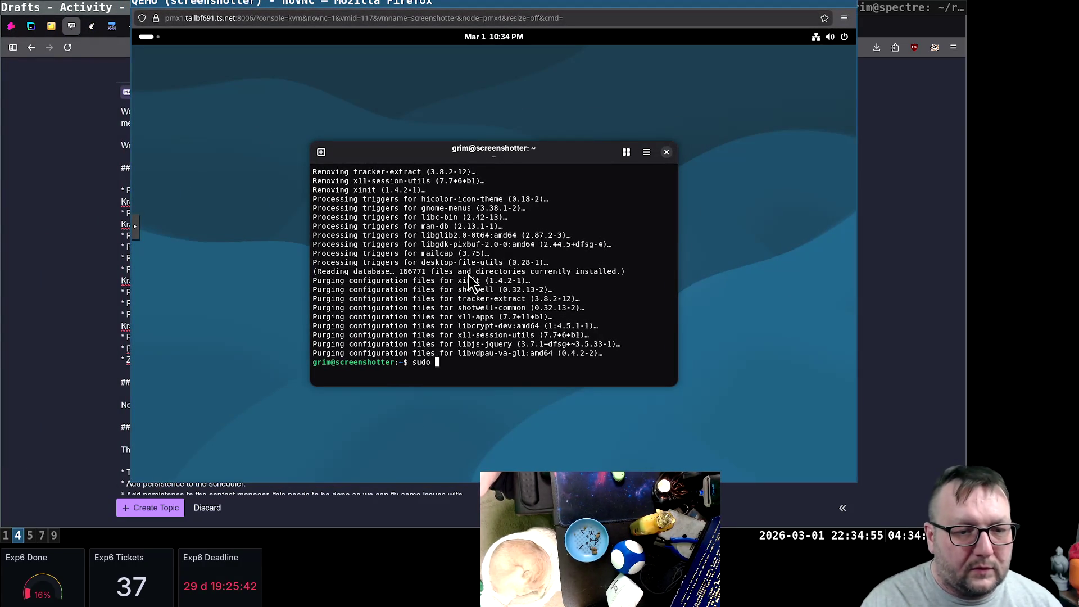
{"action": "type", "text": "te"}
{"action": "key", "text": "Return"}
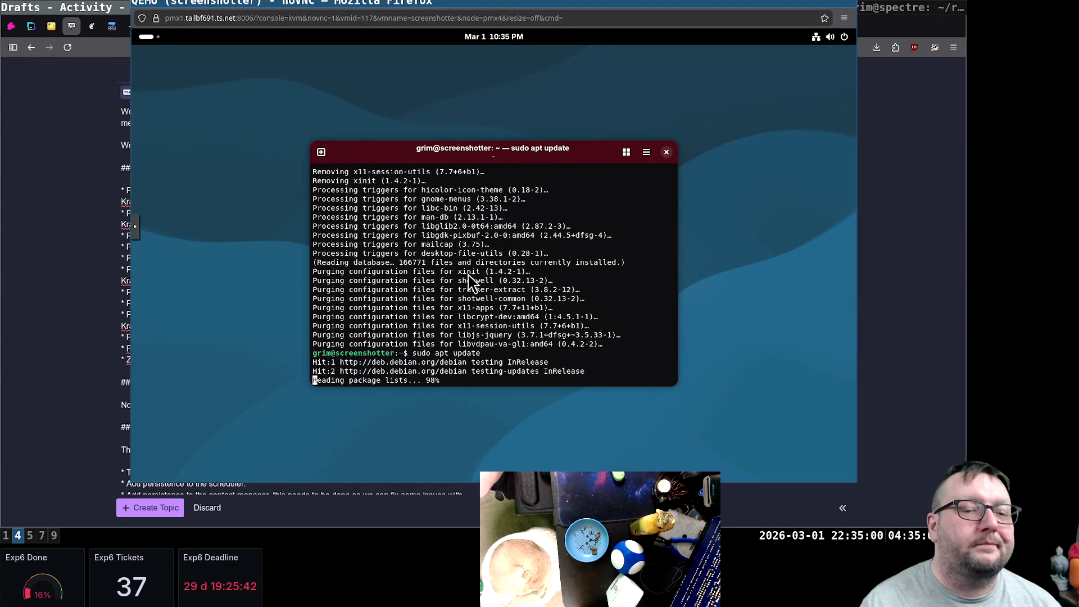
{"action": "type", "text": "cd p/pidg"}
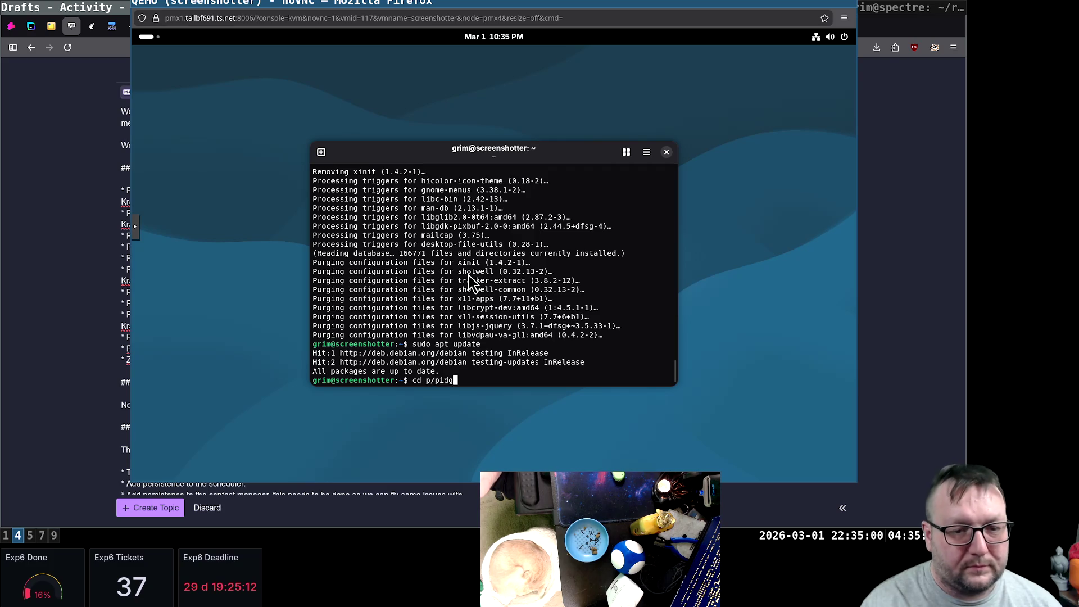
{"action": "type", "text": "in/"}
{"action": "key", "text": "Return"}
{"action": "type", "text": "ls"}
{"action": "key", "text": "Return"}
{"action": "type", "text": "cd build/"}
{"action": "key", "text": "Return"}
{"action": "type", "text": "n/build$ meson"}
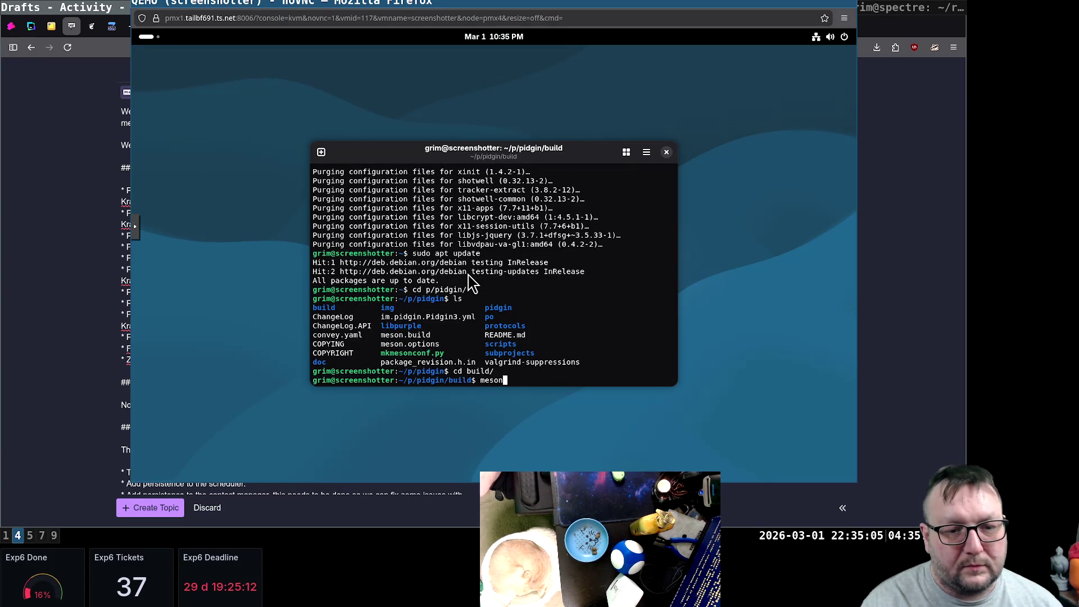
{"action": "type", "text": " setup --wipe"}
Step: Reconfigure the build with meson setup --wipe, start ninja, and hide the console
{"action": "key", "text": "Return"}
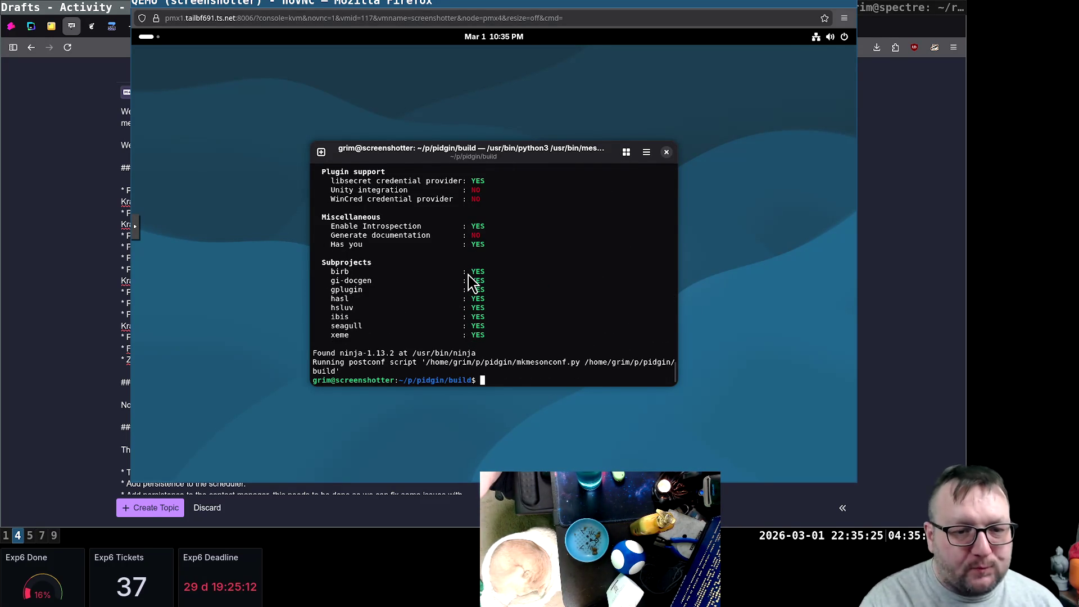
{"action": "type", "text": "ninja"}
{"action": "key", "text": "Return"}
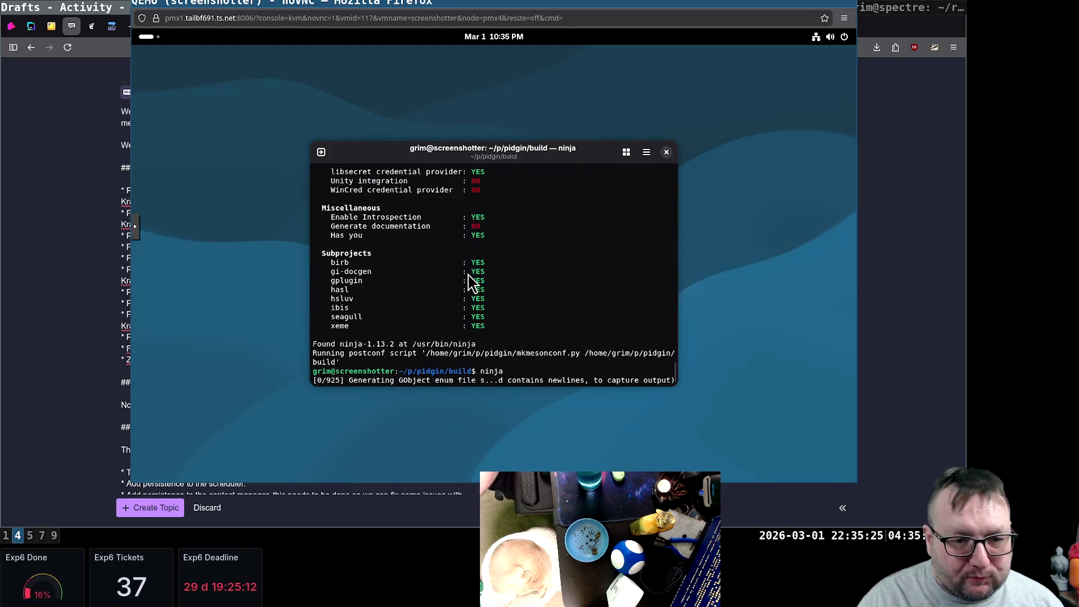
{"action": "key", "text": "super+minus"}
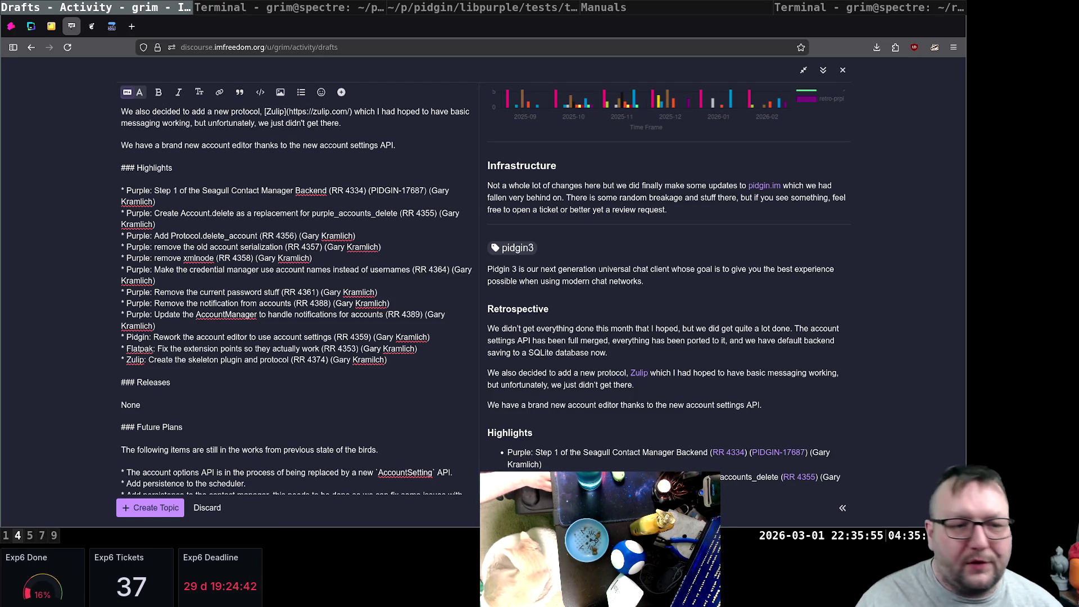
Step: Add a Purple highlight for the Seagull account manager backend (RR 4392) above the Pidgin Rework entry
{"action": "left_click", "coordinate": [154, 336]}
{"action": "key", "text": "Up"}
{"action": "key", "text": "Return"}
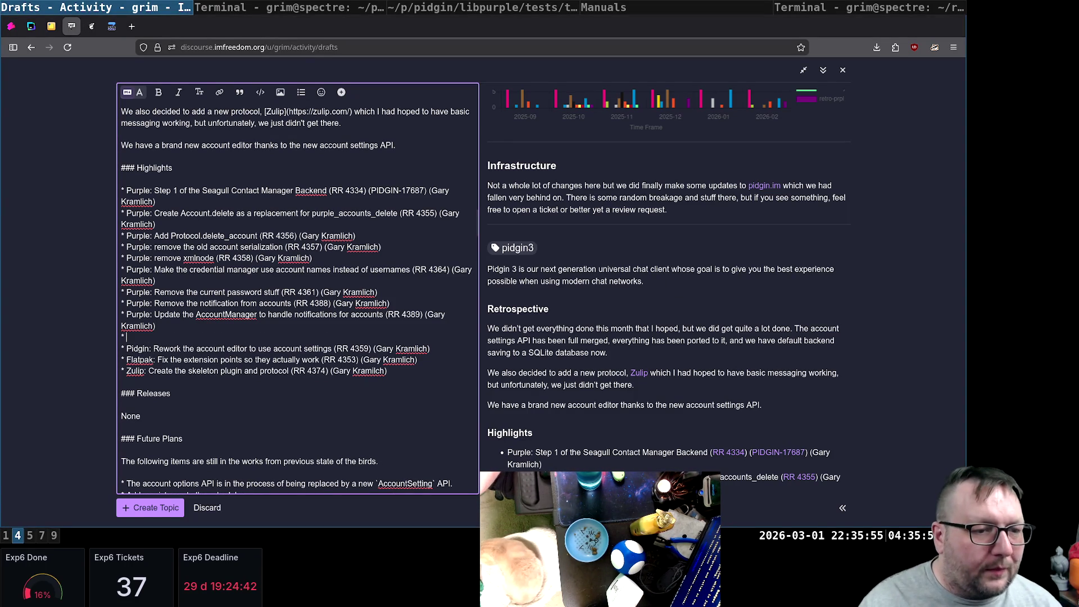
{"action": "type", "text": "Purple: An account manager backend using Seagull (RR "}
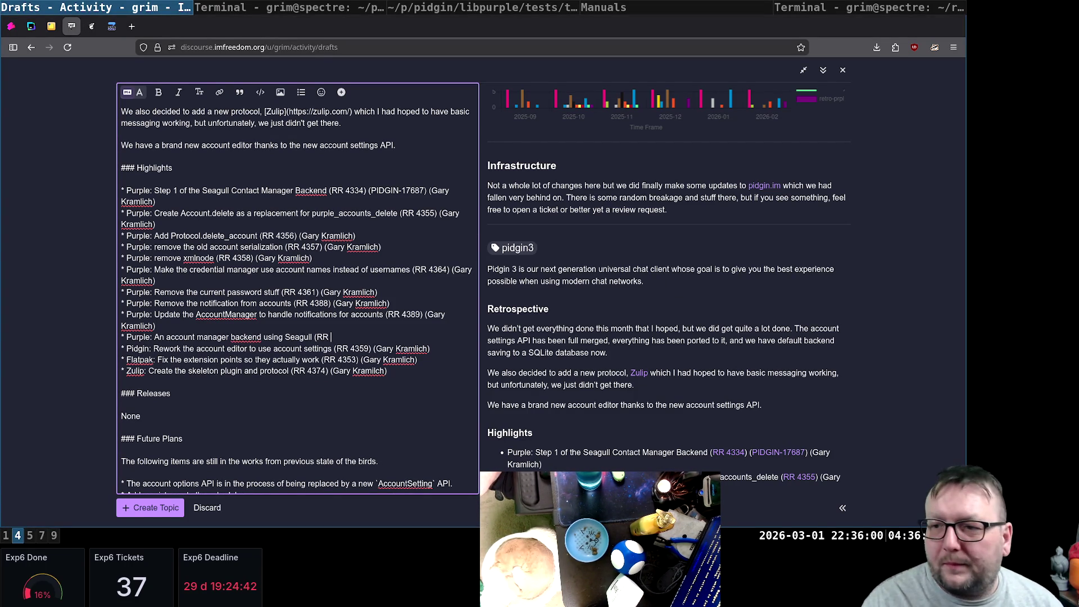
{"action": "type", "text": "4392) (Gary Kramlich"}
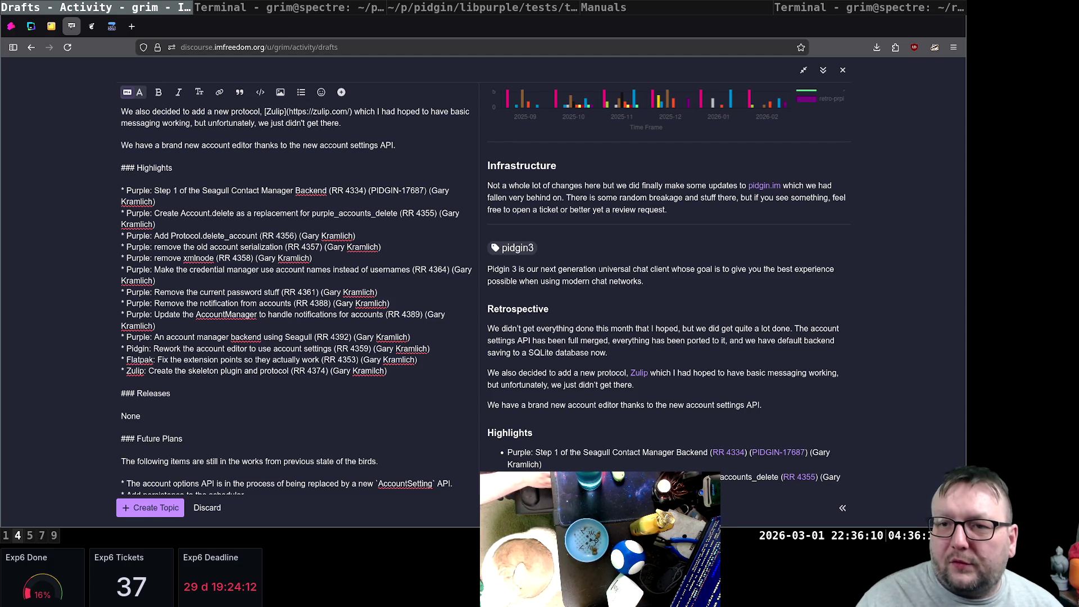
{"action": "left_click", "coordinate": [410, 337]}
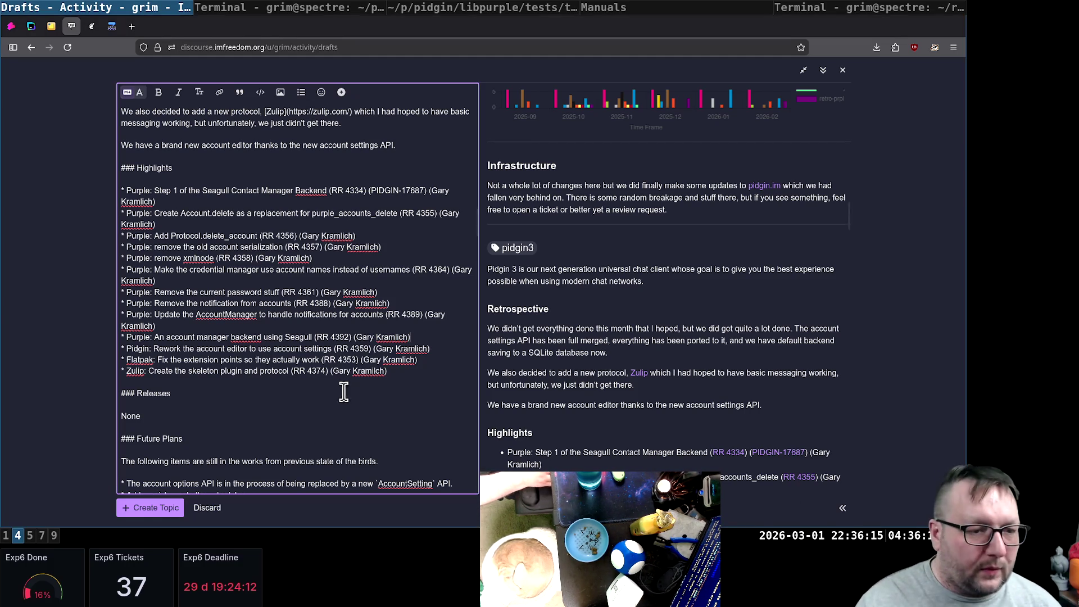
{"action": "key", "text": "Return"}
{"action": "type", "text": "* Purple: Clean up CredentialProvider and add API to ha"}
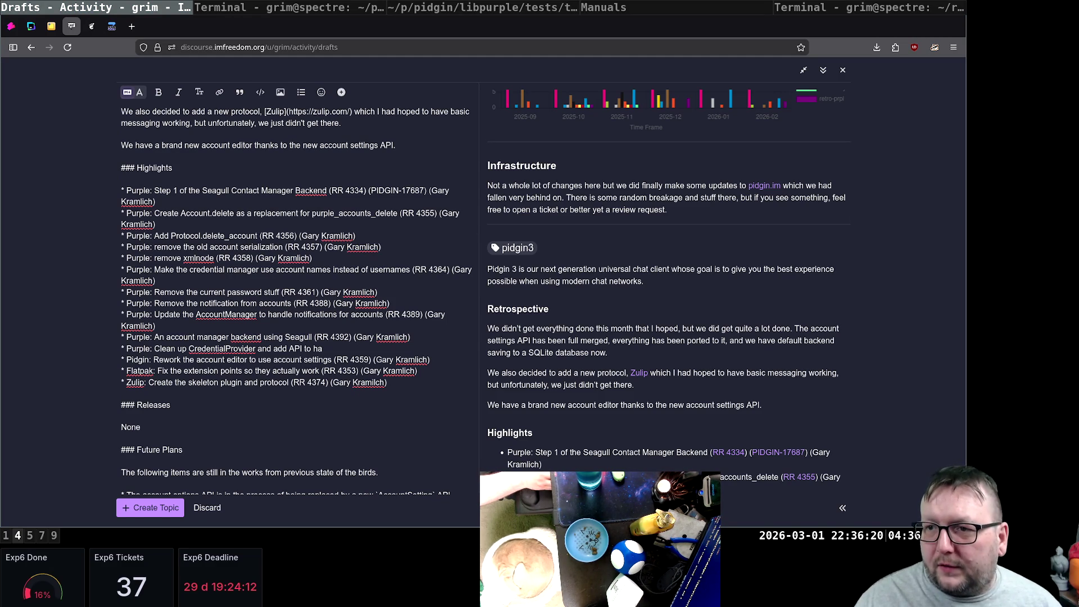
{"action": "type", "text": "ndling locking"}
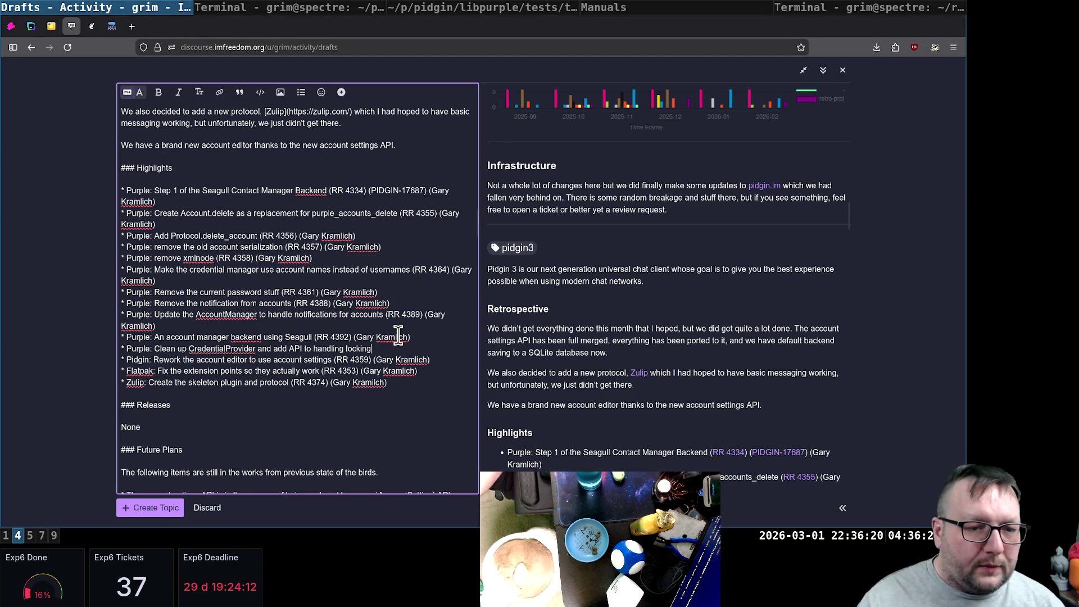
{"action": "type", "text": " (RR 4397"}
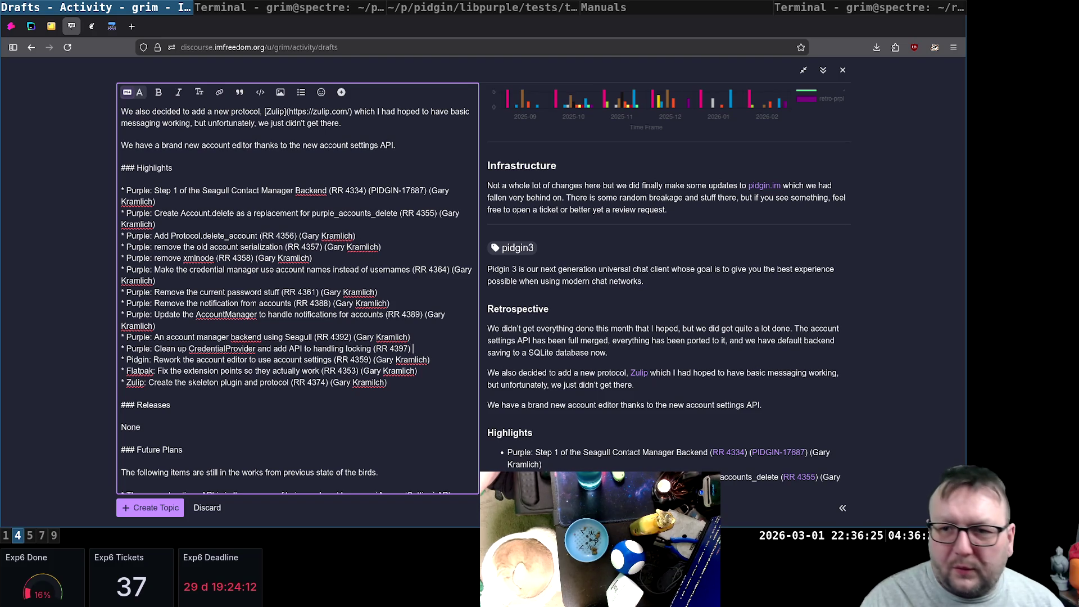
Step: Add the CredentialProvider locking cleanup highlight (RR 4397, PIDGIN-18153) with credit, then show the VM console
{"action": "key", "text": "alt+Tab"}
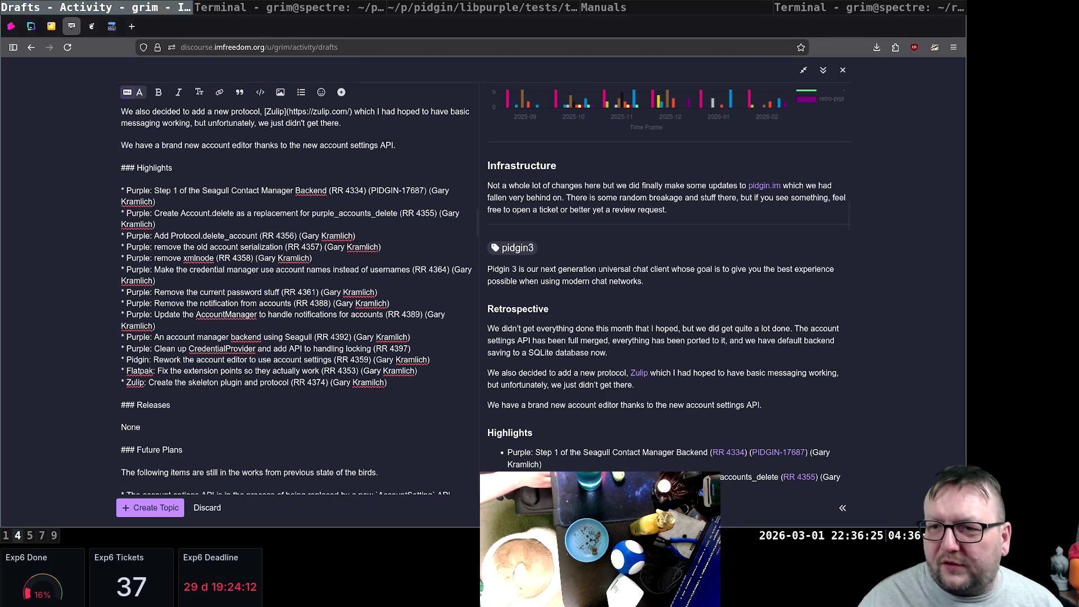
{"action": "left_click", "coordinate": [450, 349]}
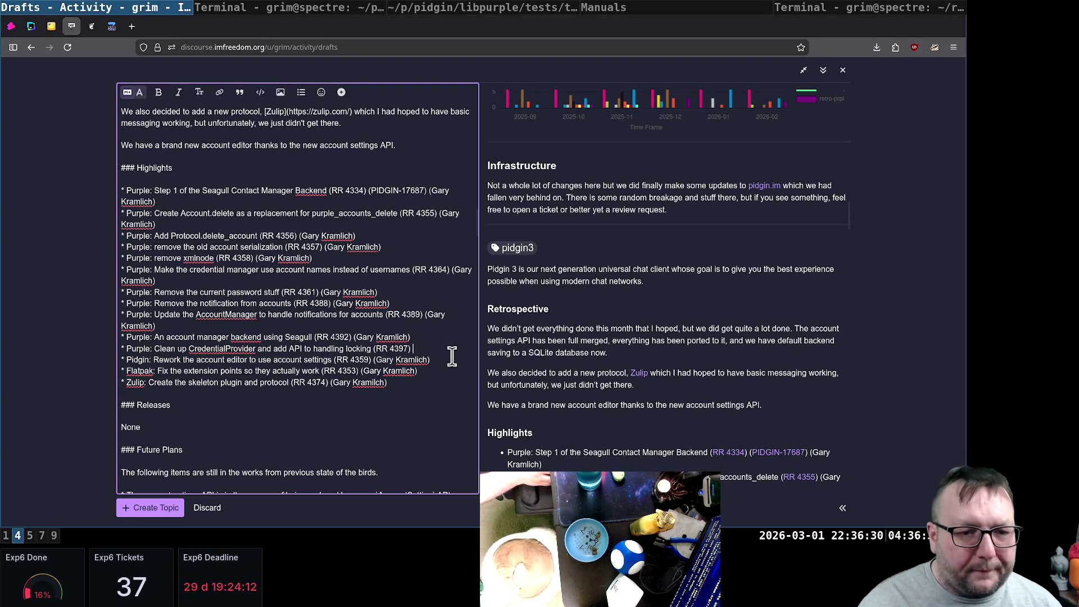
{"action": "type", "text": "(PIDGIN-1815"}
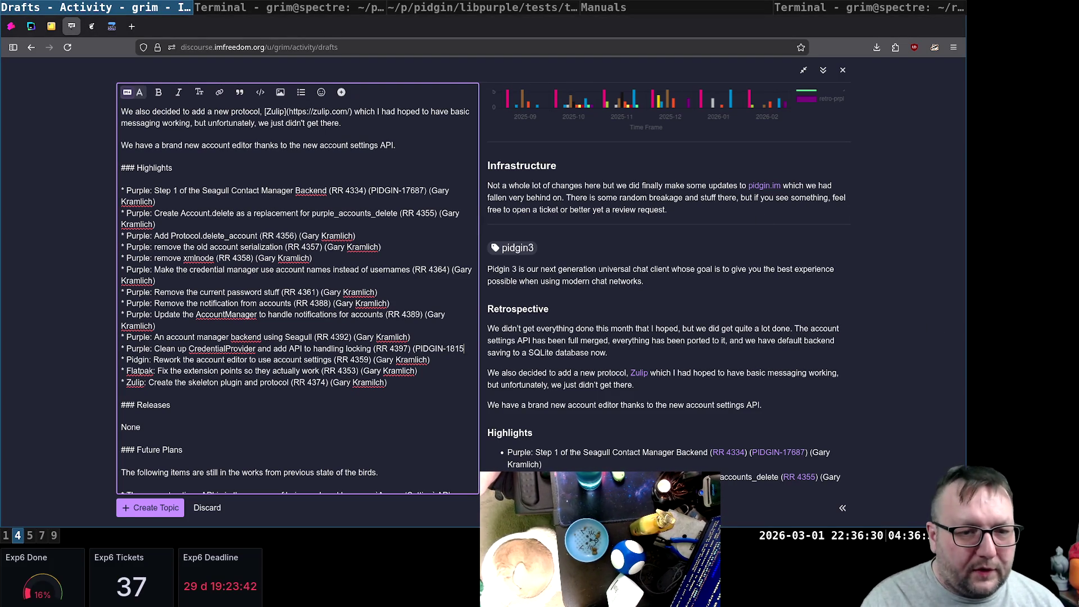
{"action": "type", "text": " (Gar"}
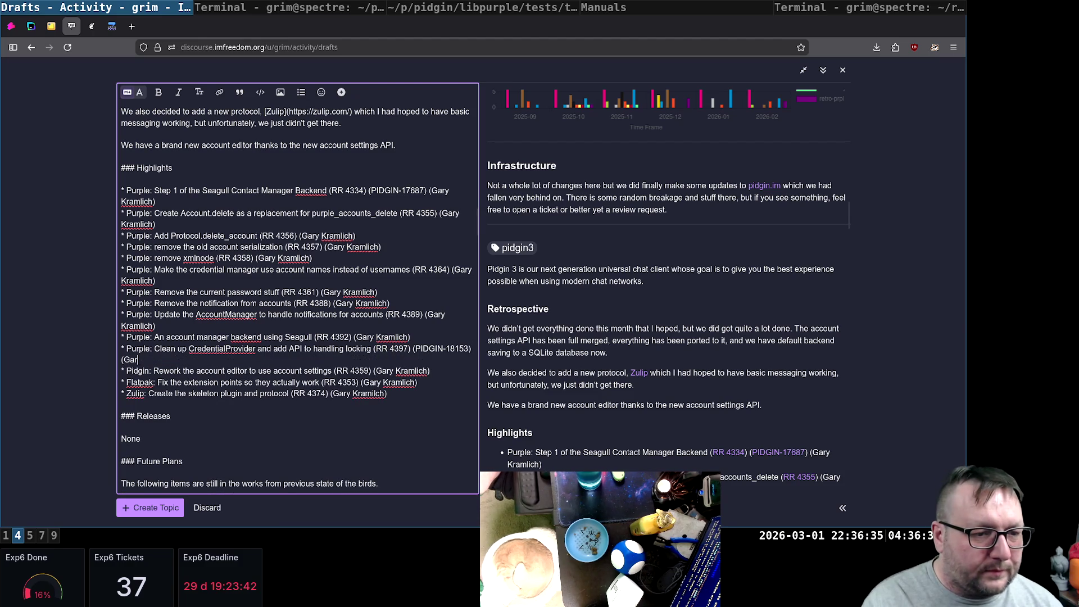
{"action": "type", "text": "ch)"}
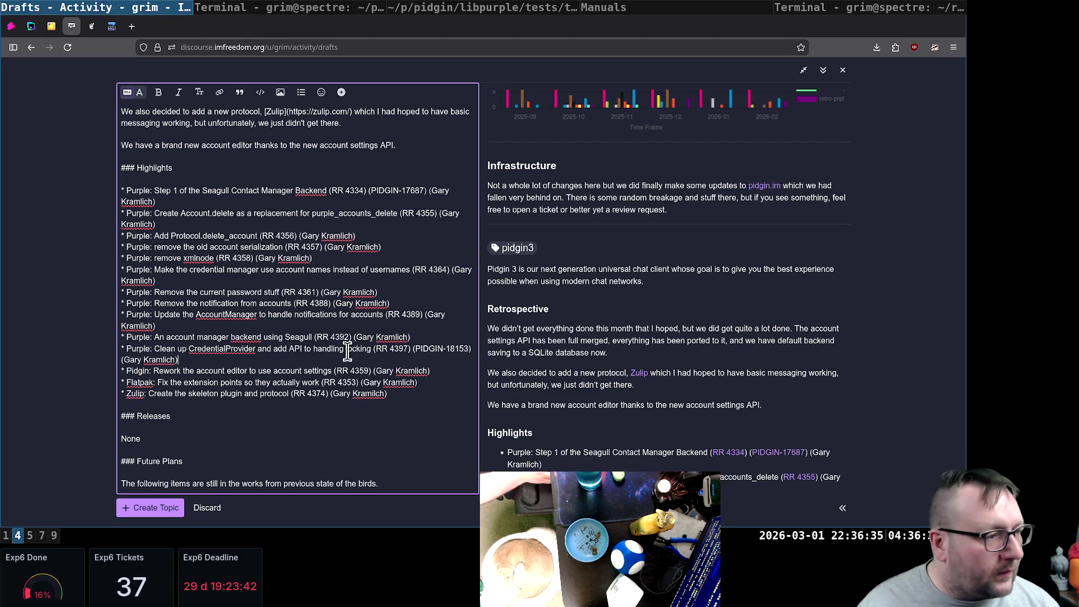
{"action": "key", "text": "alt+Tab"}
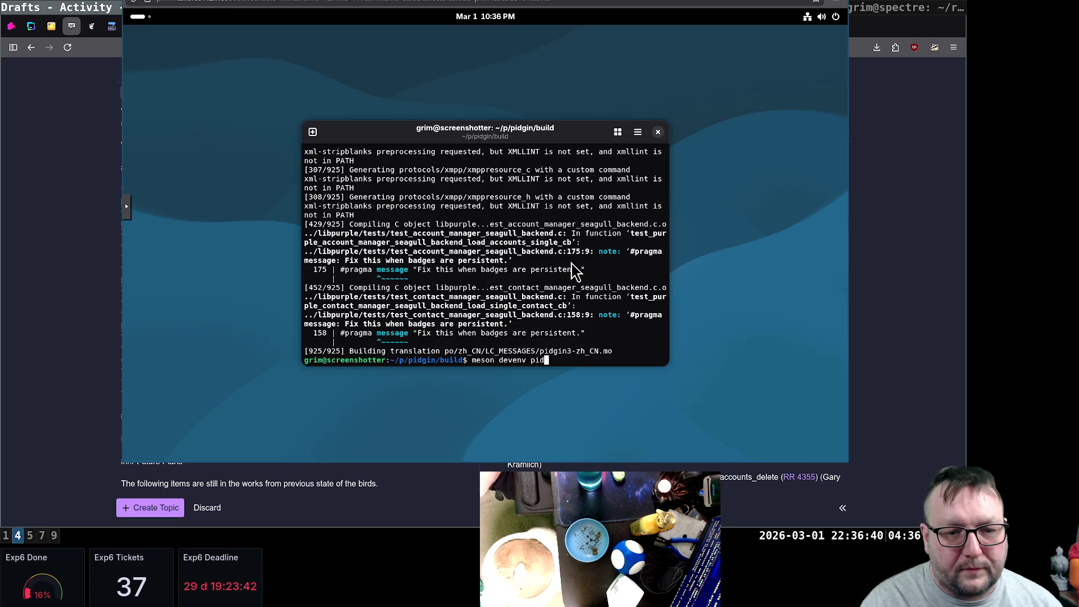
{"action": "type", "text": "gin3"}
Step: Launch the freshly built Pidgin 3 and bring the terminal window back to the front
{"action": "key", "text": "Return"}
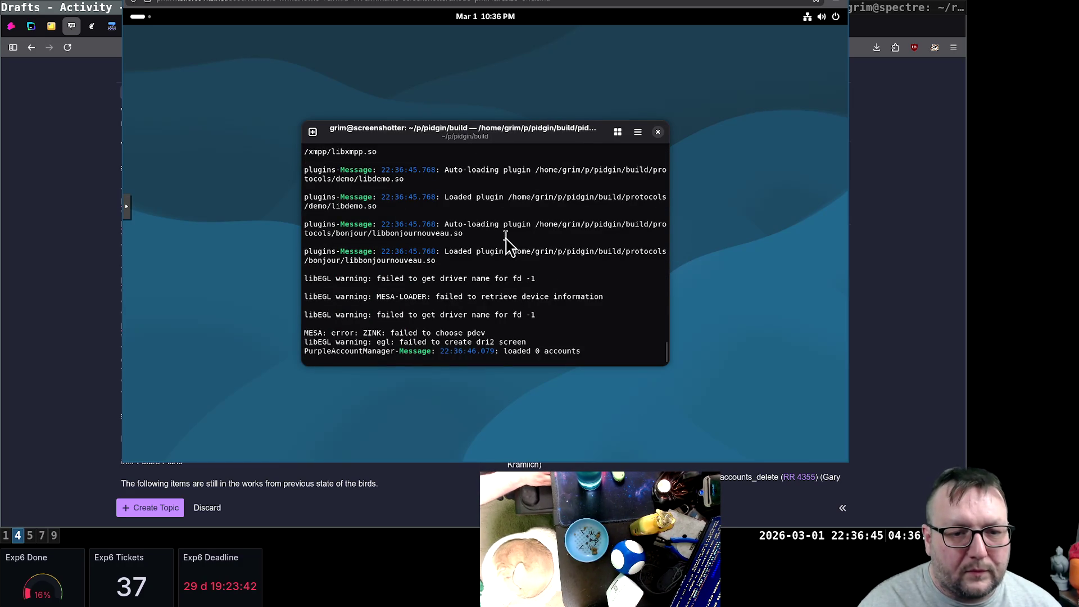
{"action": "key", "text": "super+f"}
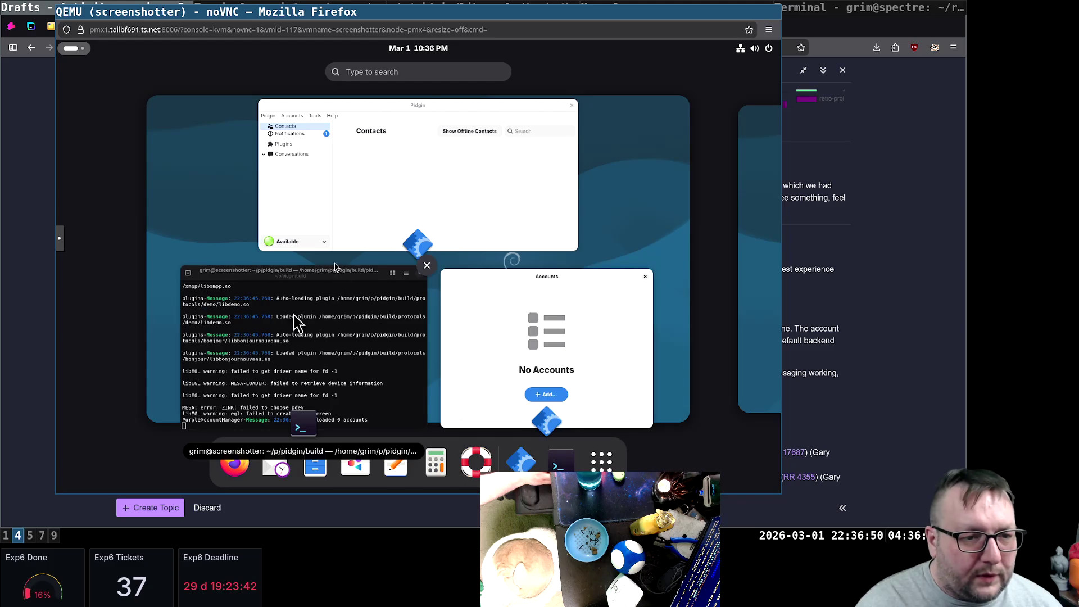
{"action": "left_click", "coordinate": [312, 321]}
{"action": "scroll", "coordinate": [390, 295], "scroll_direction": "up", "scroll_amount": 3}
{"action": "scroll", "coordinate": [390, 296], "scroll_direction": "up", "scroll_amount": 2}
{"action": "scroll", "coordinate": [384, 283], "scroll_direction": "up", "scroll_amount": 3}
{"action": "scroll", "coordinate": [375, 270], "scroll_direction": "up", "scroll_amount": 3}
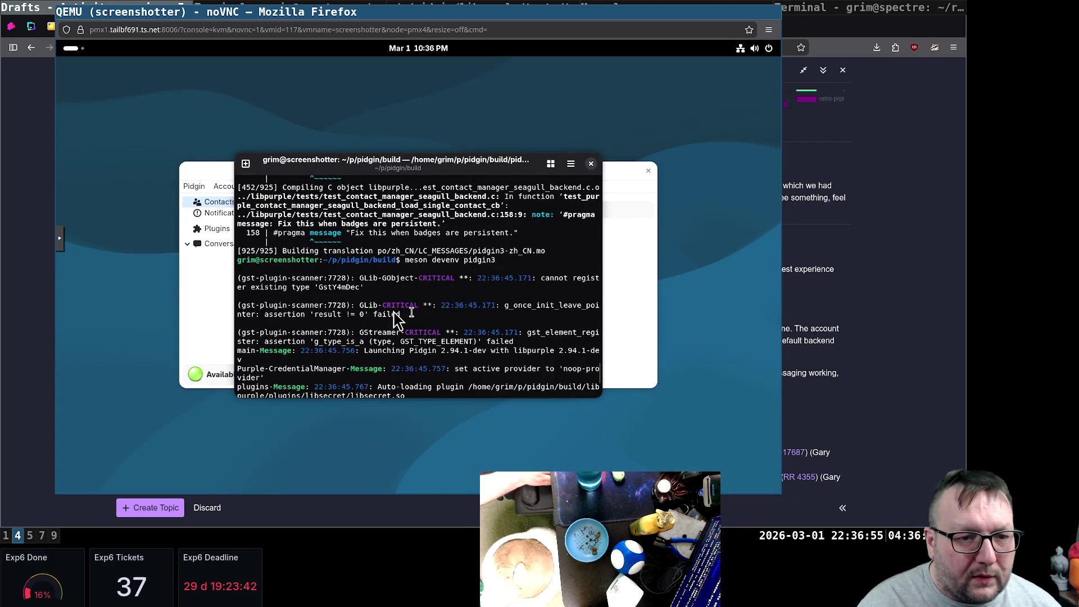
{"action": "scroll", "coordinate": [397, 307], "scroll_direction": "down", "scroll_amount": 3}
{"action": "scroll", "coordinate": [407, 291], "scroll_direction": "down", "scroll_amount": 3}
{"action": "scroll", "coordinate": [410, 282], "scroll_direction": "down", "scroll_amount": 2}
{"action": "key", "text": "super"}
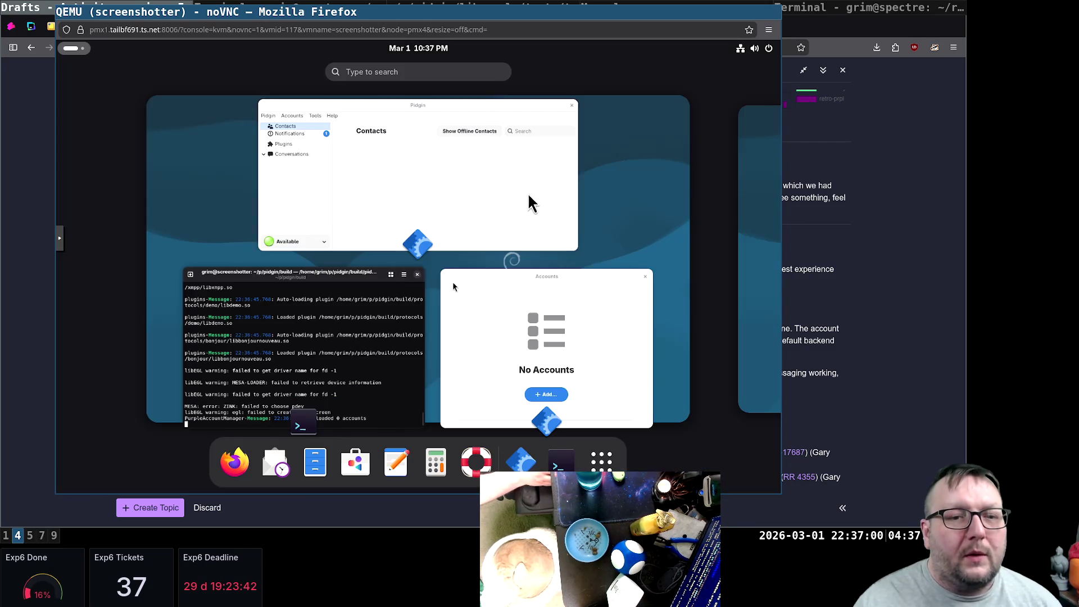
{"action": "left_click", "coordinate": [301, 344]}
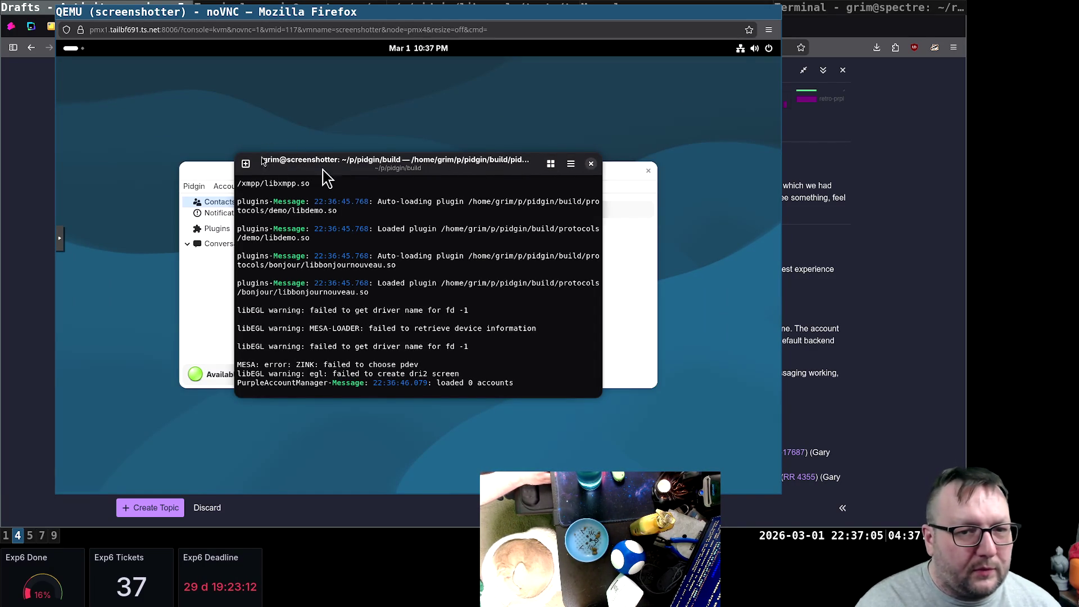
Step: Hide the GNOME Terminal via its title-bar menu to reveal the empty Pidgin Accounts window
{"action": "left_click", "coordinate": [572, 165]}
{"action": "left_click", "coordinate": [442, 173]}
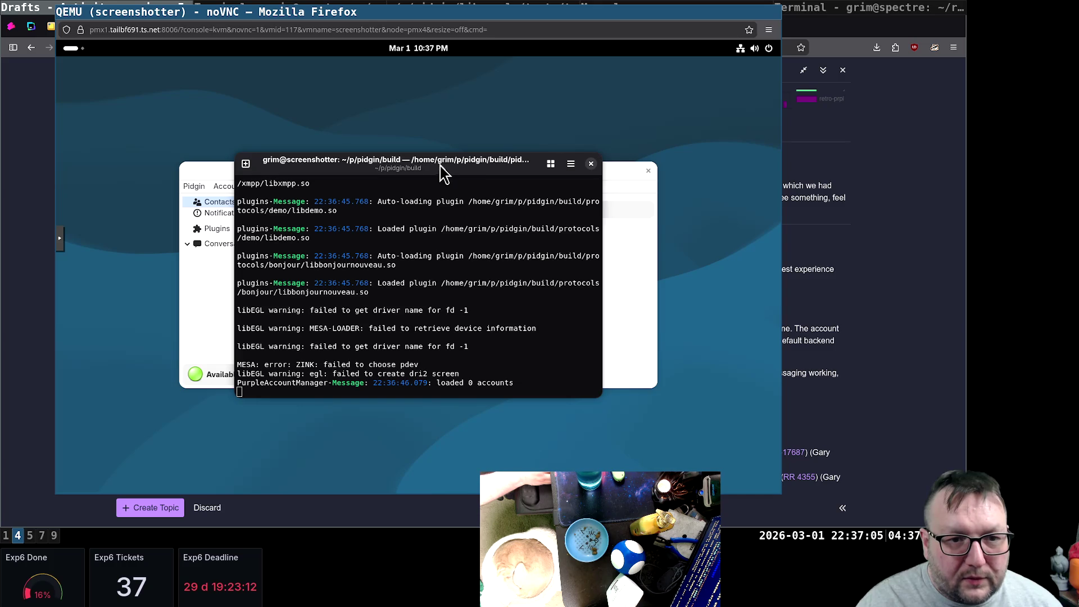
{"action": "left_click", "coordinate": [550, 165]}
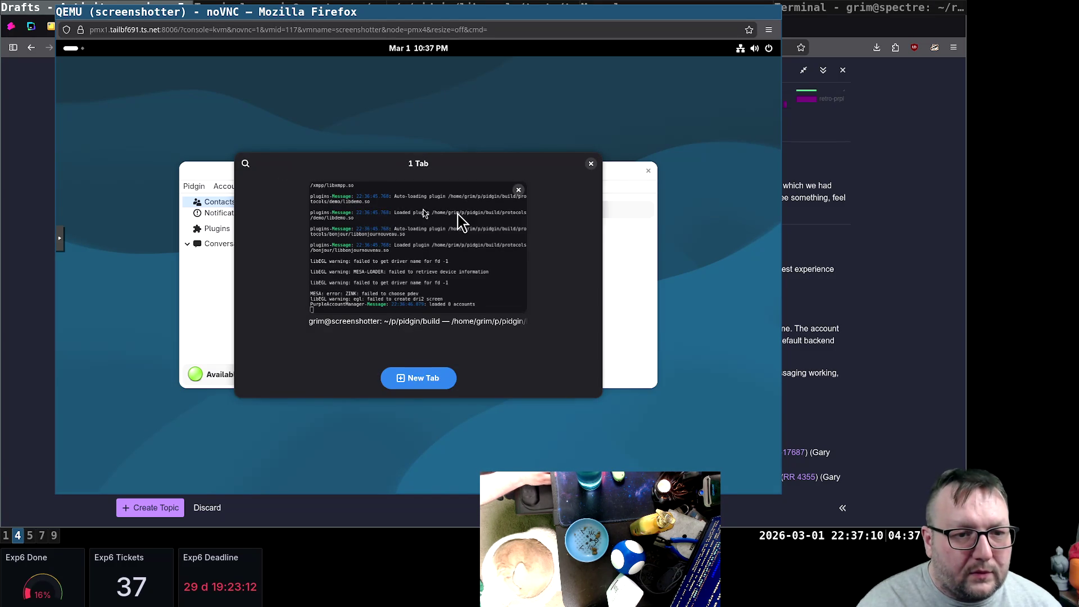
{"action": "left_click", "coordinate": [469, 305]}
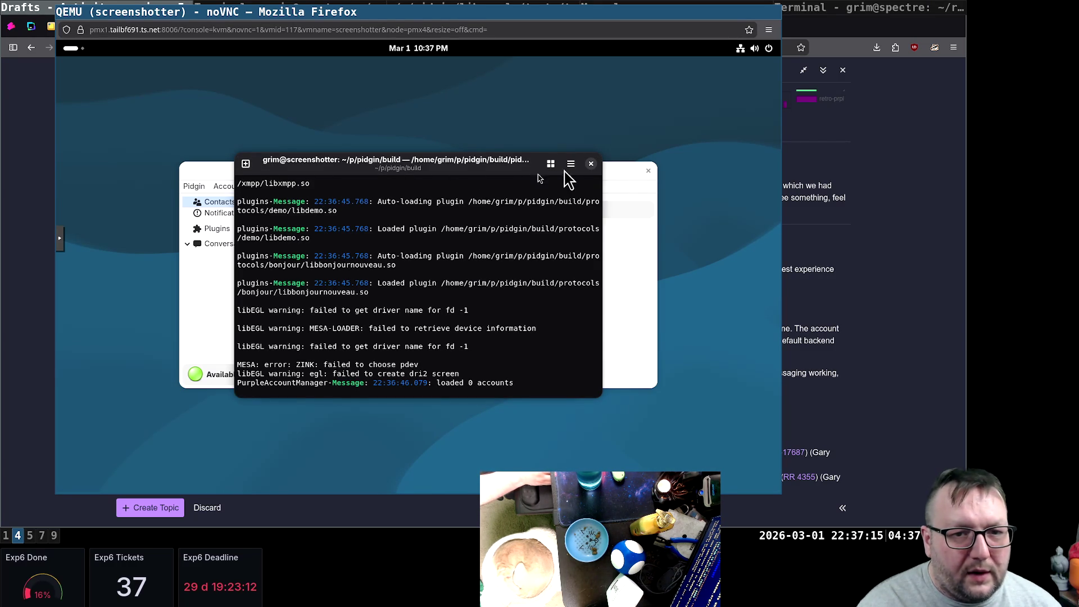
{"action": "right_click", "coordinate": [503, 171]}
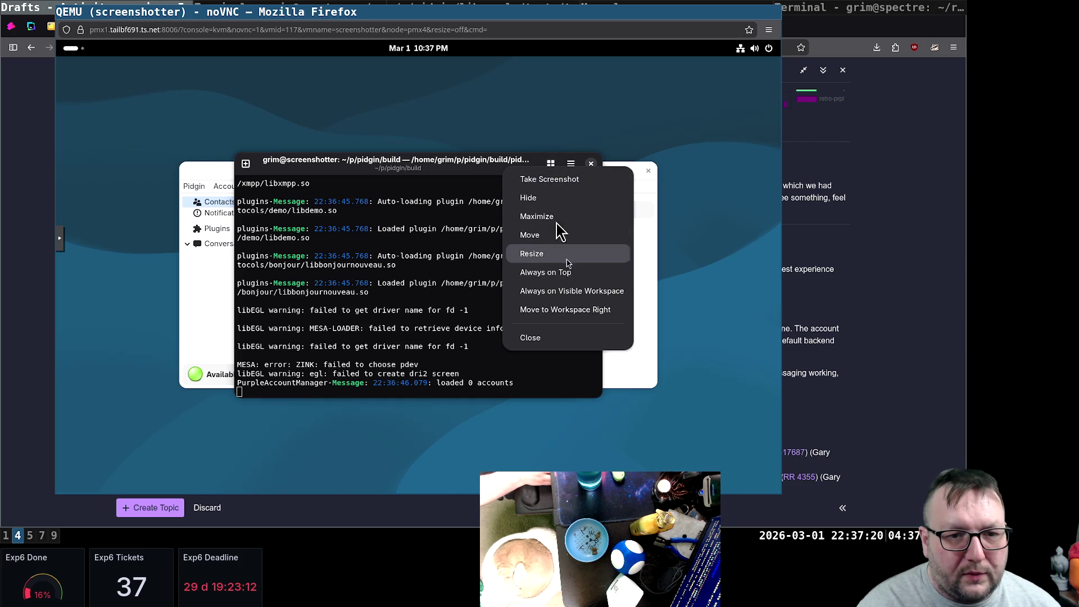
{"action": "left_click", "coordinate": [549, 205]}
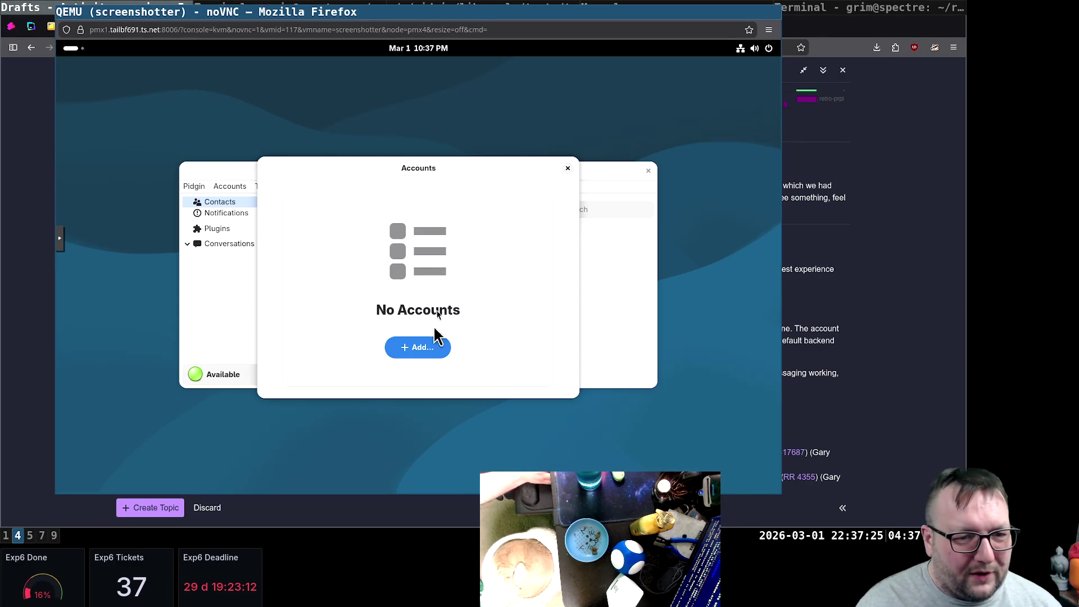
Step: Add a Demo account named 'Demo 1' with display name 'Demolition Man', toggling Show Advanced on and off
{"action": "left_click", "coordinate": [418, 348]}
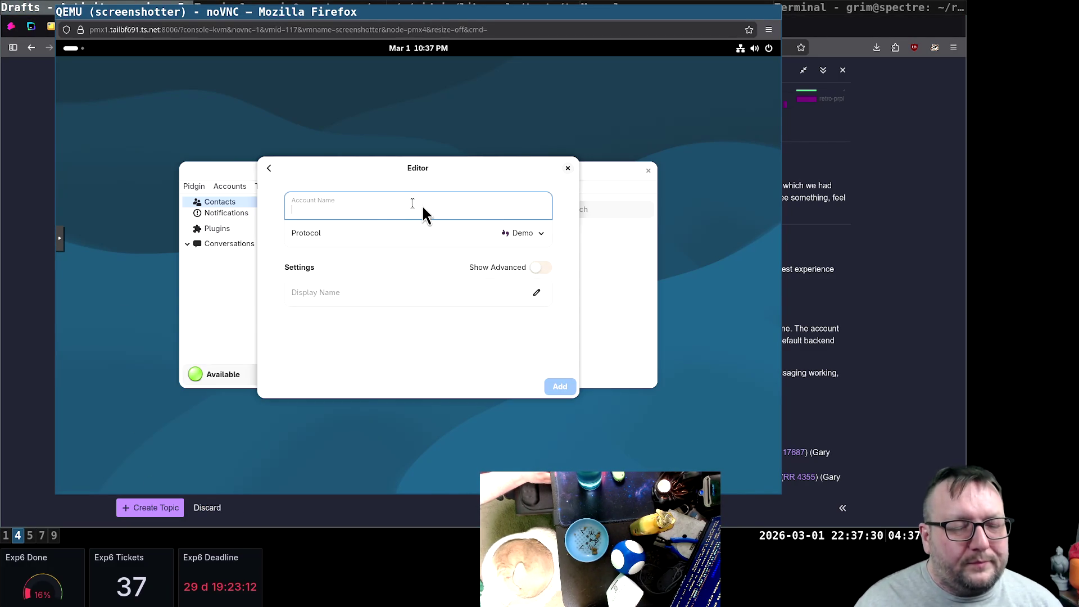
{"action": "type", "text": "Demo1"}
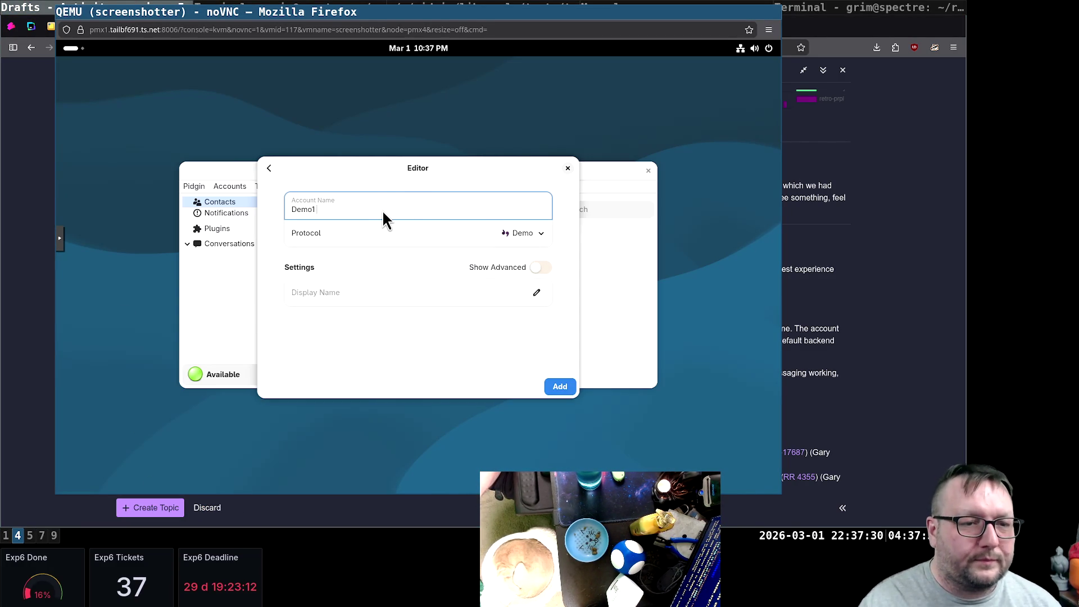
{"action": "key", "text": "BackSpace"}
{"action": "type", "text": "1"}
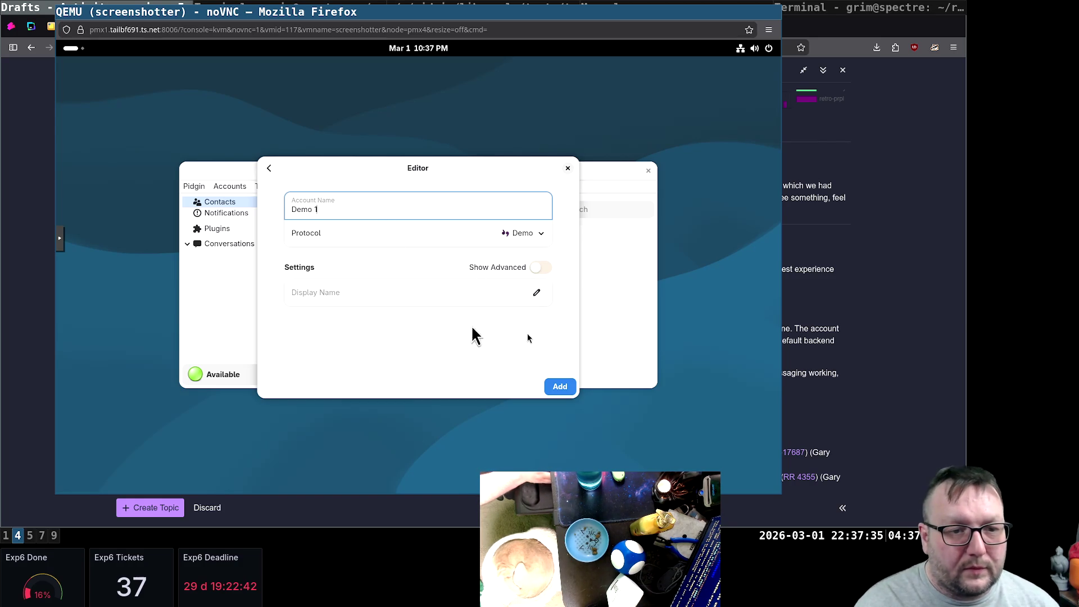
{"action": "left_click", "coordinate": [351, 293]}
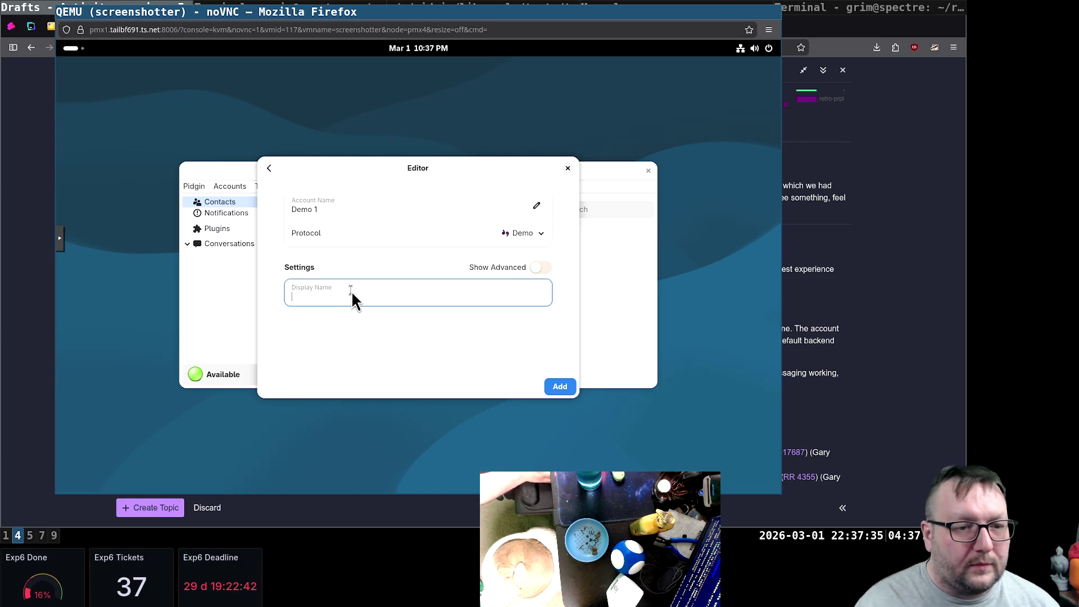
{"action": "type", "text": "Demo"}
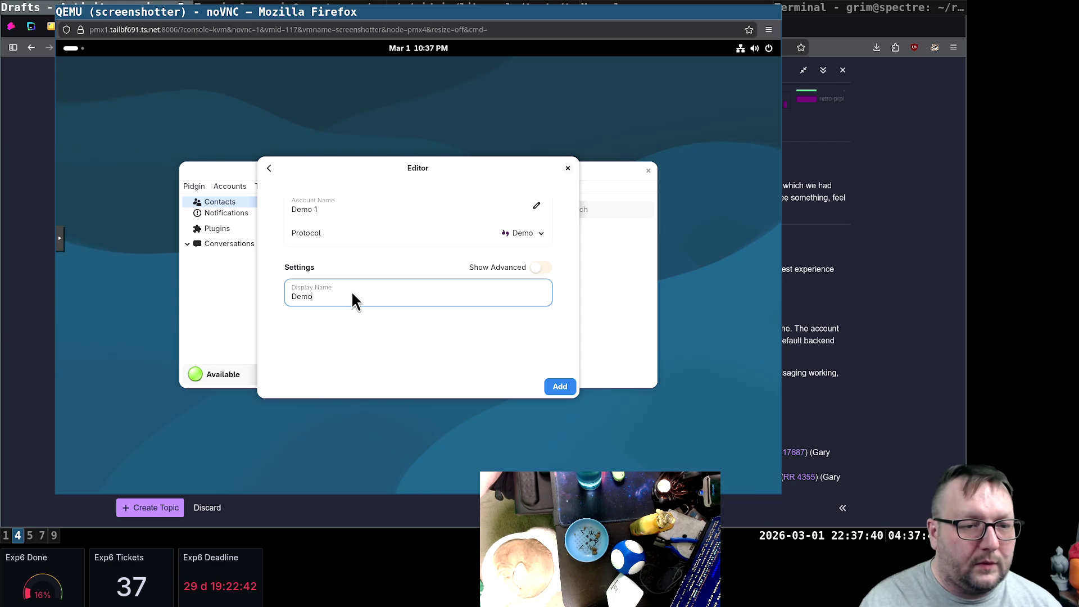
{"action": "type", "text": "lition Man"}
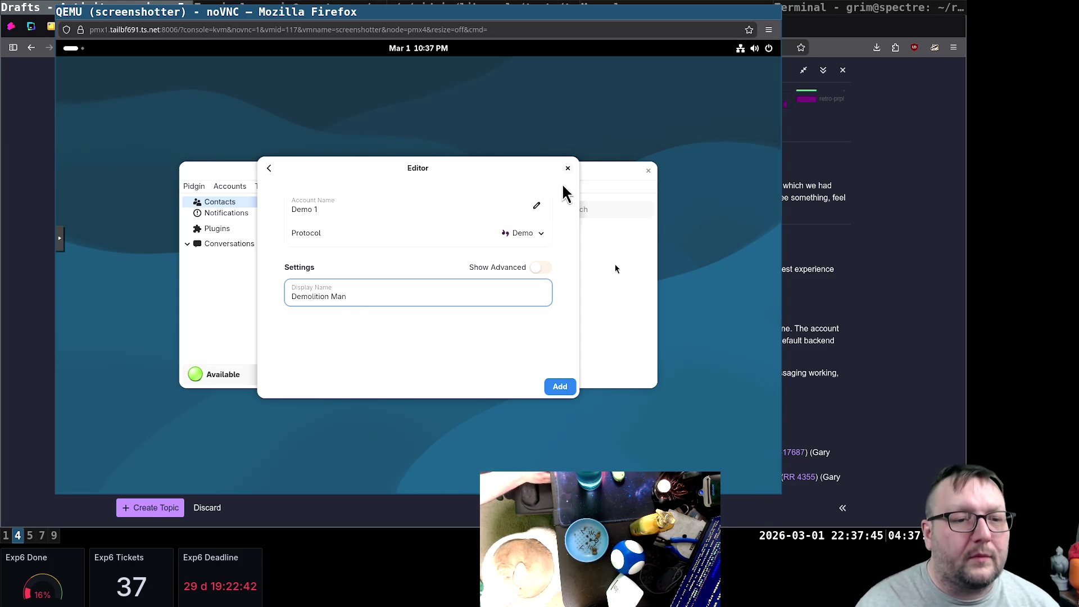
{"action": "left_click", "coordinate": [540, 266]}
{"action": "left_click", "coordinate": [540, 268]}
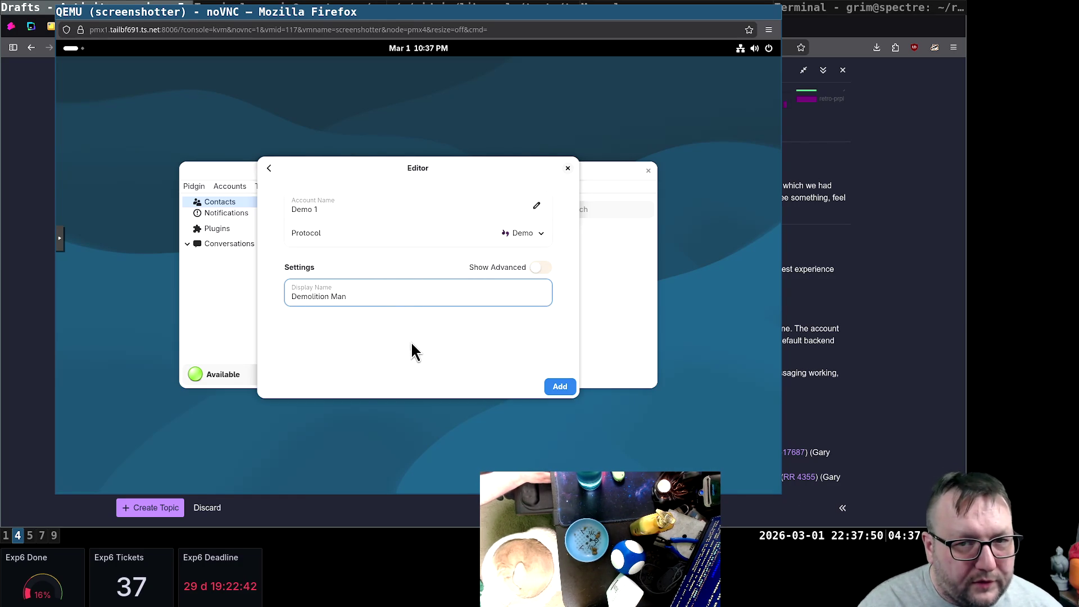
{"action": "key", "text": "super"}
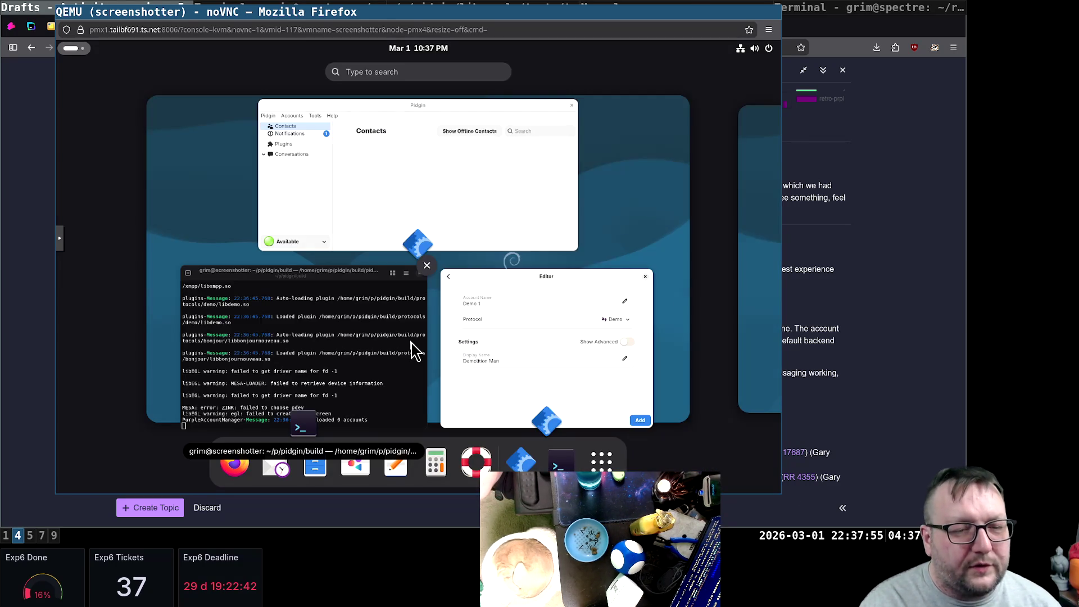
{"action": "type", "text": "scrn"}
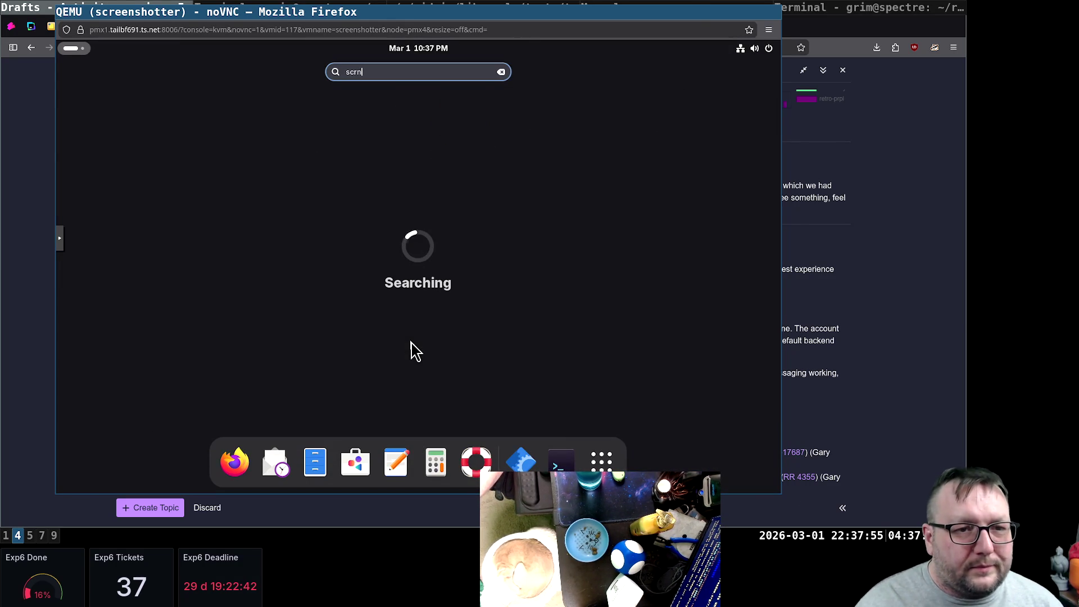
Step: Find the screenshot tool via 'screen' search and capture the account editor window in Window mode
{"action": "key", "text": "BackSpace"}
{"action": "type", "text": "een"}
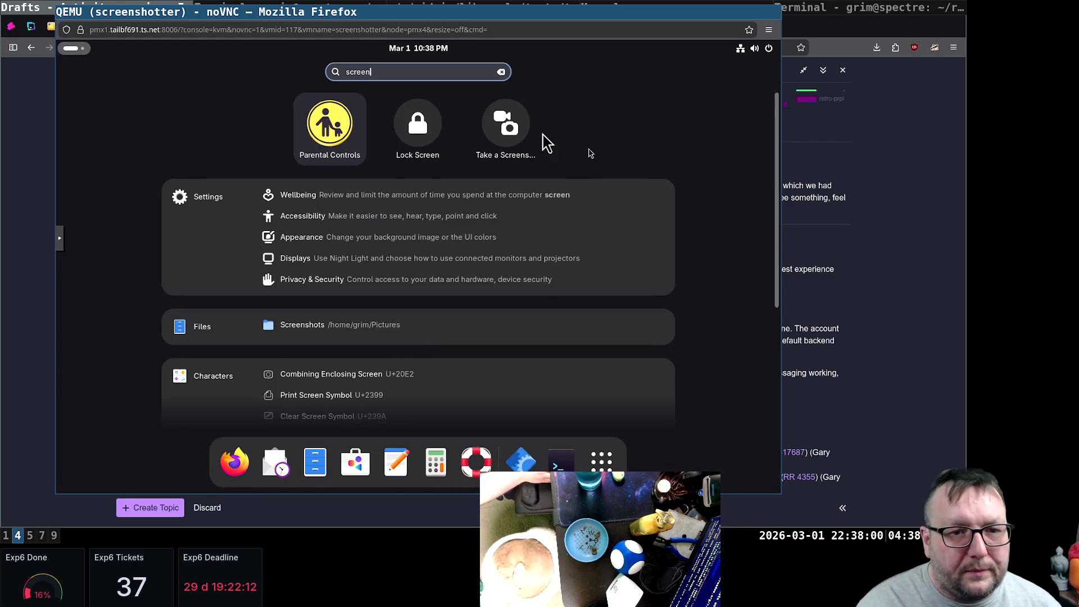
{"action": "left_click", "coordinate": [506, 130]}
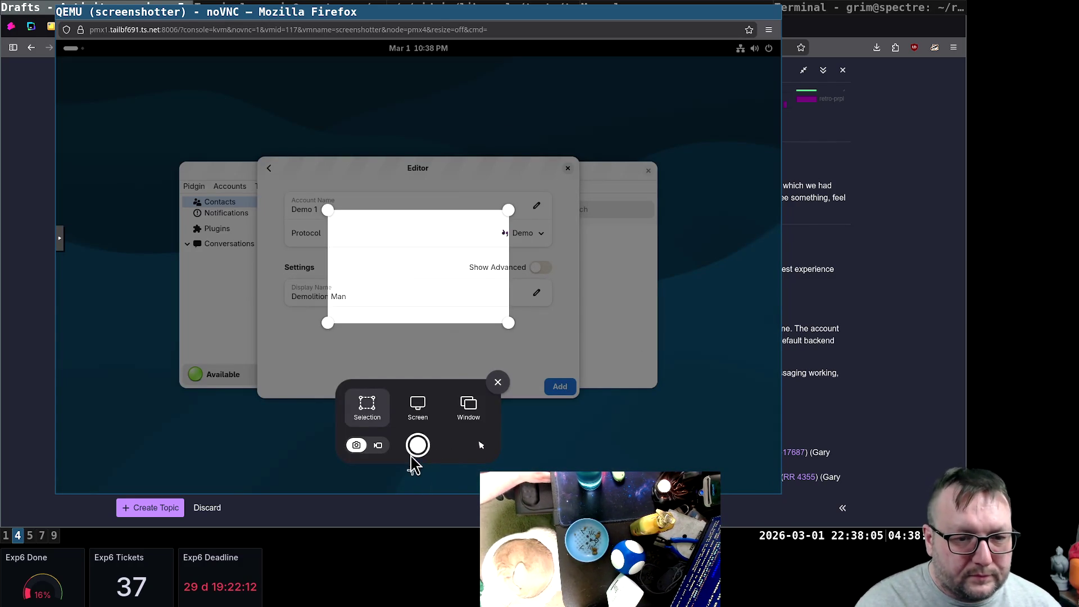
{"action": "left_click", "coordinate": [468, 407]}
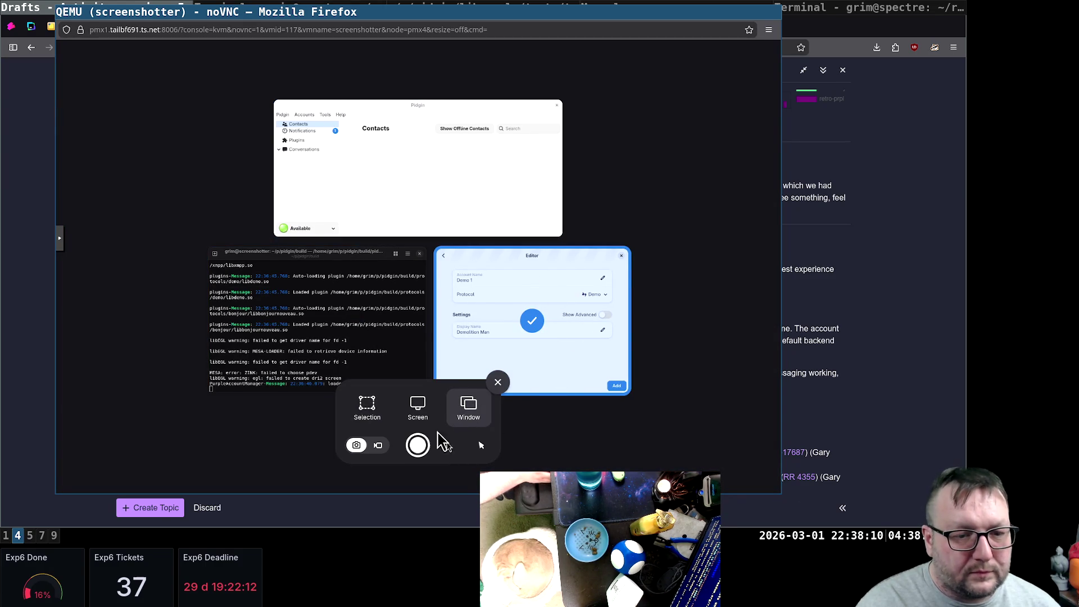
{"action": "left_click", "coordinate": [417, 444]}
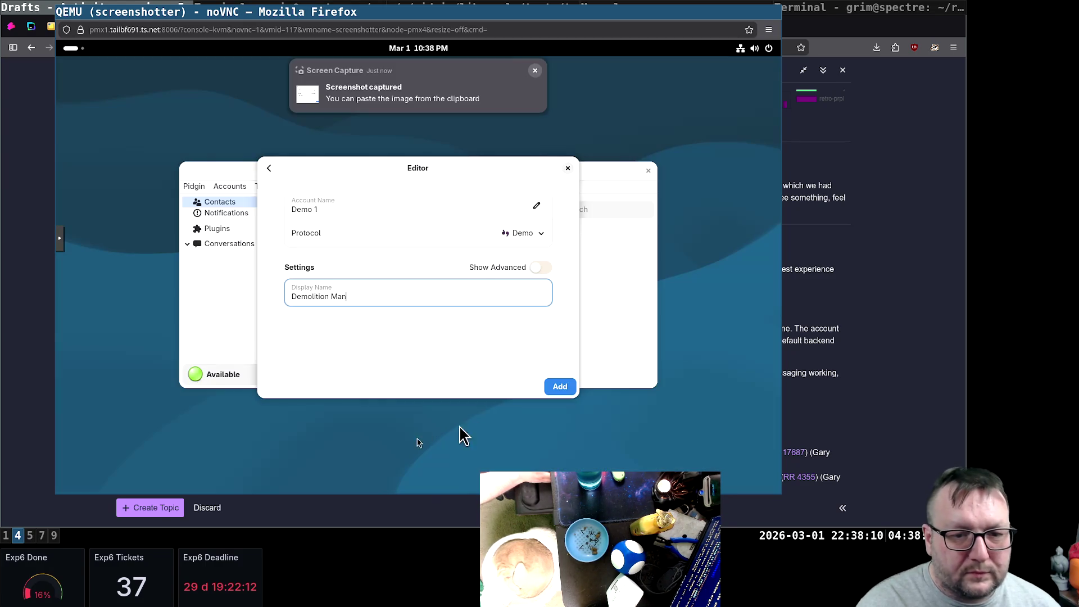
Step: Switch the new account's protocol to IRCv3 and clear the Account Name field
{"action": "left_click", "coordinate": [527, 233]}
{"action": "left_click", "coordinate": [494, 289]}
{"action": "left_click", "coordinate": [350, 208]}
{"action": "key", "text": "ctrl+a"}
{"action": "key", "text": "BackSpace"}
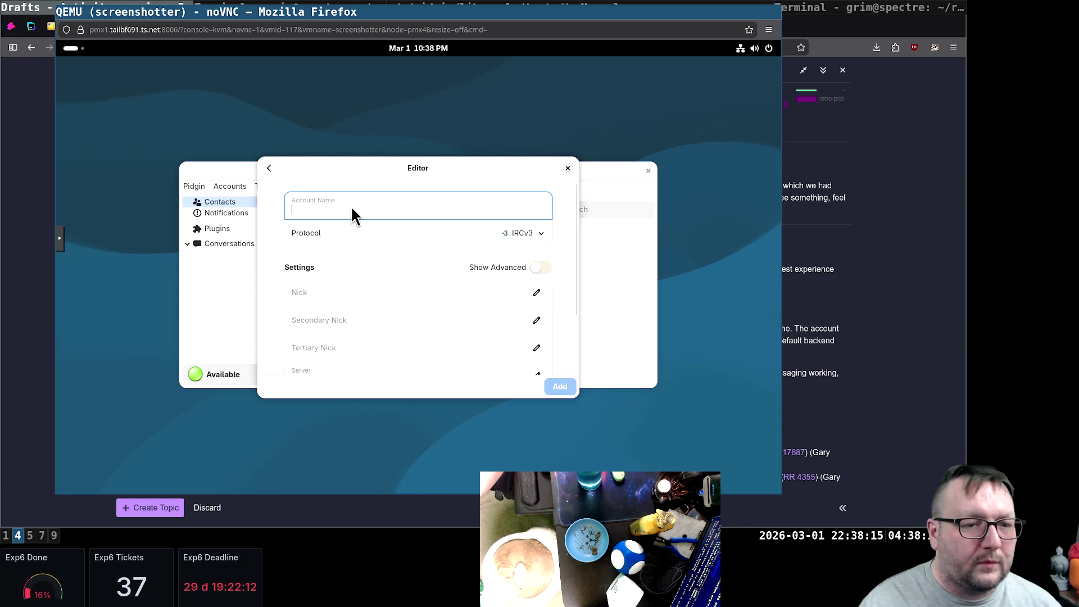
{"action": "type", "text": "IRC"}
Step: Name the IRCv3 account Libera.Chat and move and enlarge the editor to show more fields
{"action": "key", "text": "BackSpace"}
{"action": "key", "text": "BackSpace"}
{"action": "key", "text": "BackSpace"}
{"action": "type", "text": "Libera.Chat"}
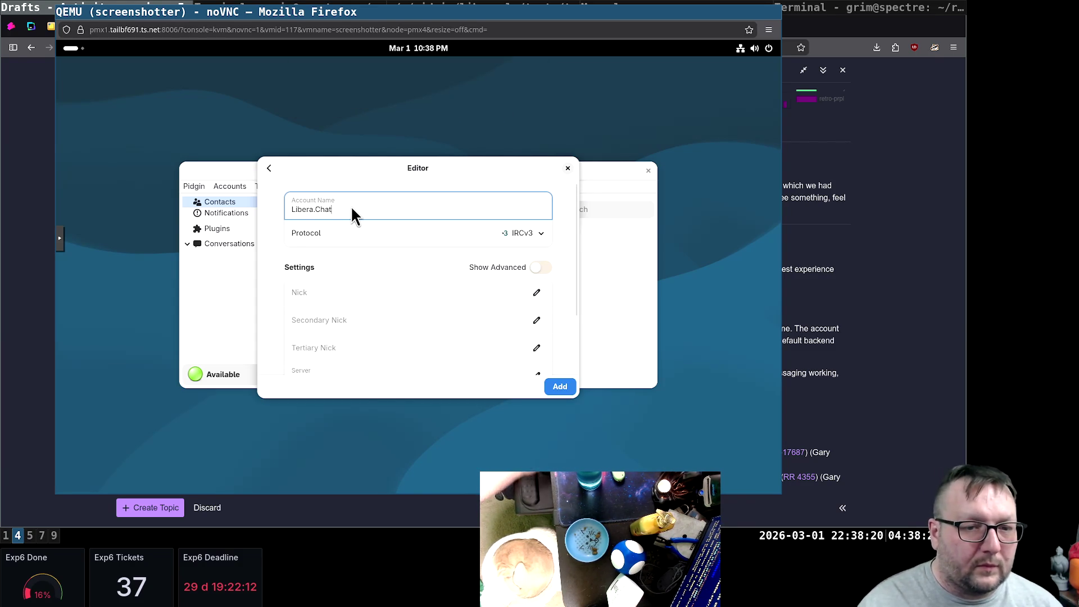
{"action": "key", "text": "super"}
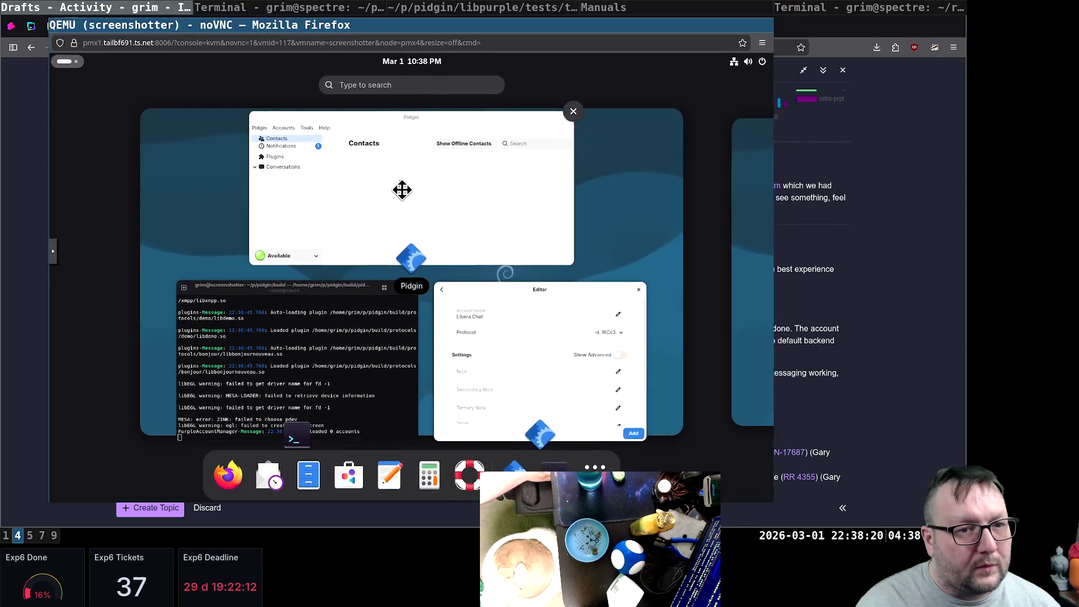
{"action": "left_click", "coordinate": [404, 203]}
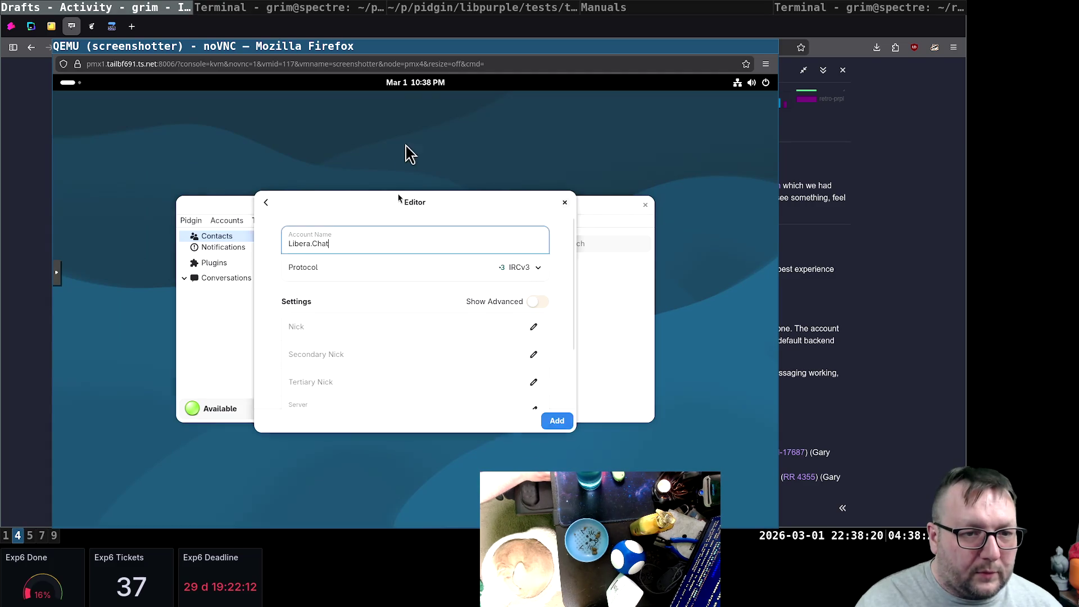
{"action": "left_click_drag", "start_coordinate": [397, 203], "coordinate": [406, 111]}
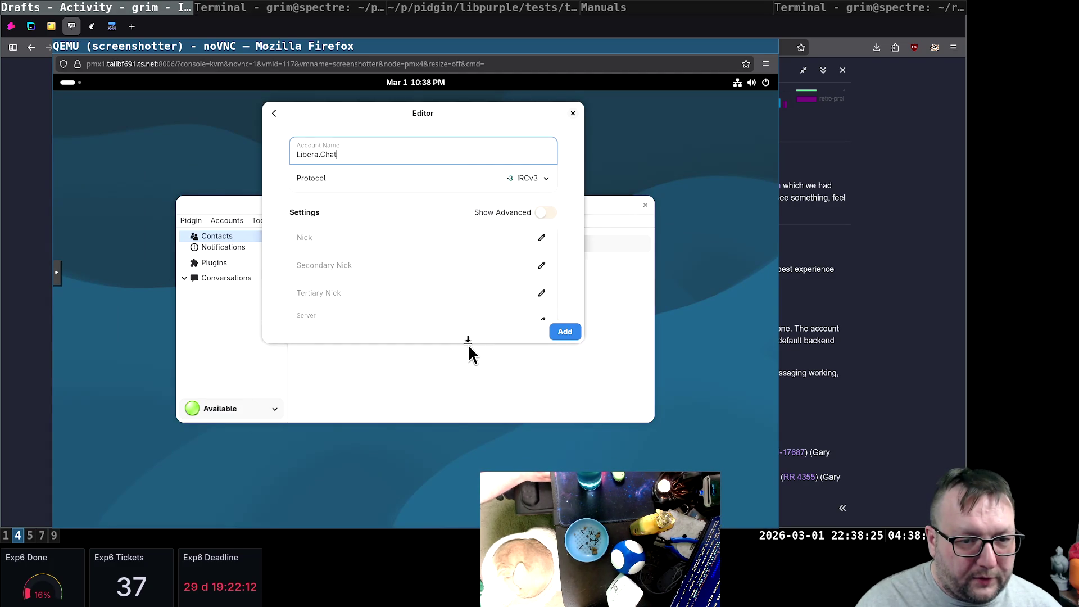
{"action": "left_click_drag", "start_coordinate": [449, 344], "coordinate": [451, 480]}
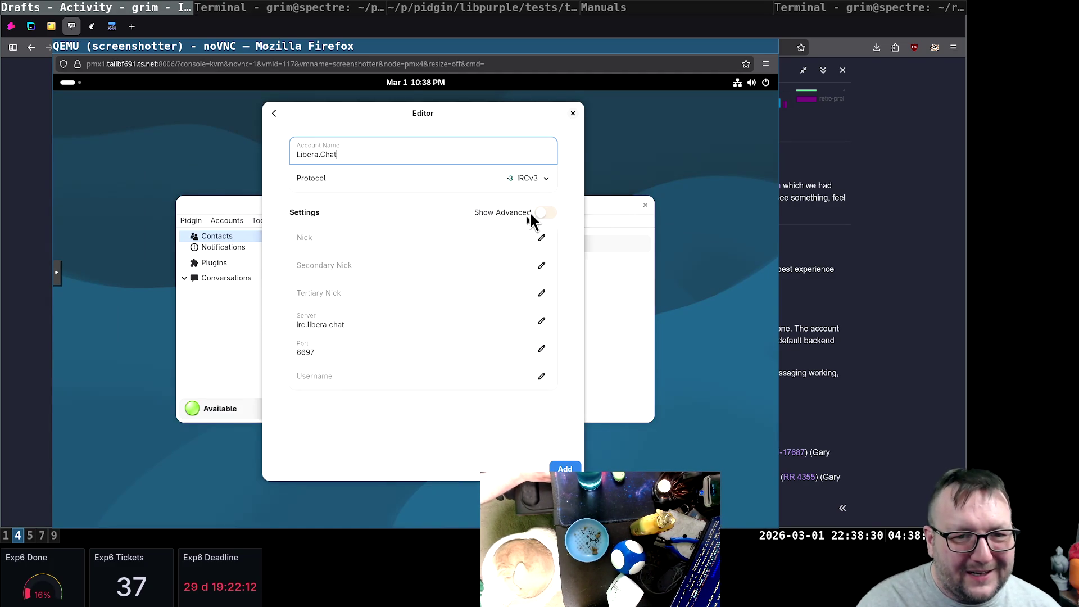
Step: Turn on Show Advanced and set nick 'Pidgy' and secondary nick 'PidgyToo'
{"action": "left_click", "coordinate": [546, 212]}
{"action": "left_click", "coordinate": [363, 237]}
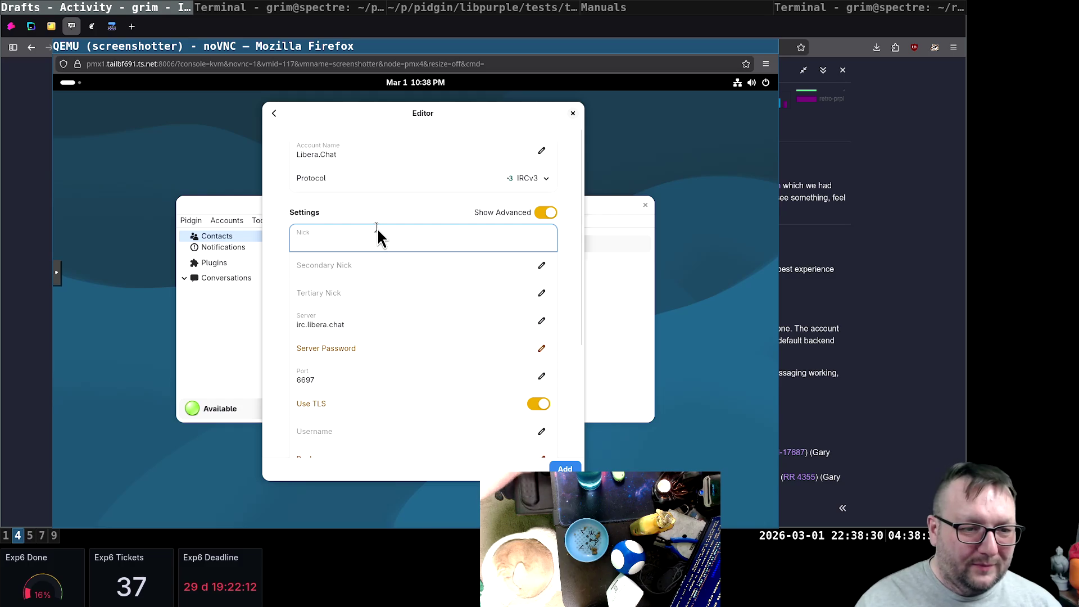
{"action": "type", "text": "Nice"}
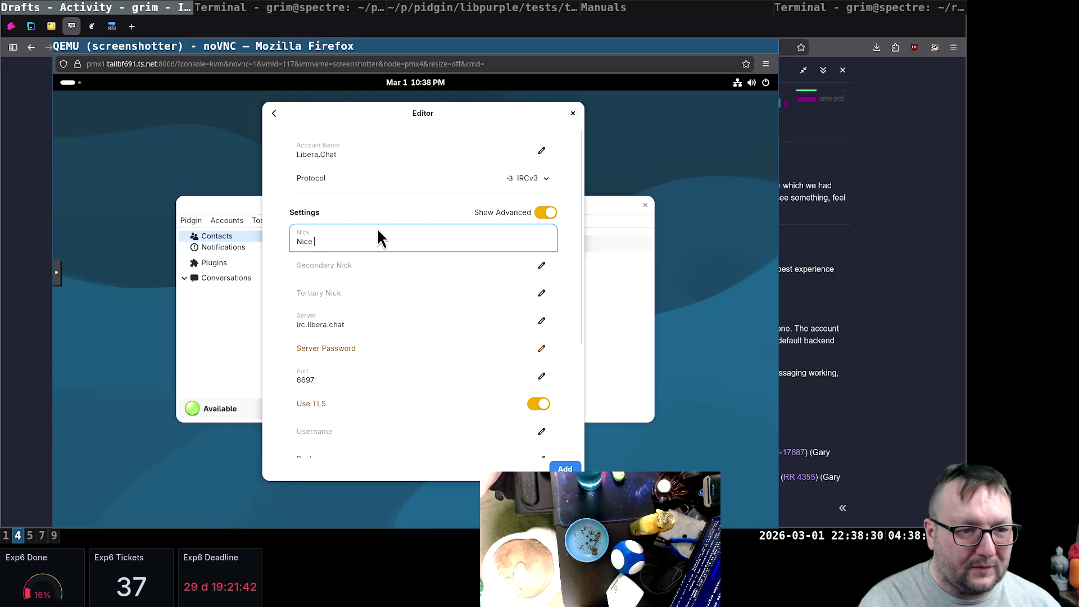
{"action": "key", "text": "BackSpace"}
{"action": "key", "text": "BackSpace"}
{"action": "key", "text": "BackSpace"}
{"action": "key", "text": "BackSpace"}
{"action": "type", "text": "Pidgy"}
{"action": "left_click", "coordinate": [395, 267]}
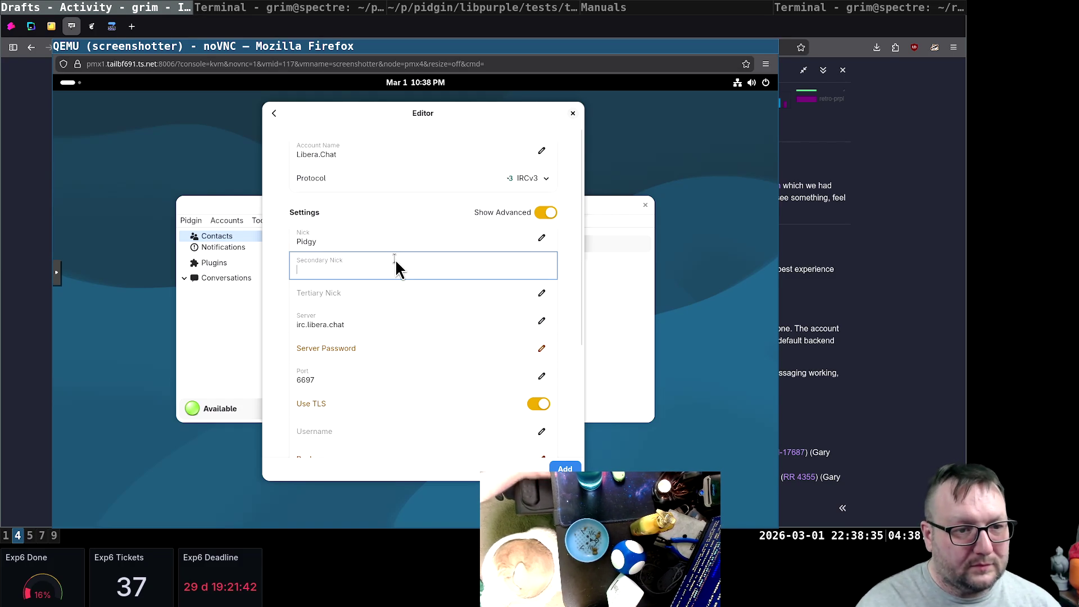
{"action": "type", "text": "Pidgy"}
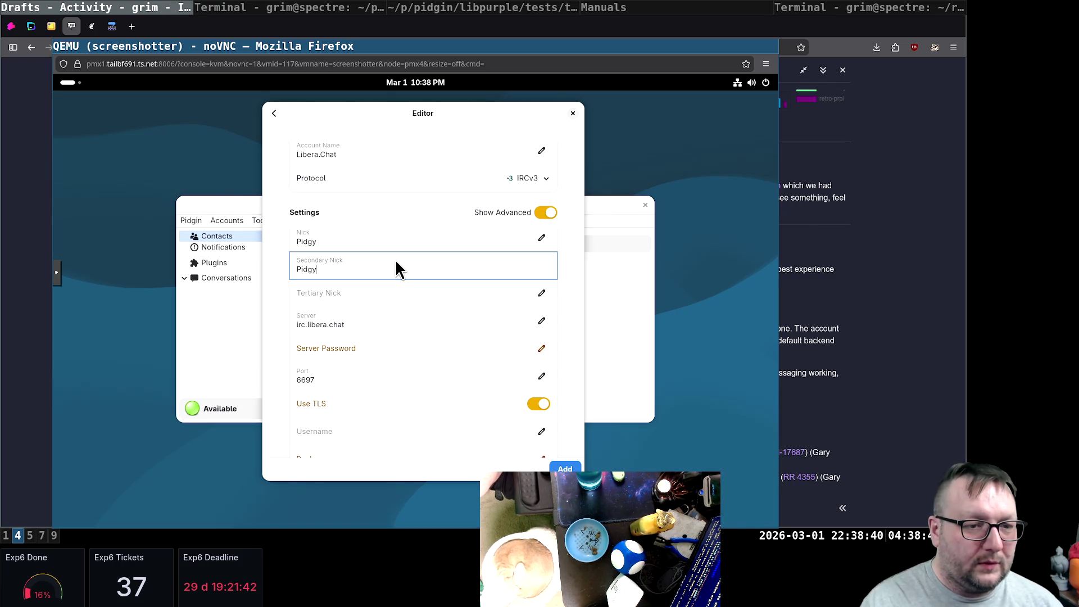
{"action": "type", "text": "Too"}
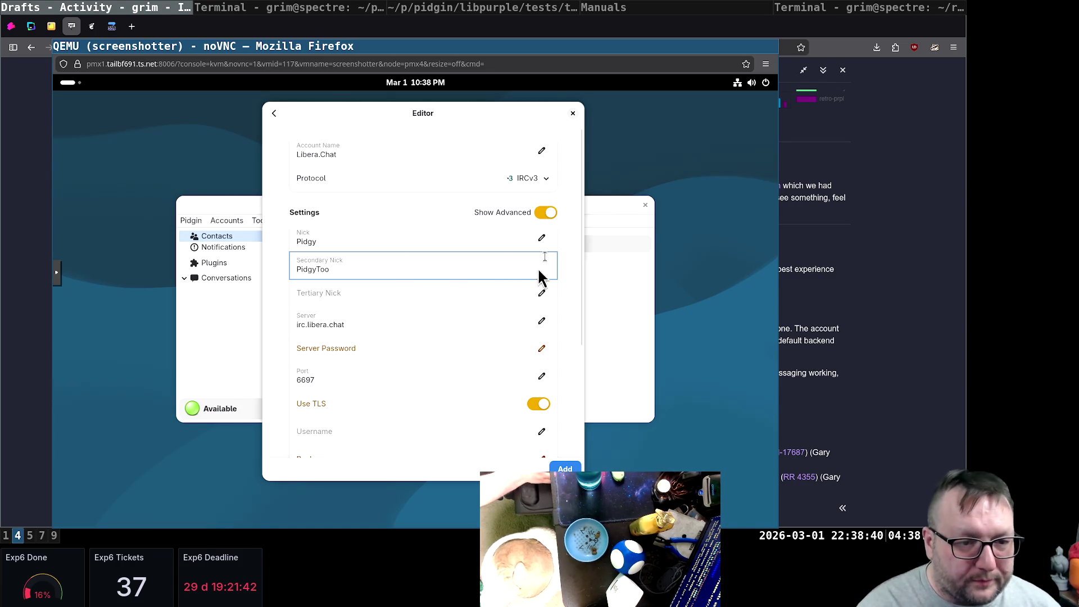
{"action": "scroll", "coordinate": [444, 247], "scroll_direction": "down", "scroll_amount": 2}
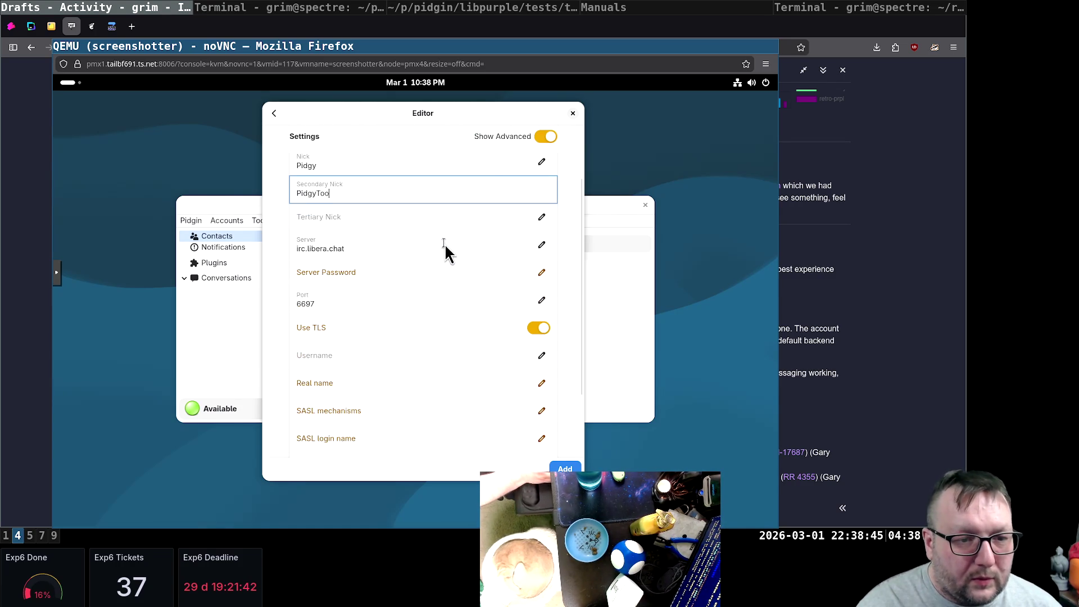
{"action": "scroll", "coordinate": [444, 243], "scroll_direction": "up", "scroll_amount": 1}
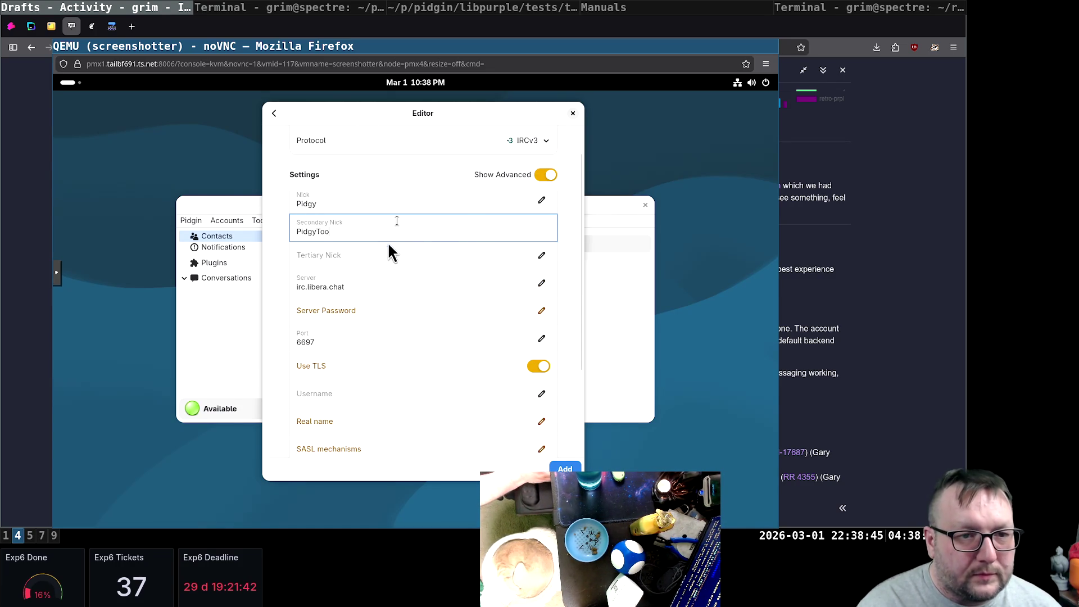
{"action": "scroll", "coordinate": [452, 196], "scroll_direction": "up", "scroll_amount": 1}
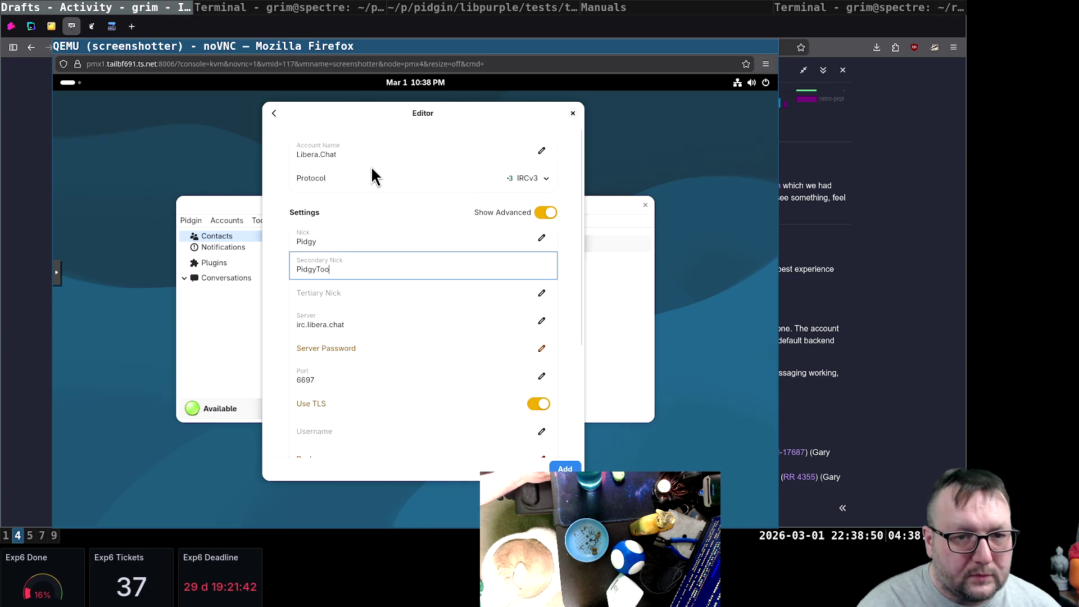
{"action": "key", "text": "super"}
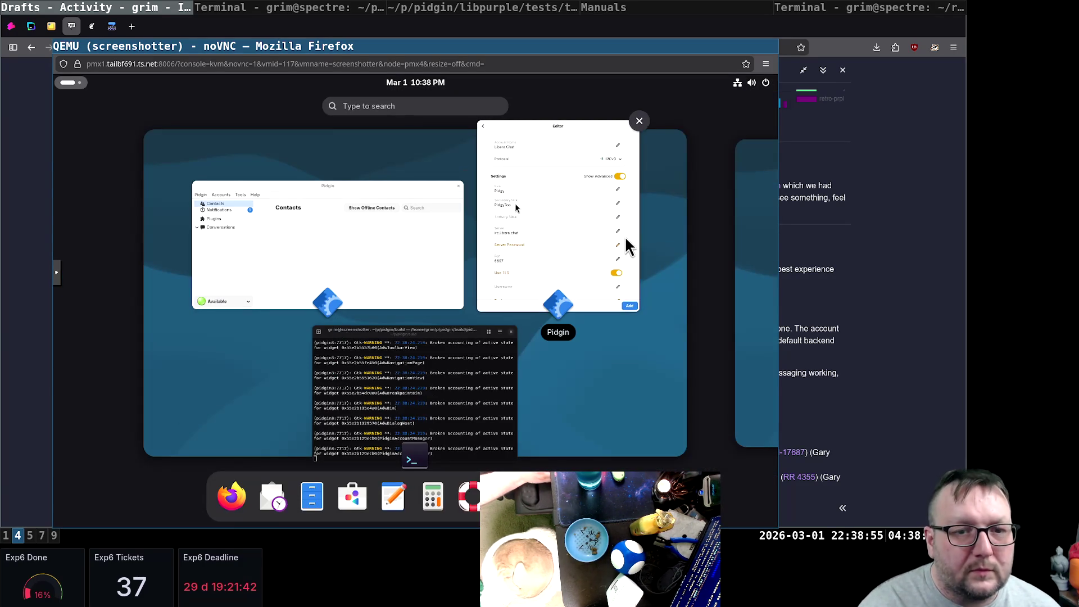
Step: Capture the Libera.Chat account editor window with GNOME Screenshot, then drag the noVNC window aside
{"action": "left_click", "coordinate": [551, 195]}
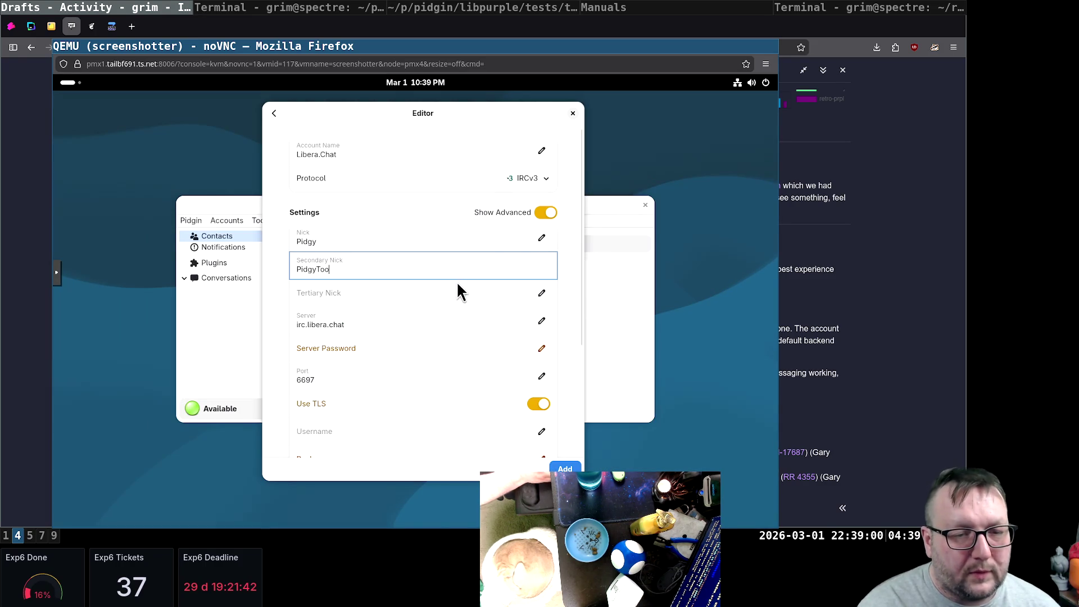
{"action": "key", "text": "super"}
{"action": "type", "text": "screensho"}
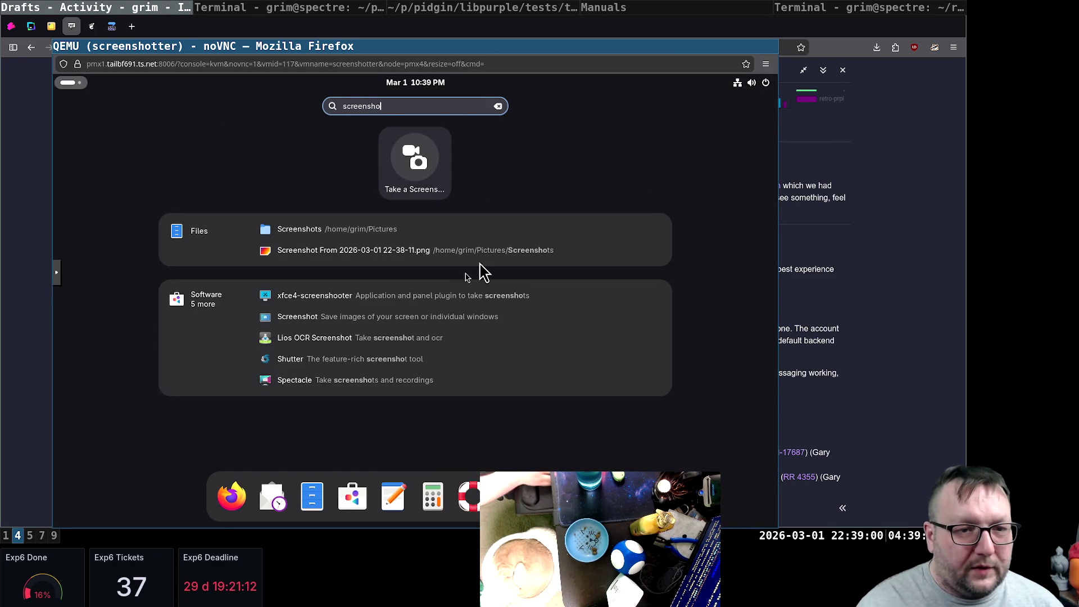
{"action": "key", "text": "Return"}
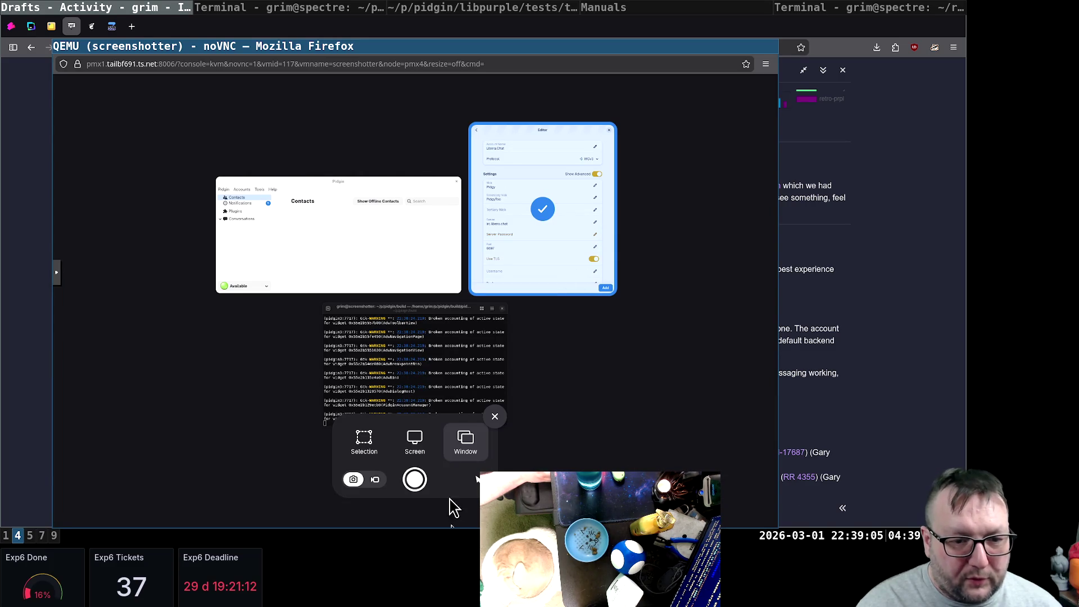
{"action": "left_click", "coordinate": [414, 479]}
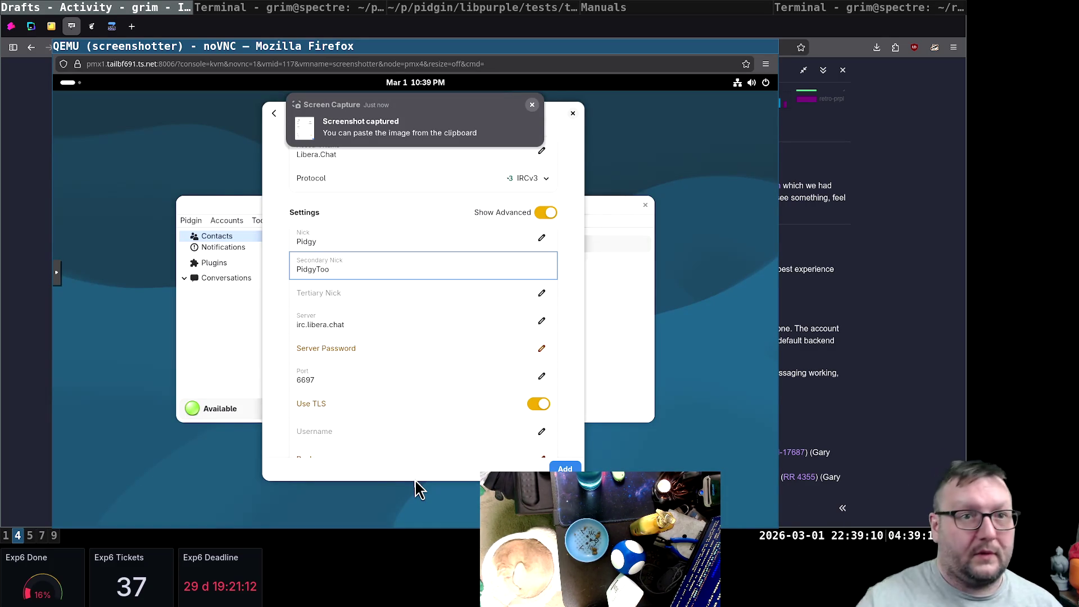
{"action": "left_click_drag", "start_coordinate": [616, 390], "coordinate": [0, 379]}
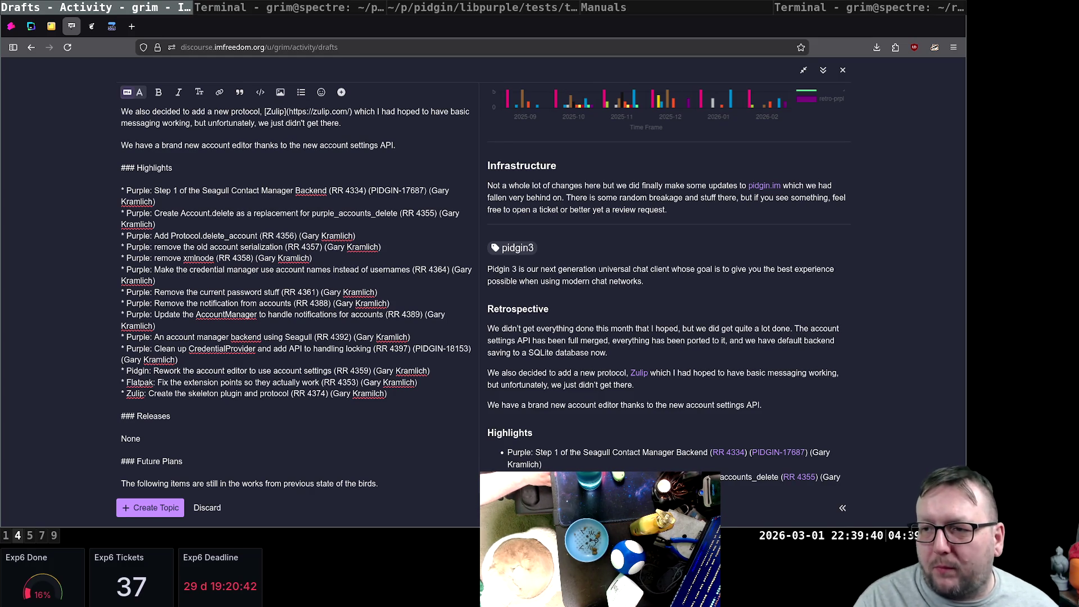
Step: Add 'Purple: Add an accounts-loaded signal to Purple.AccountManager (RR 4399)' below the CredentialProvider entry
{"action": "left_click", "coordinate": [351, 371]}
{"action": "key", "text": "Return"}
{"action": "type", "text": "* Purple: Add an accounts-loaded signal to Purple.Accou"}
{"action": "key", "text": "Tab"}
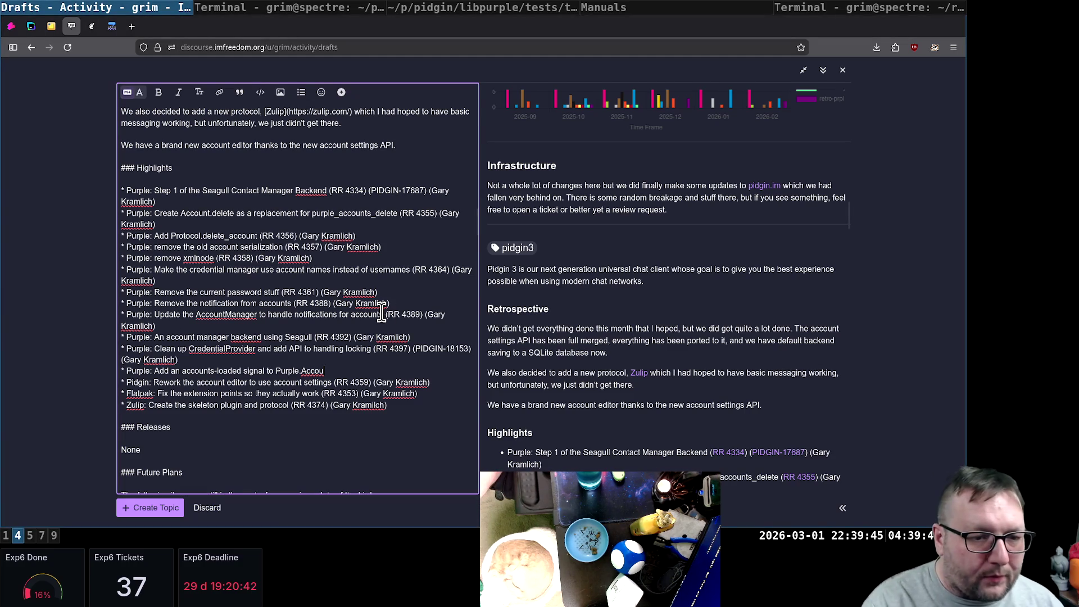
{"action": "type", "text": "nMan"}
{"action": "type", "text": "(RR"}
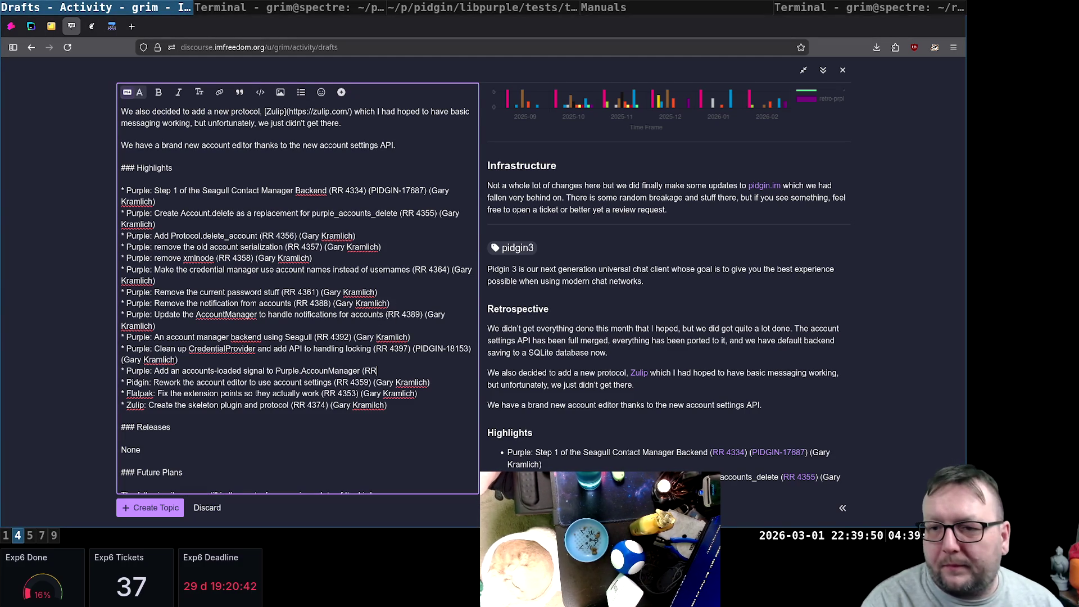
{"action": "type", "text": " 4399) (G"}
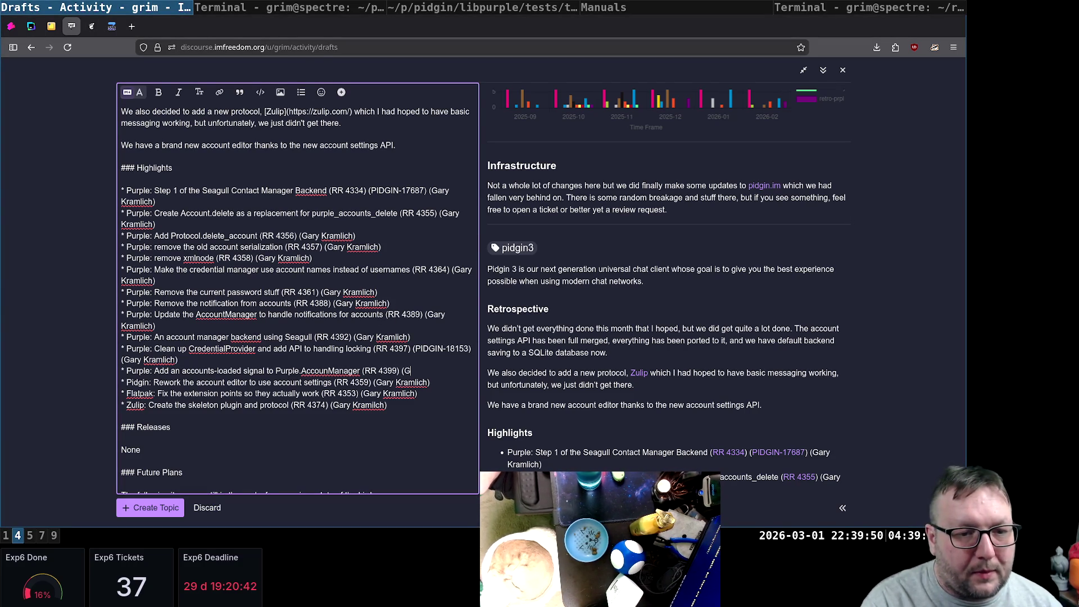
{"action": "type", "text": "Krali"}
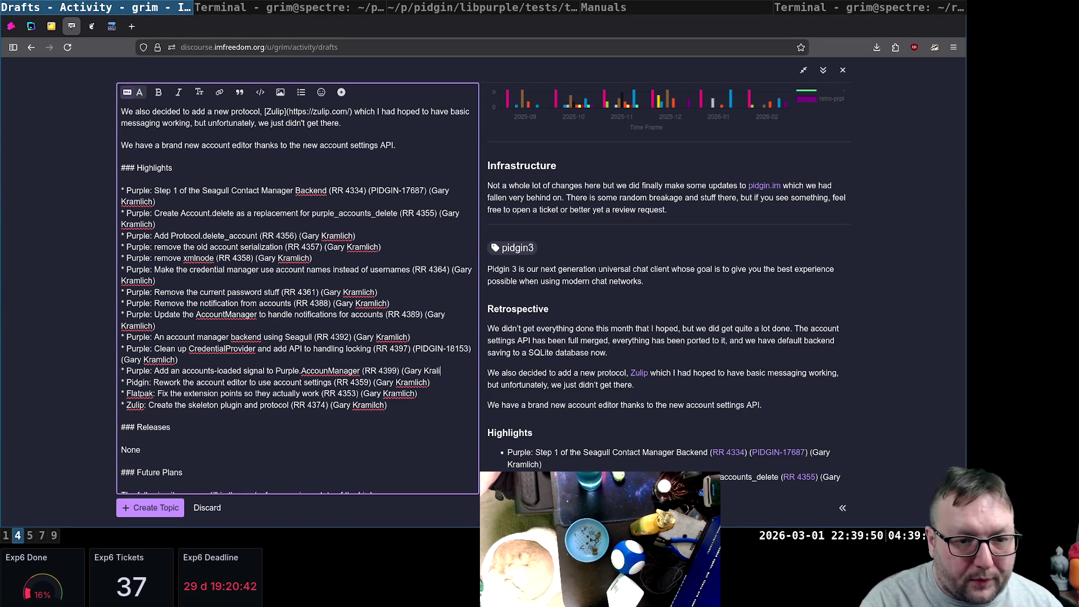
{"action": "type", "text": "mlich"}
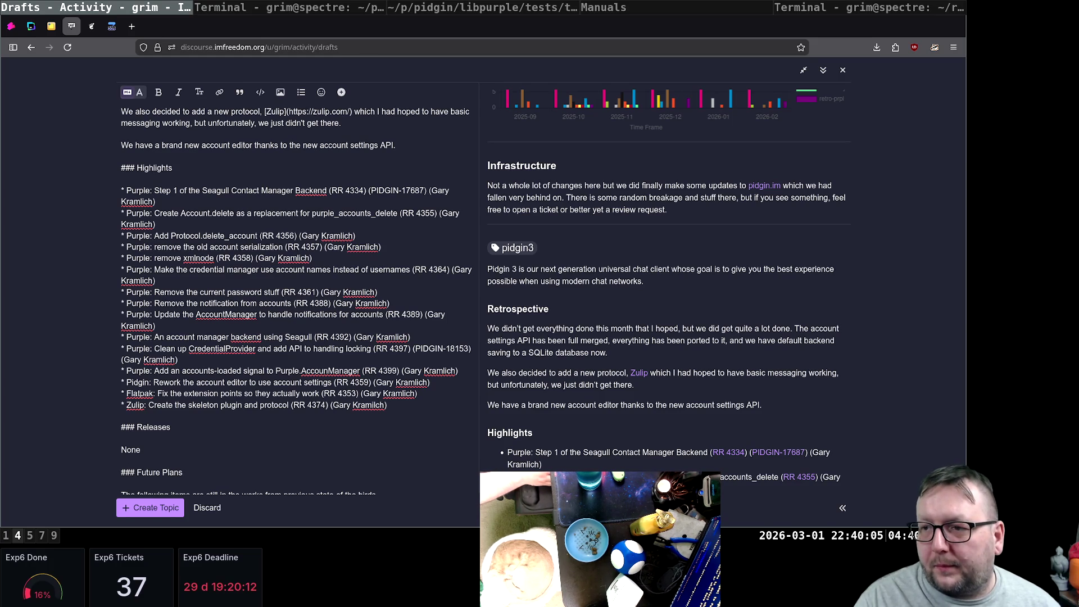
{"action": "left_click", "coordinate": [268, 385]}
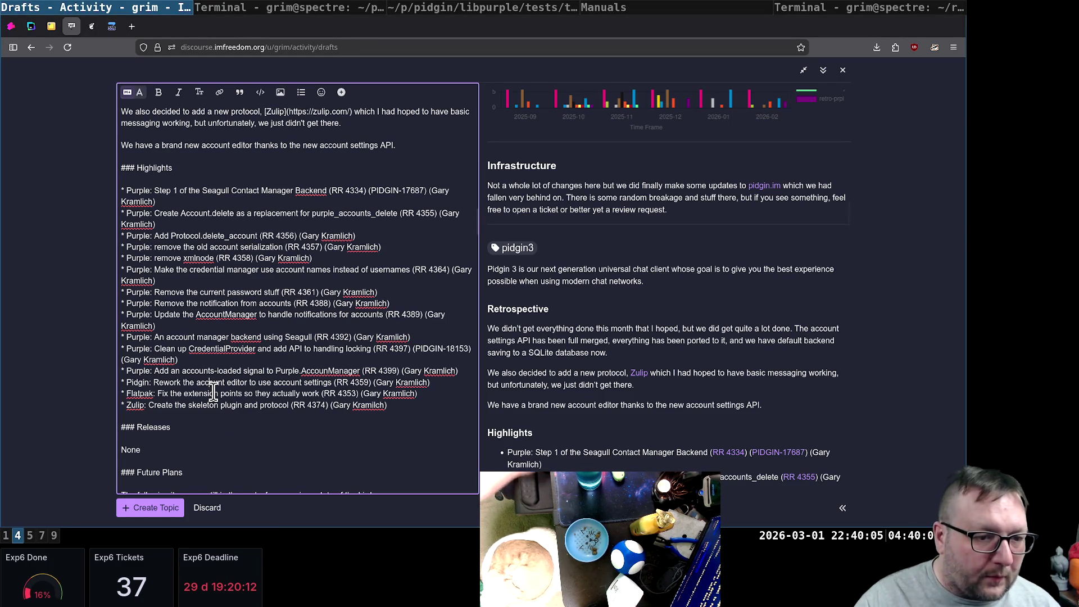
Step: Add a Pidgin bullet on using the accounts-loaded signal to show the account window (RR 4400), checking the review number
{"action": "key", "text": "End"}
{"action": "key", "text": "Return"}
{"action": "type", "text": "Pidgin: Use the Purple.AccountManager::accounts-loaded"}
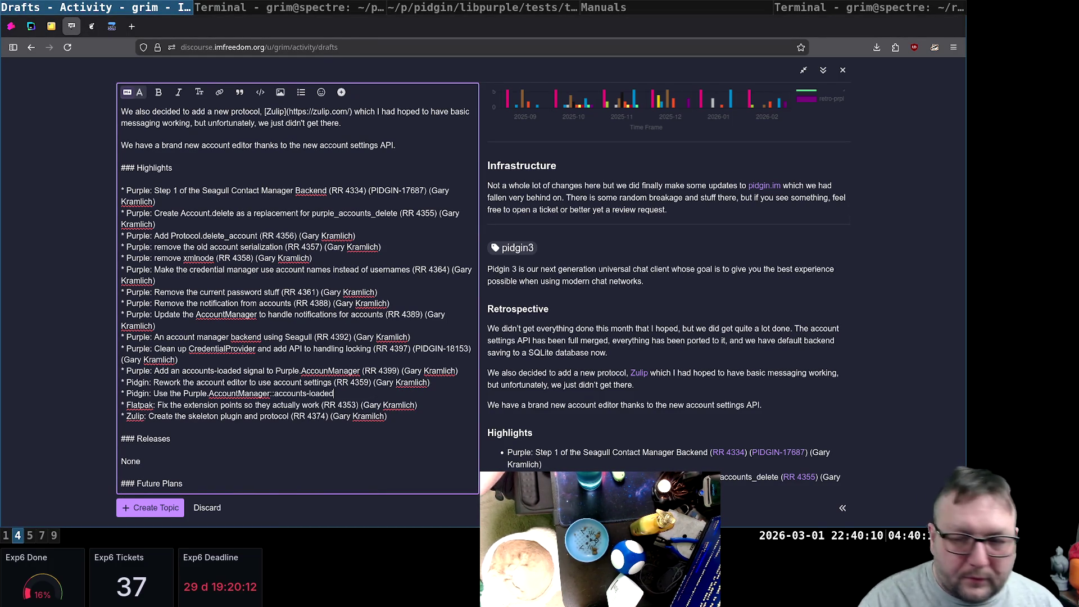
{"action": "key", "text": "alt+Tab"}
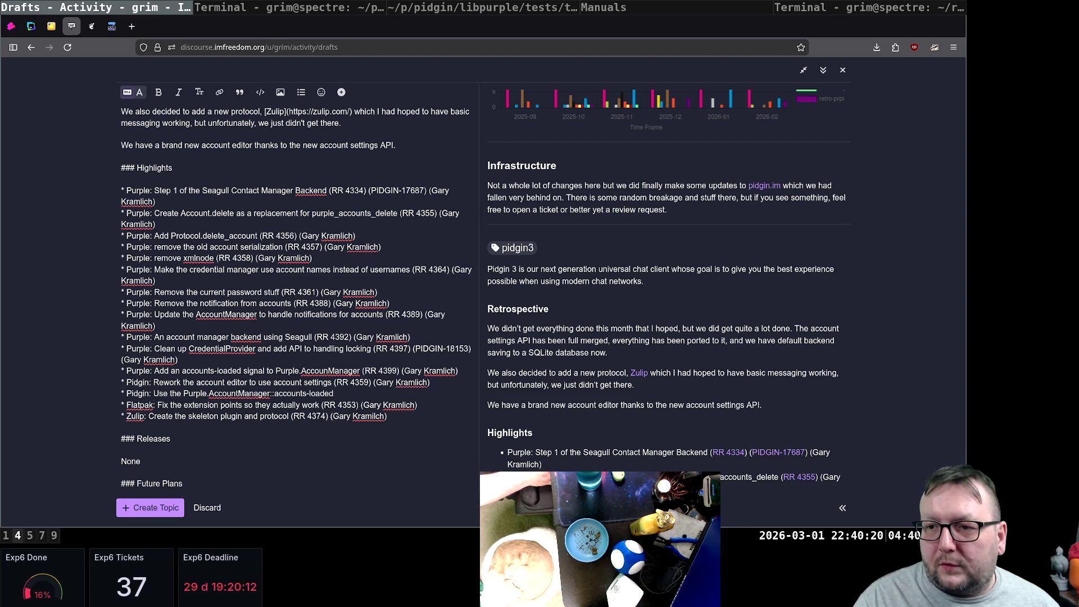
{"action": "key", "text": "alt+Tab"}
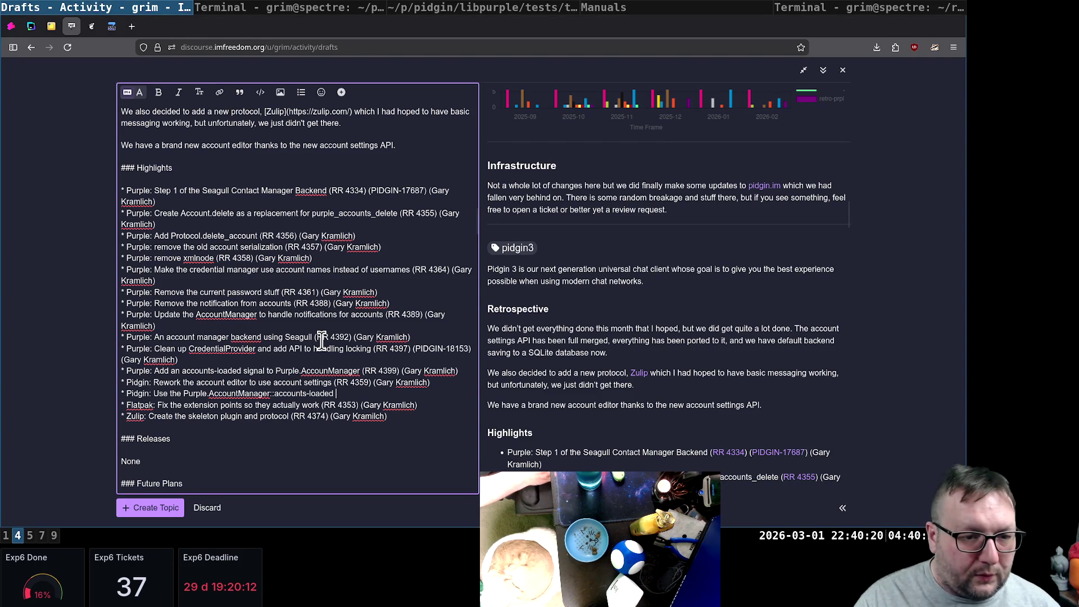
{"action": "type", "text": "signal to show the account window (RR"}
{"action": "key", "text": "alt+Tab"}
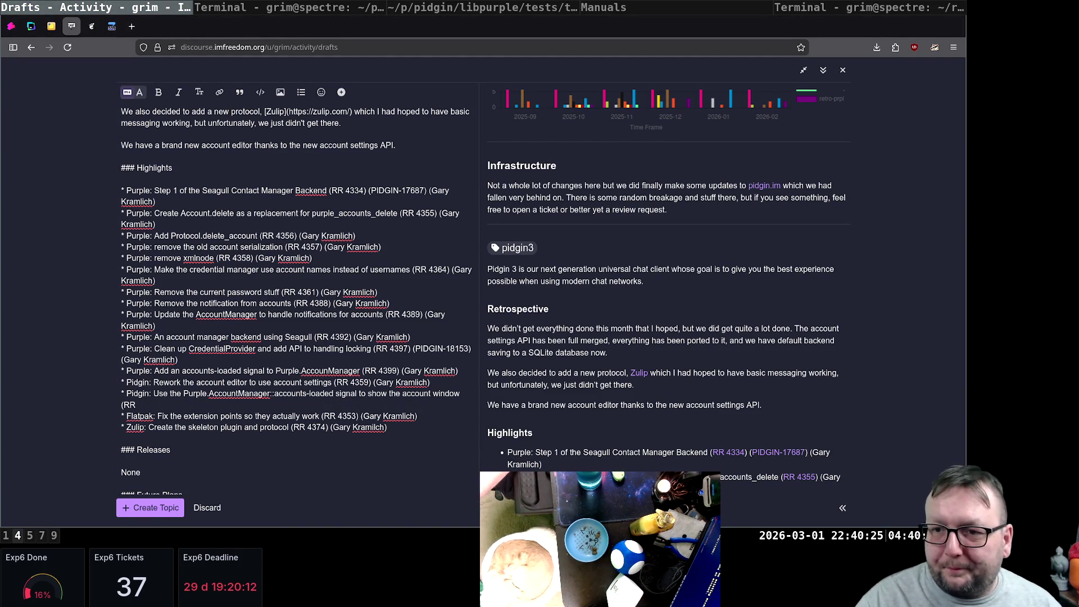
{"action": "key", "text": "alt+Tab"}
{"action": "type", "text": "4400) (Gary Kramlich)"}
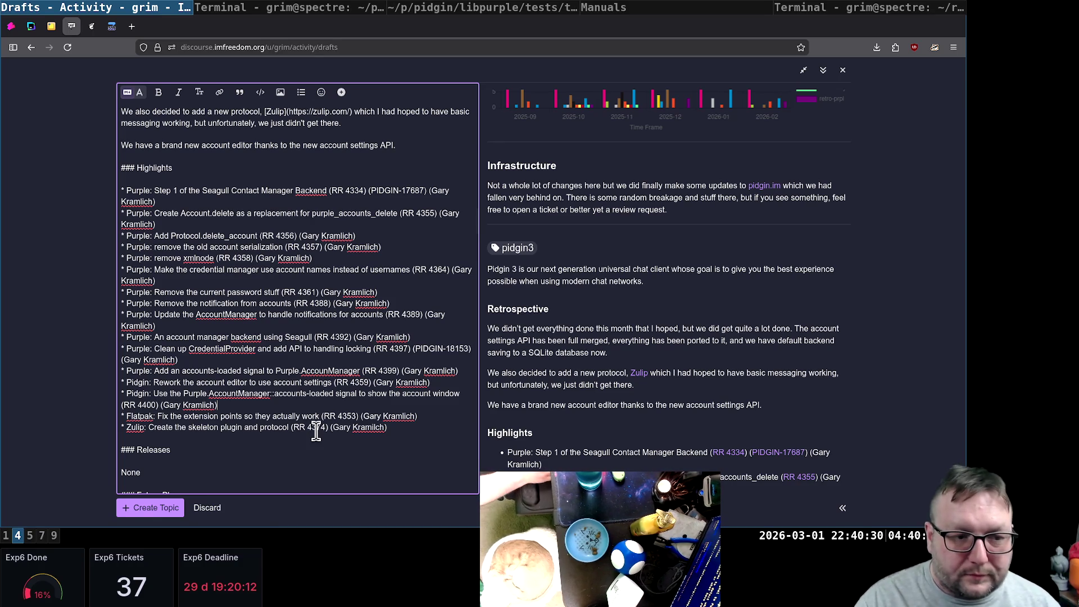
{"action": "key", "text": "alt+Tab"}
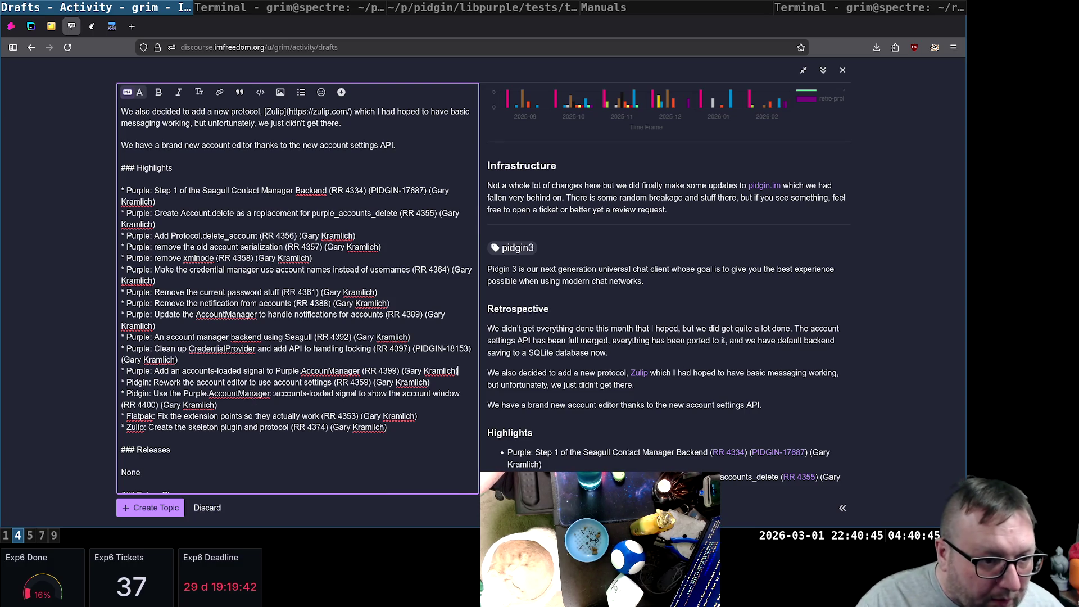
Step: Start a new Highlights bullet for the Purple 'Make start up deterministic (RR 4402)' item
{"action": "key", "text": "Return"}
{"action": "type", "text": "* Purple: Make start up deterministic (RR 4402) (Gary Kramlich)"}
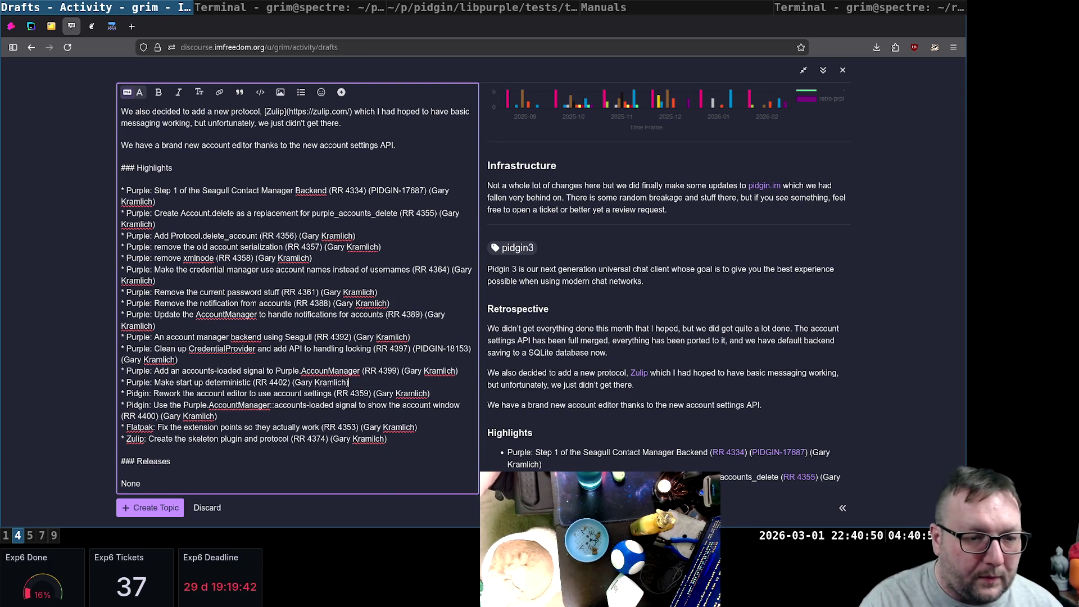
{"action": "scroll", "coordinate": [293, 397], "scroll_direction": "up", "scroll_amount": 1}
{"action": "scroll", "coordinate": [293, 396], "scroll_direction": "down", "scroll_amount": 3}
{"action": "scroll", "coordinate": [293, 396], "scroll_direction": "down", "scroll_amount": 2}
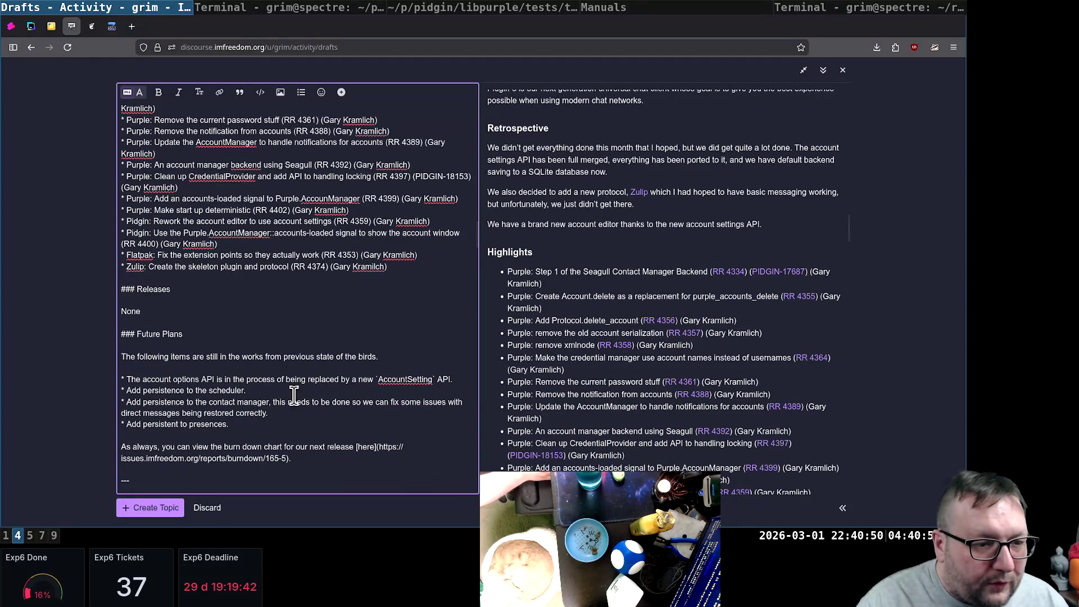
Step: Delete the outdated AccountSetting item from Future Plans
{"action": "left_click", "coordinate": [321, 381]}
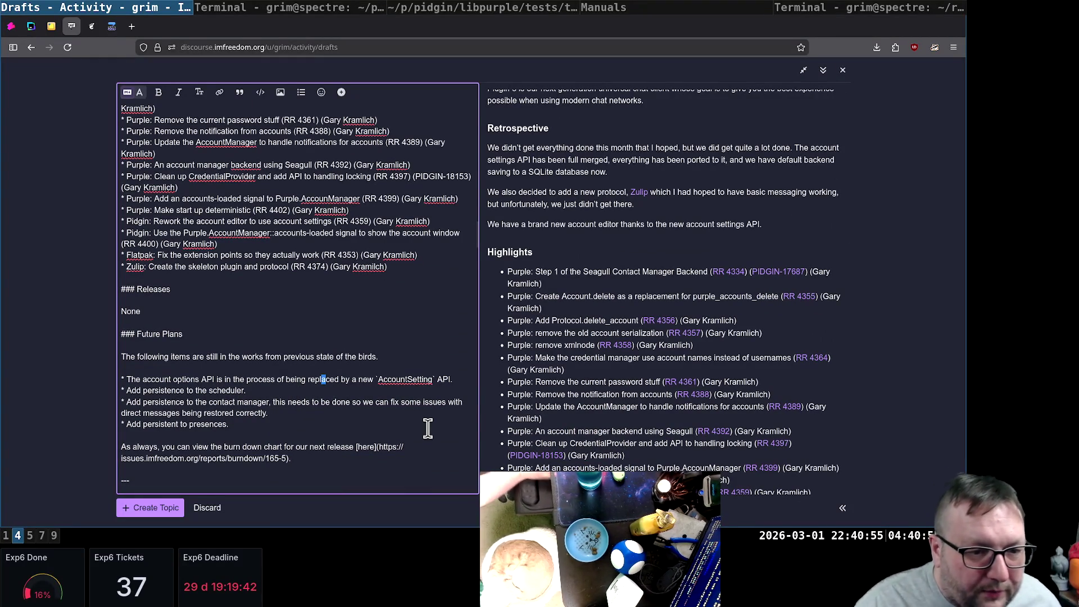
{"action": "key", "text": "Home"}
{"action": "key", "text": "shift+Down"}
{"action": "key", "text": "BackSpace"}
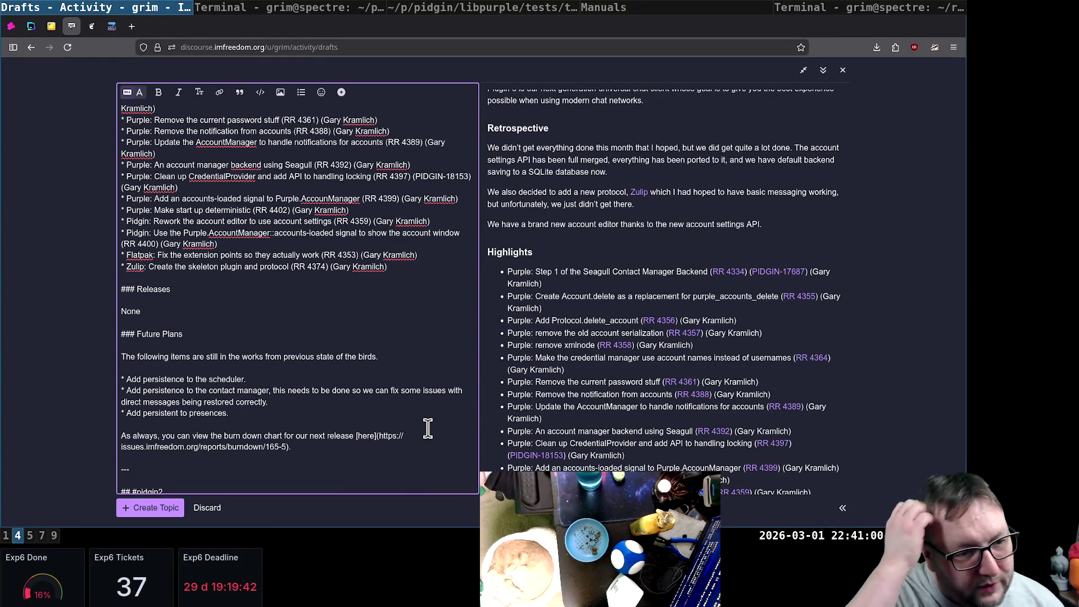
Step: Rework the contact manager item: drop the comma after 'manager' and its old explanation text
{"action": "key", "text": "Down"}
{"action": "key", "text": "ctrl+Right"}
{"action": "key", "text": "ctrl+Right"}
{"action": "key", "text": "ctrl+Right"}
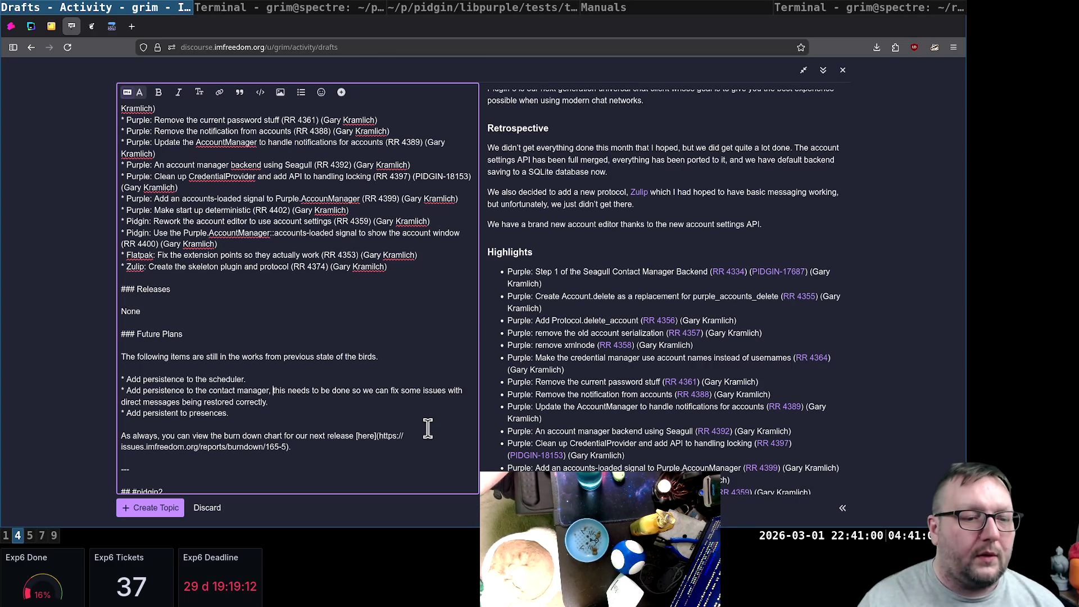
{"action": "key", "text": "BackSpace"}
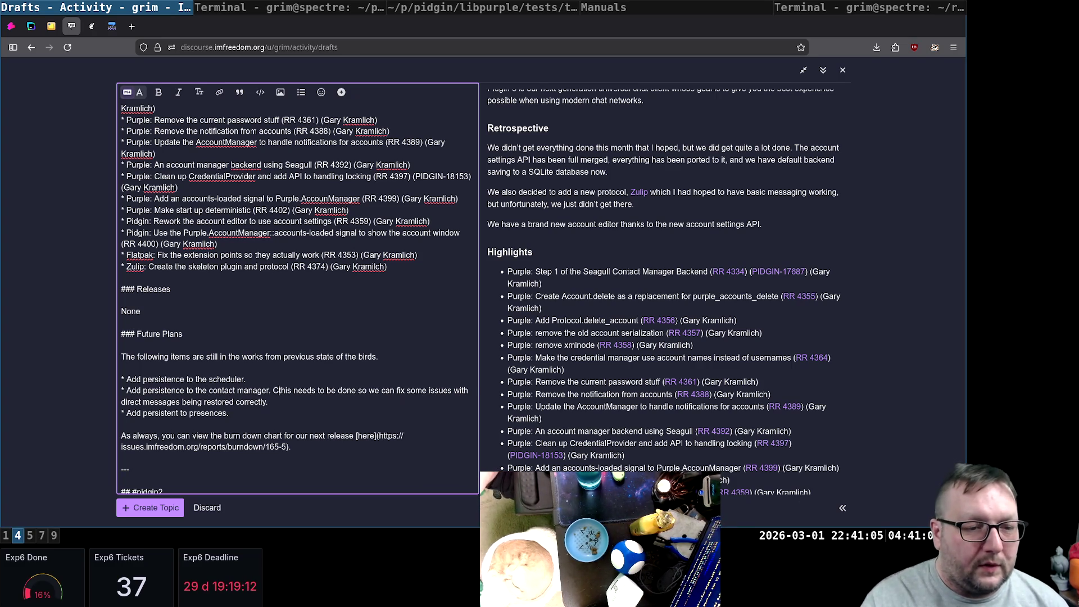
{"action": "type", "text": ". Contacts are done, we need to finish people. t"}
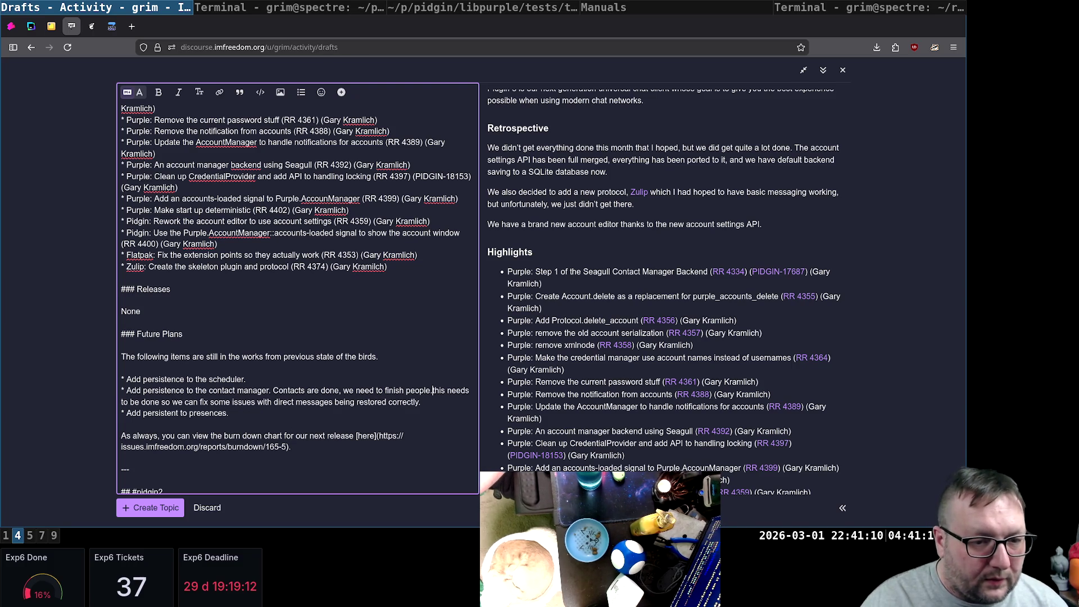
{"action": "key", "text": "shift+Down"}
{"action": "key", "text": "BackSpace"}
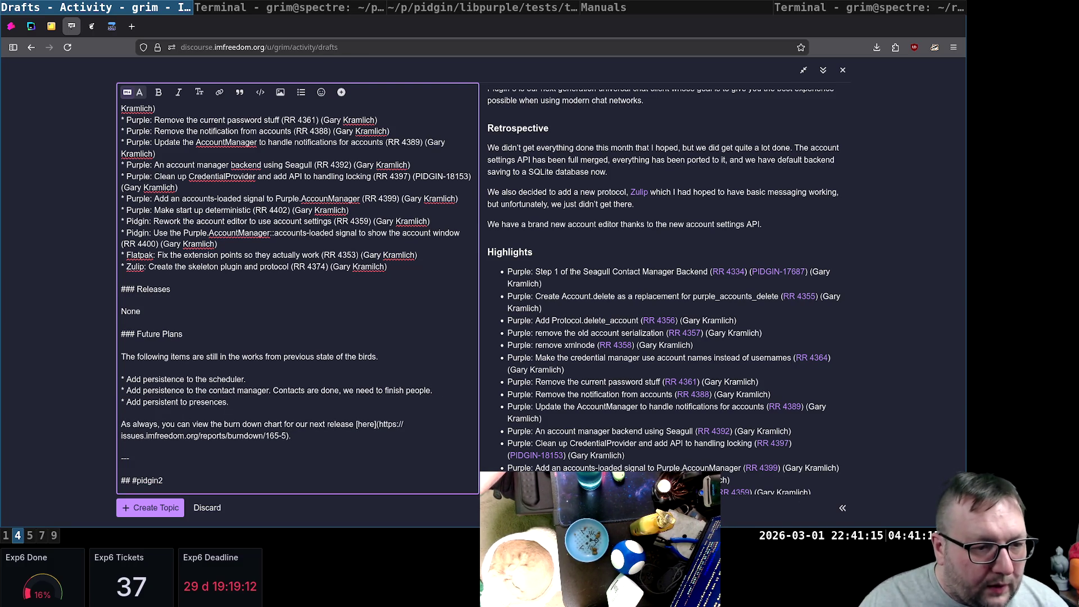
Step: Add a new Future Plans item about getting Zulip working, after the presences item
{"action": "key", "text": "Down"}
{"action": "key", "text": "Return"}
{"action": "type", "text": "* Get the ZU"}
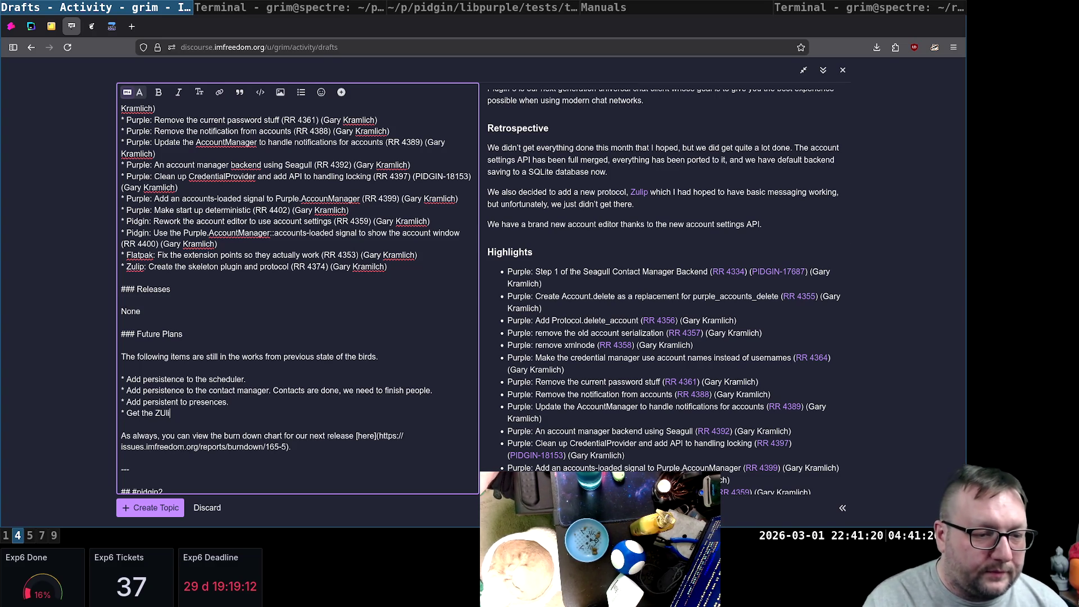
{"action": "key", "text": "BackSpace"}
{"action": "type", "text": "ulip protocol "}
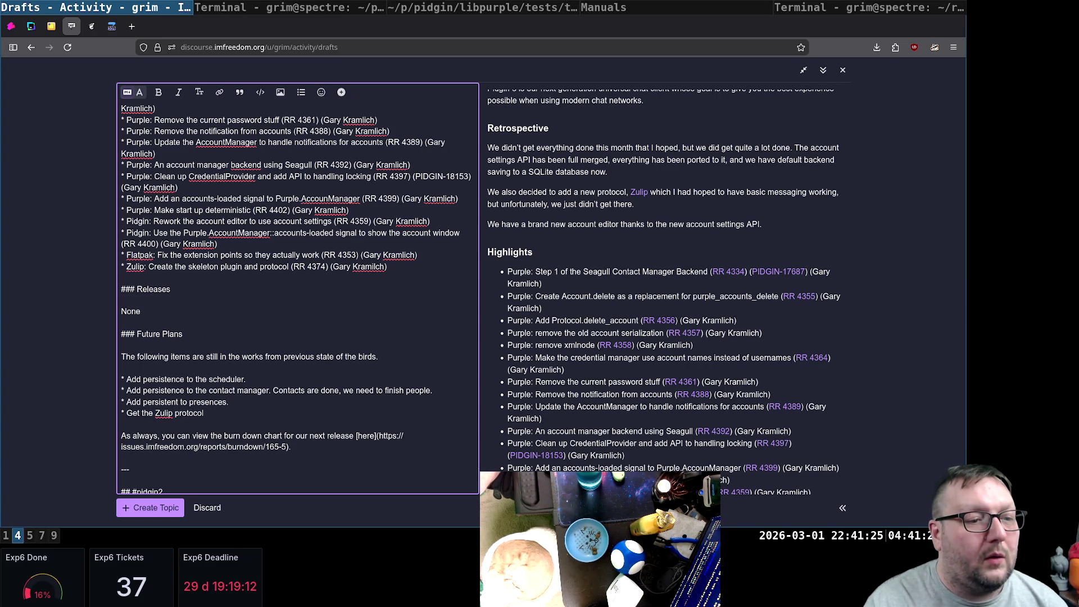
{"action": "type", "text": "king."}
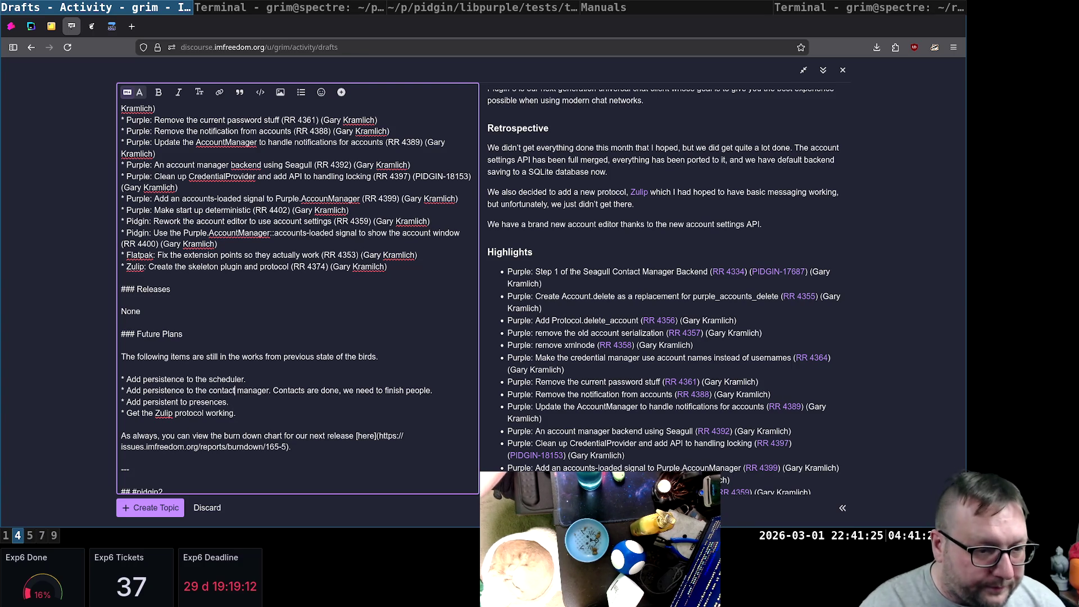
{"action": "key", "text": "Up"}
{"action": "key", "text": "Up"}
{"action": "scroll", "coordinate": [448, 349], "scroll_direction": "down", "scroll_amount": 2}
{"action": "scroll", "coordinate": [413, 342], "scroll_direction": "down", "scroll_amount": 2}
{"action": "scroll", "coordinate": [402, 334], "scroll_direction": "up", "scroll_amount": 5}
{"action": "scroll", "coordinate": [404, 334], "scroll_direction": "up", "scroll_amount": 3}
{"action": "scroll", "coordinate": [404, 334], "scroll_direction": "up", "scroll_amount": 3}
{"action": "scroll", "coordinate": [404, 333], "scroll_direction": "up", "scroll_amount": 1}
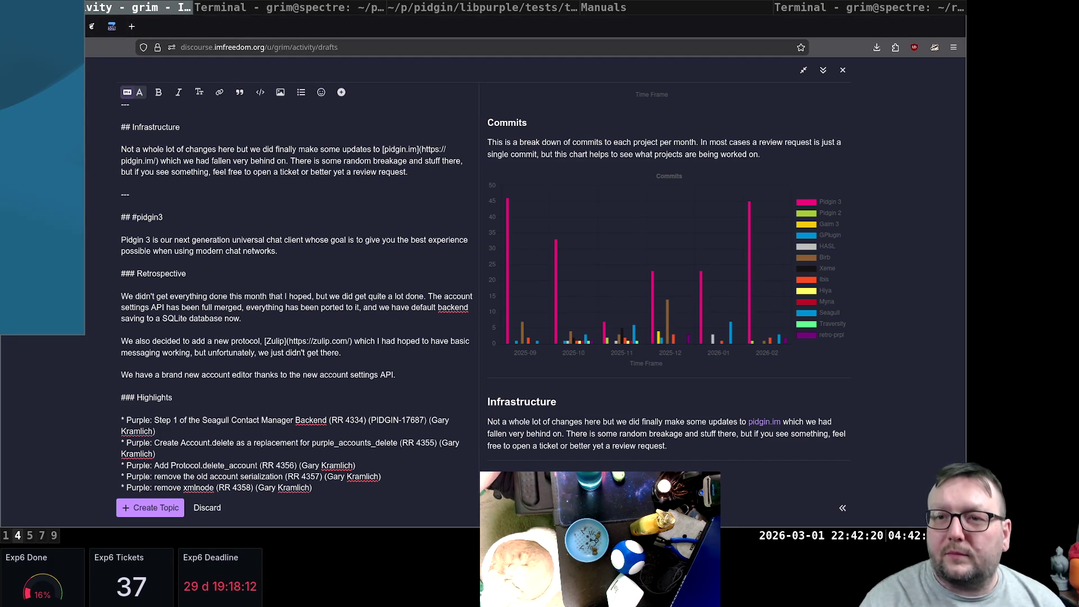
{"action": "left_click", "coordinate": [720, 237]}
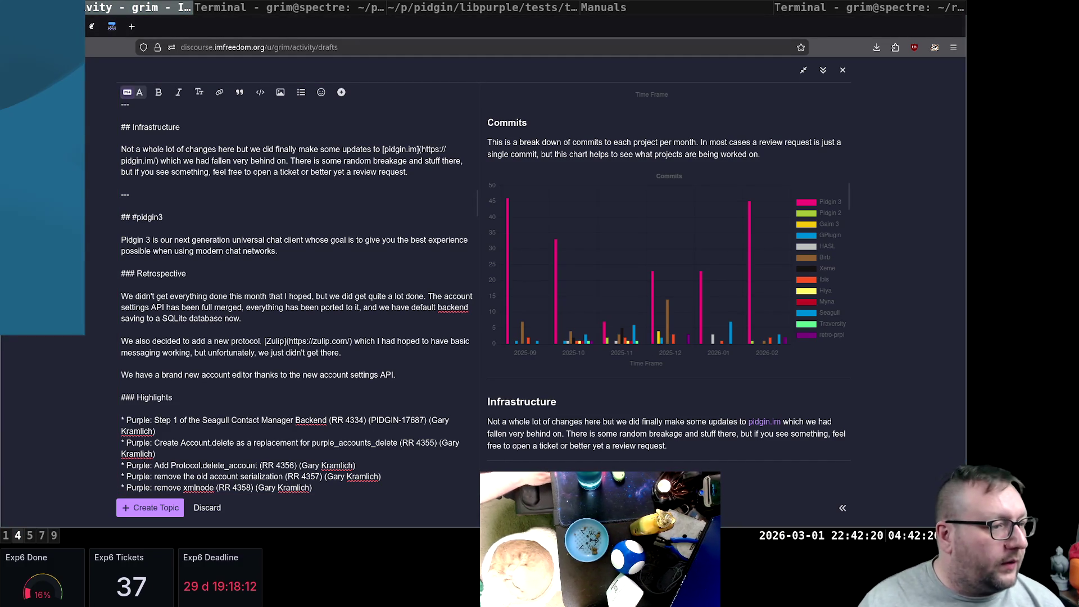